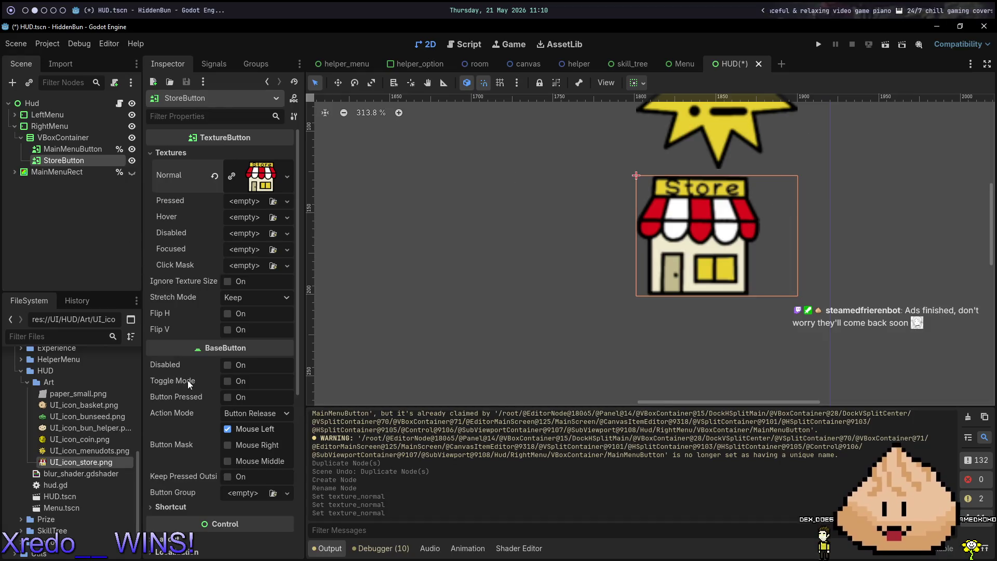
scroll(188, 381, "down", 5)
scroll(187, 319, "up", 5)
Step: Collapse the Textures section and reselect the StoreButton node after checking MainMenuButton
left_click(170, 153)
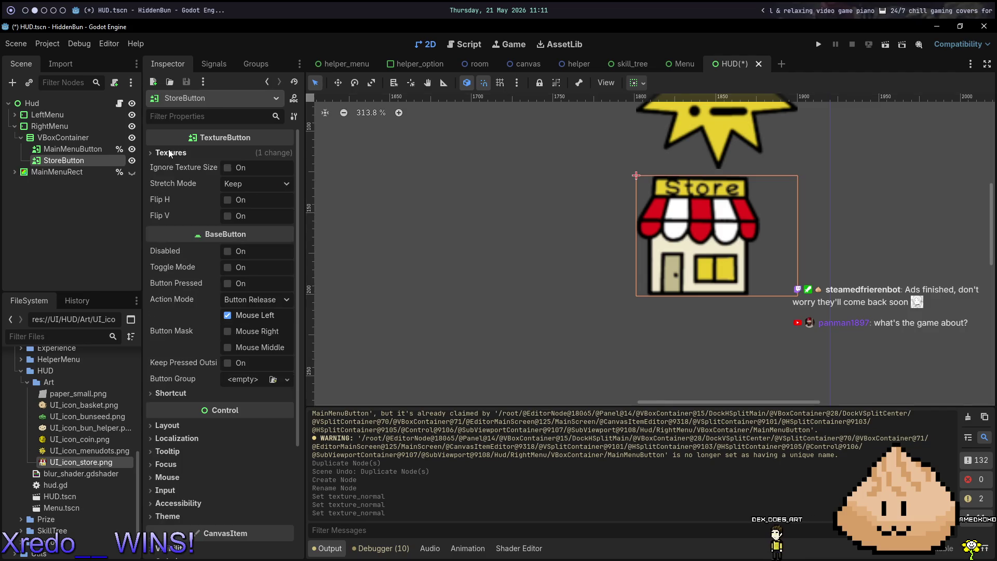
scroll(188, 320, "down", 5)
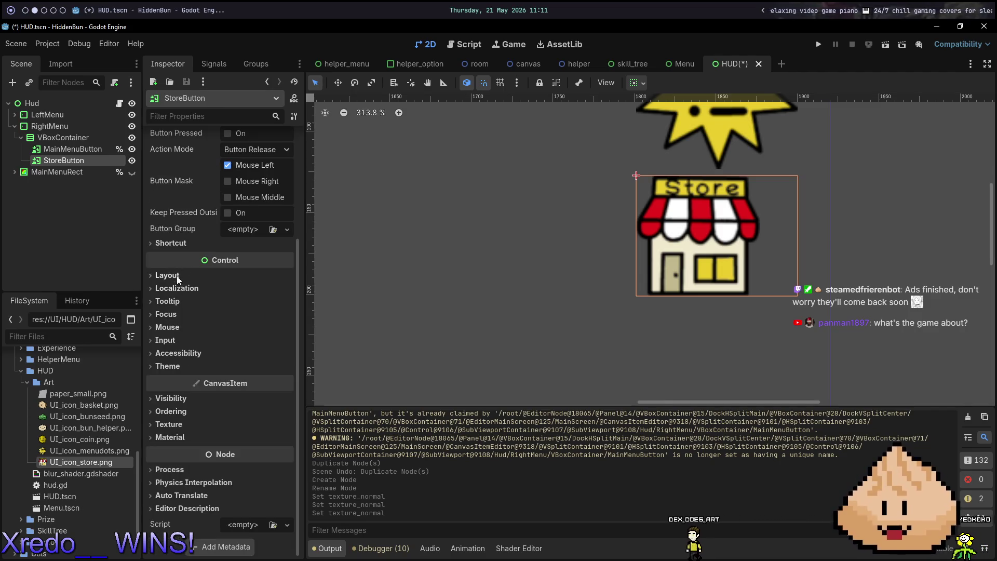
left_click(74, 144)
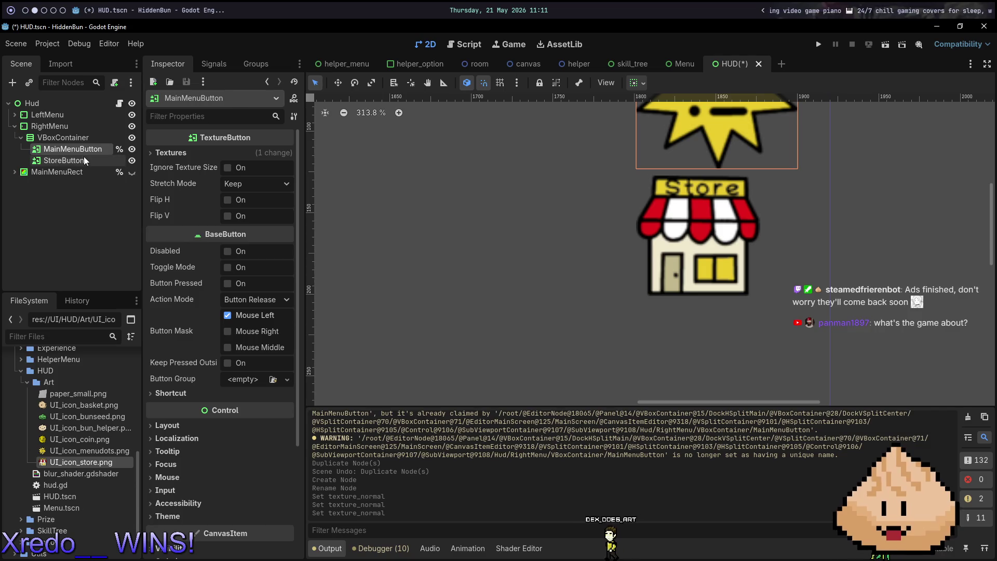
left_click(84, 156)
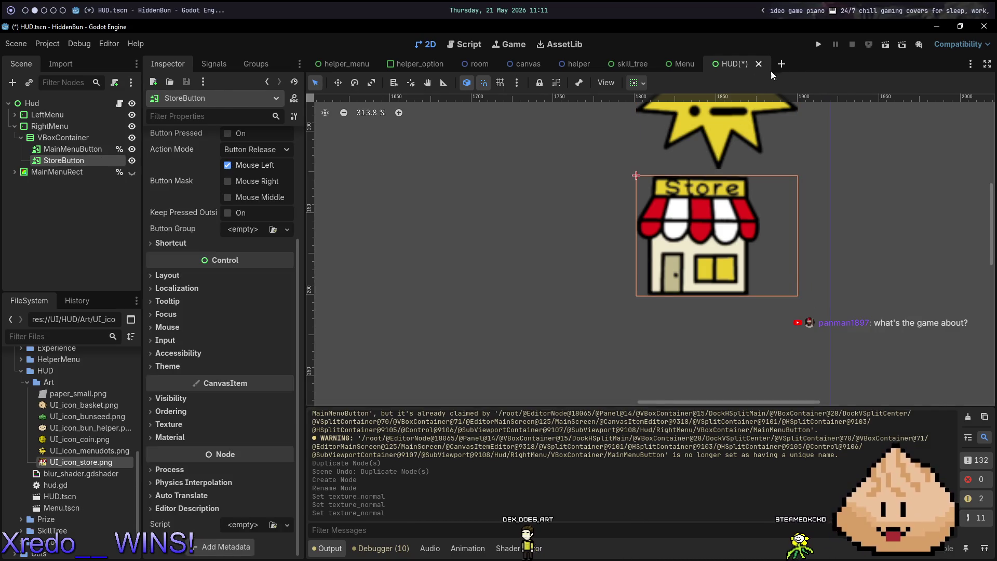
Step: Set StoreButton's horizontal size flag to shrink-center, save the HUD scene and run the project
key("ctrl+s")
left_click(642, 83)
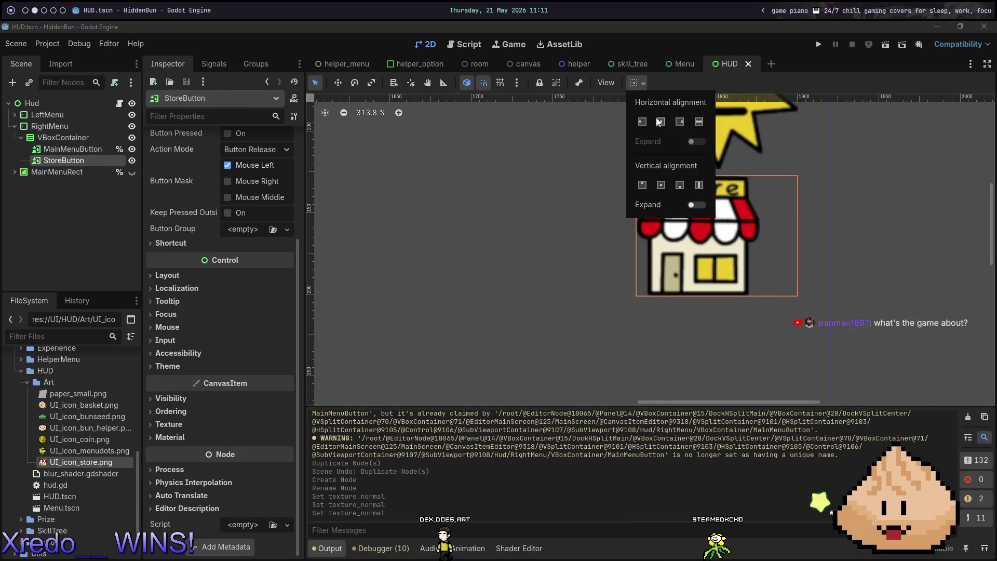
left_click(661, 122)
left_click(762, 134)
scroll(747, 141, "down", 3)
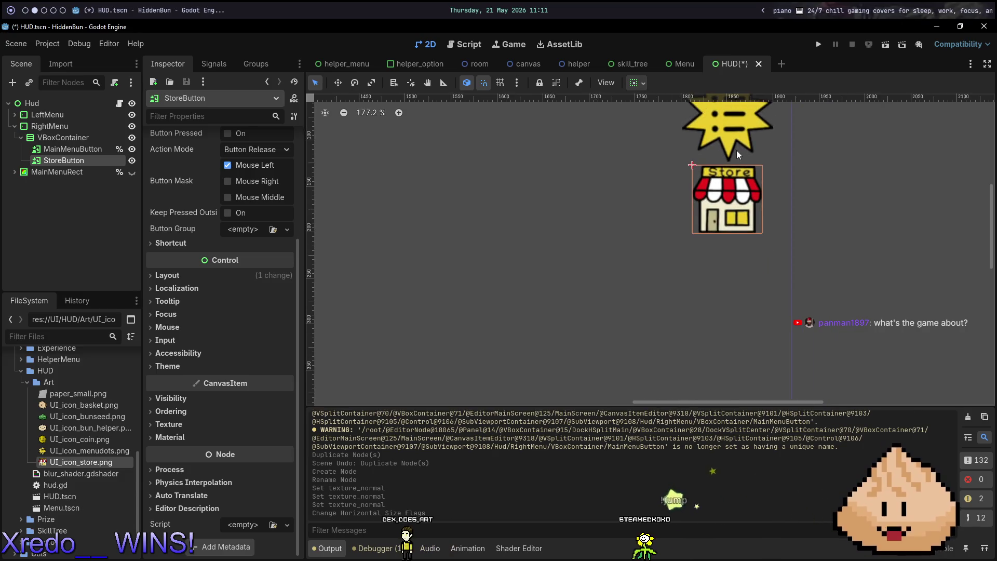
key("F5")
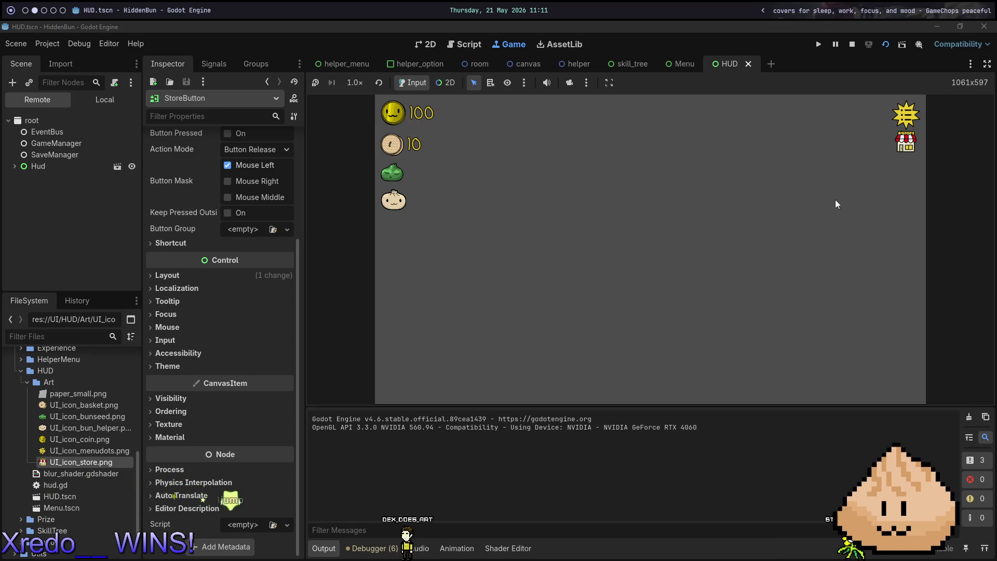
Step: Stop the game, enable Access as Unique Name on StoreButton, and save the HUD scene
key("Escape")
key("Escape")
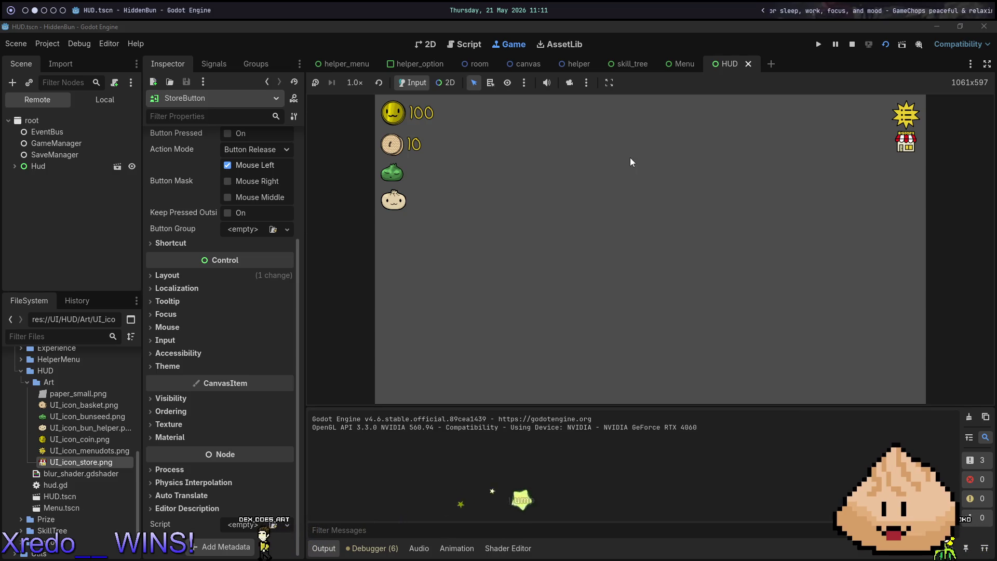
key("F8")
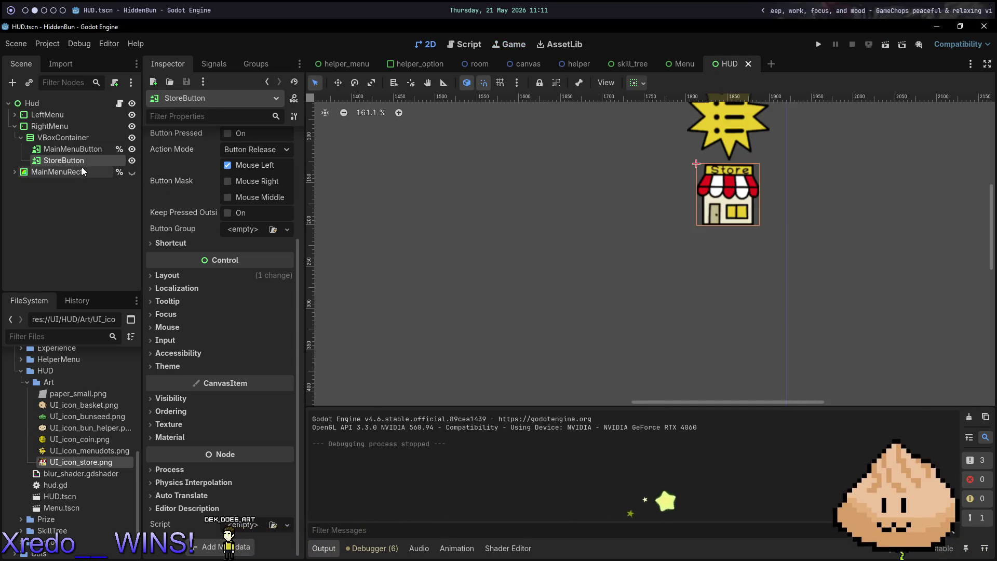
right_click(77, 163)
left_click(151, 408)
key("ctrl+s")
scroll(724, 188, "up", 2)
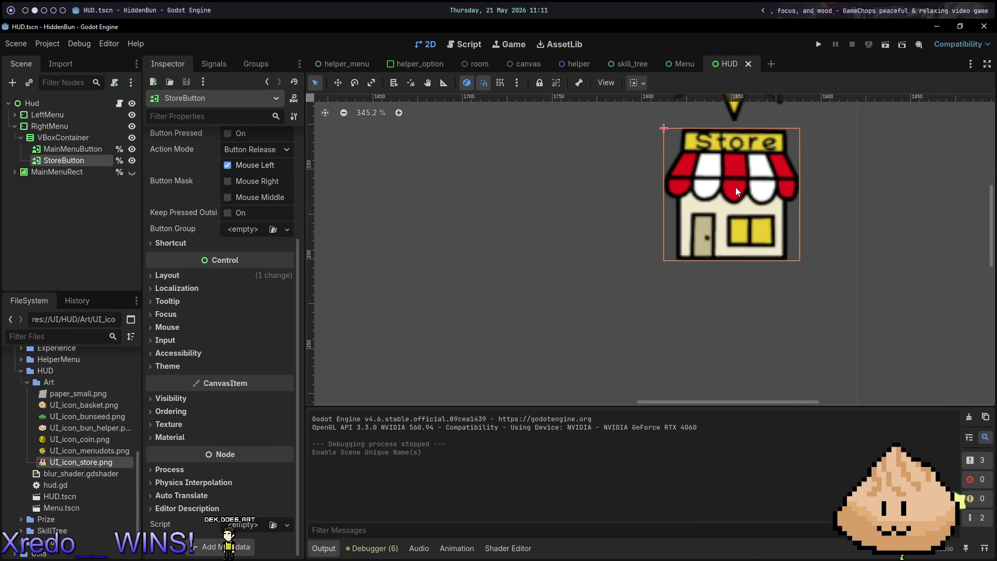
scroll(736, 188, "down", 2)
key("alt+Tab")
key("alt+Tab")
key("alt+Tab")
key("alt+Tab")
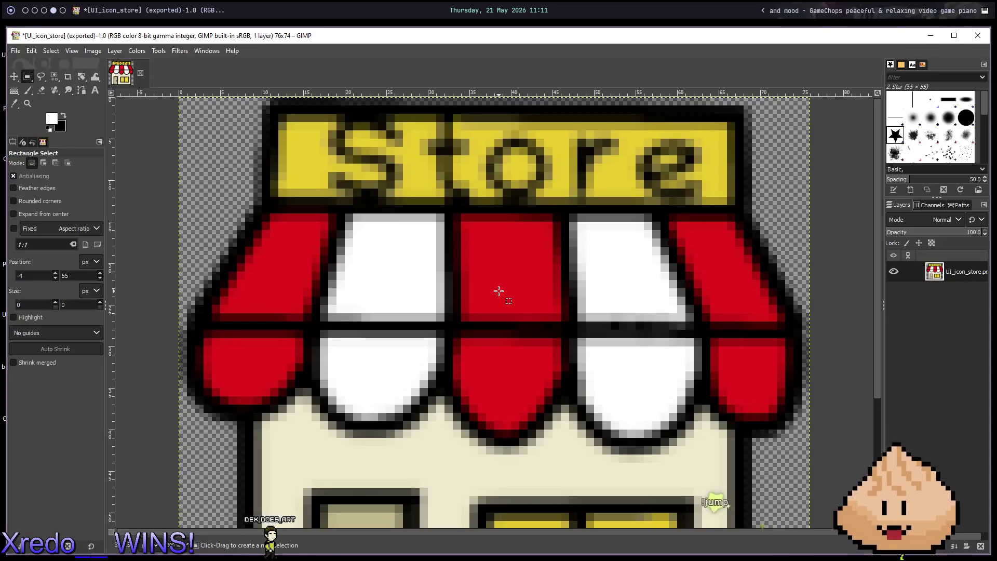
scroll(609, 484, "down", 3)
scroll(608, 483, "up", 3)
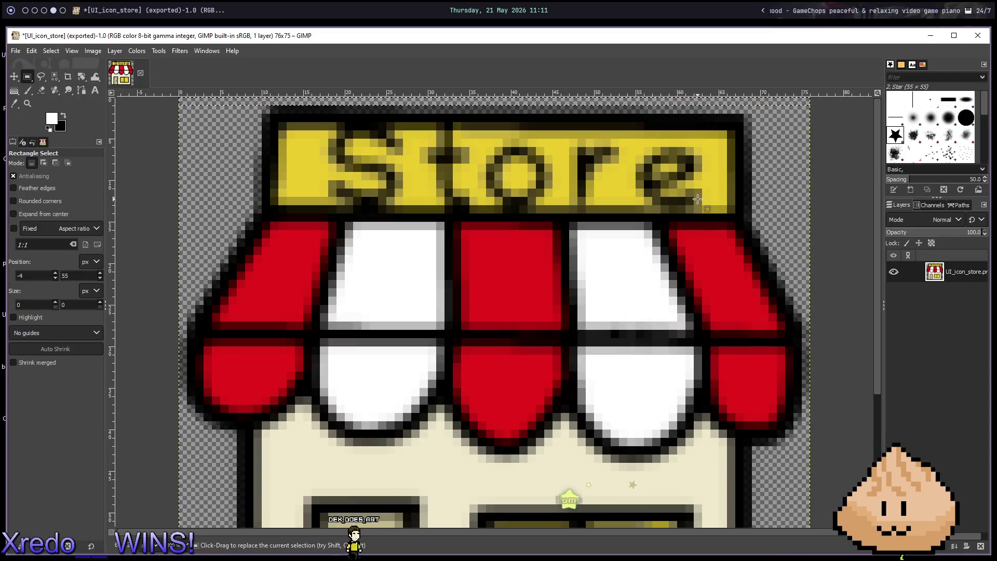
Step: Export the store icon as PNG, replacing the existing UI_icon_store.png, and return to Godot
key("ctrl+shift+e")
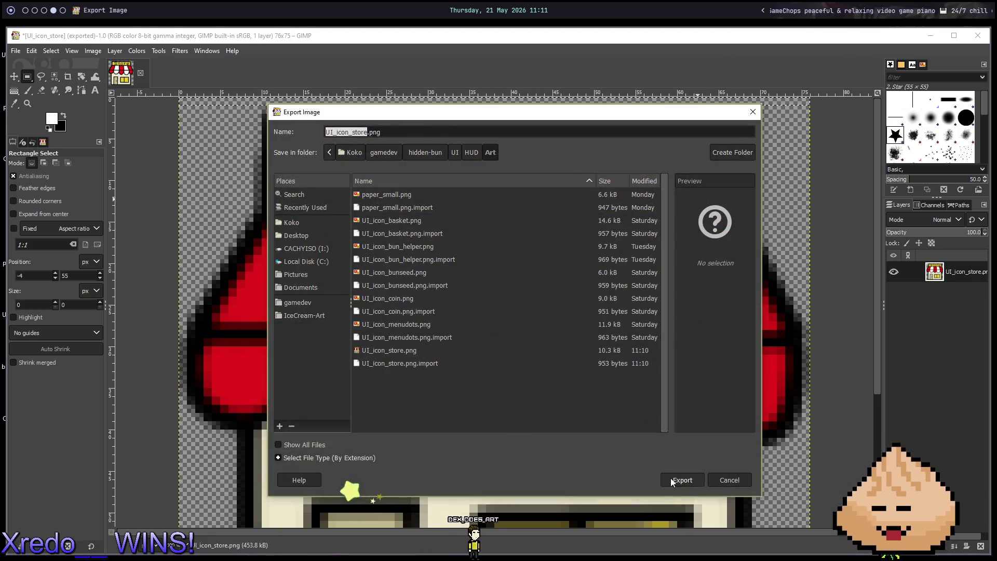
left_click(682, 479)
left_click(566, 348)
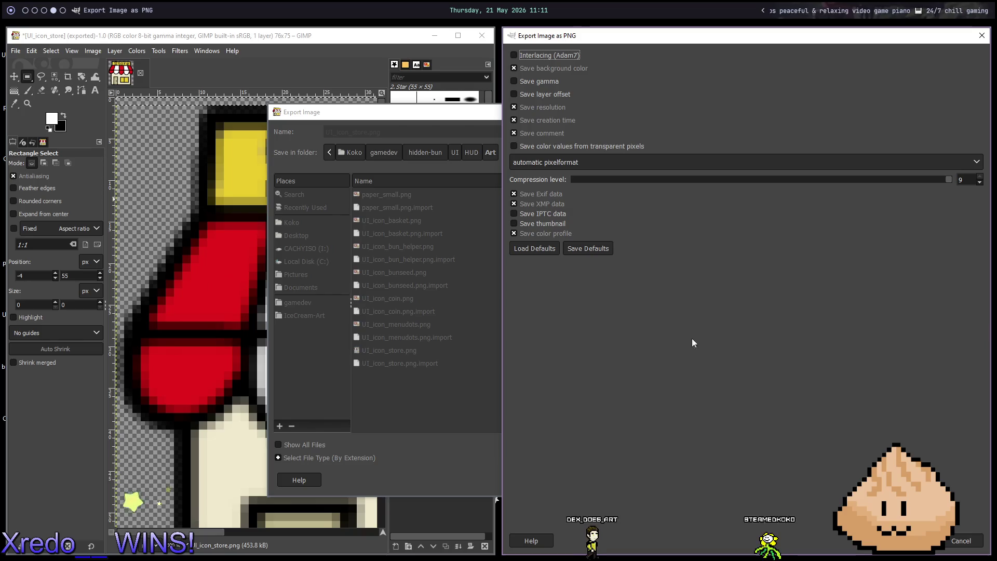
key("Return")
key("alt+Tab")
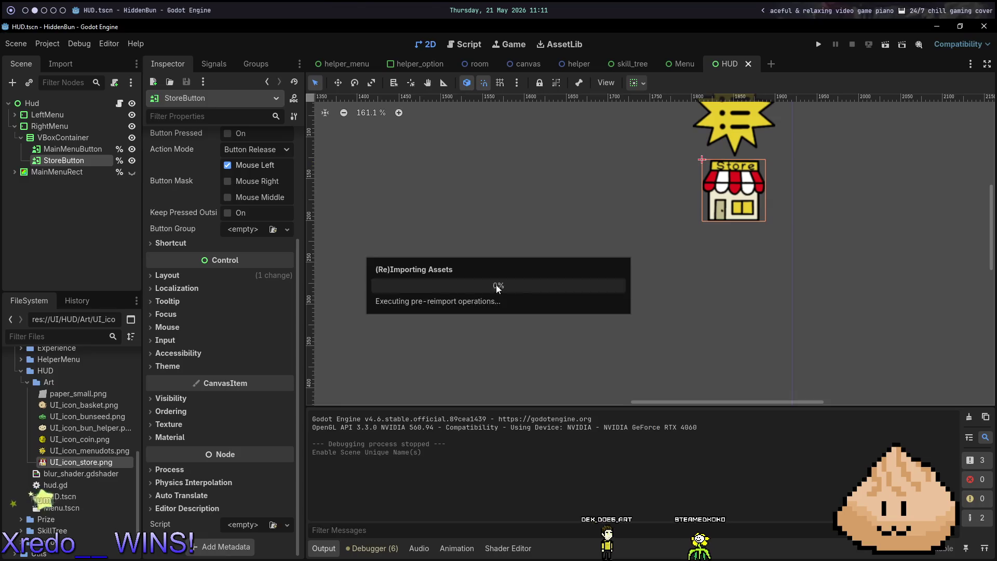
scroll(695, 134, "up", 2)
scroll(759, 146, "up", 2)
scroll(759, 147, "down", 2)
scroll(806, 200, "down", 3)
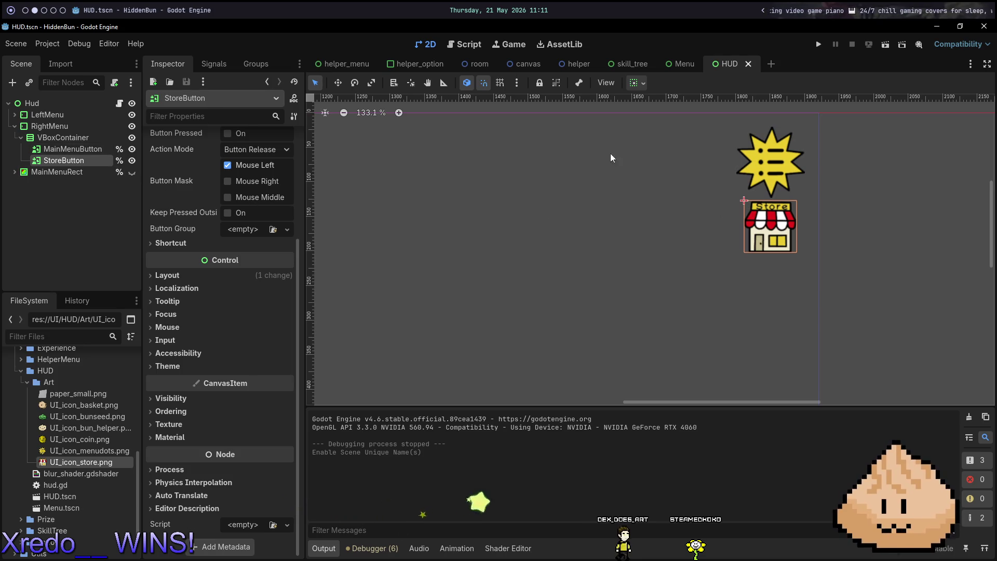
scroll(804, 216, "up", 3)
scroll(783, 184, "up", 4)
scroll(746, 214, "up", 5)
scroll(727, 221, "up", 3)
scroll(734, 216, "down", 4)
scroll(737, 166, "down", 3)
scroll(736, 166, "down", 3)
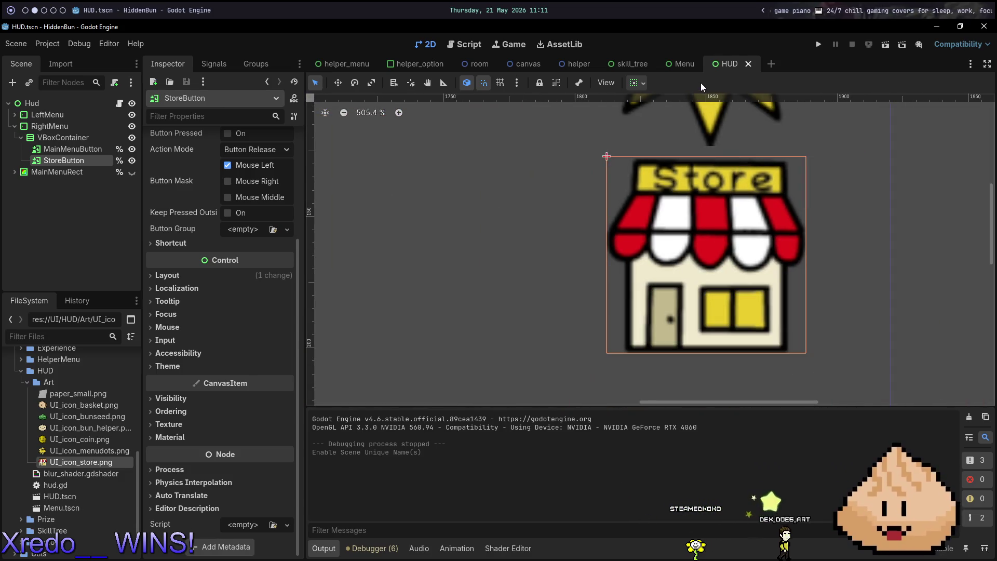
scroll(700, 117, "up", 2)
Step: Pan over the HUD canvas to check the reimported store and star icons
left_click_drag(700, 117, 694, 191)
scroll(694, 191, "down", 2)
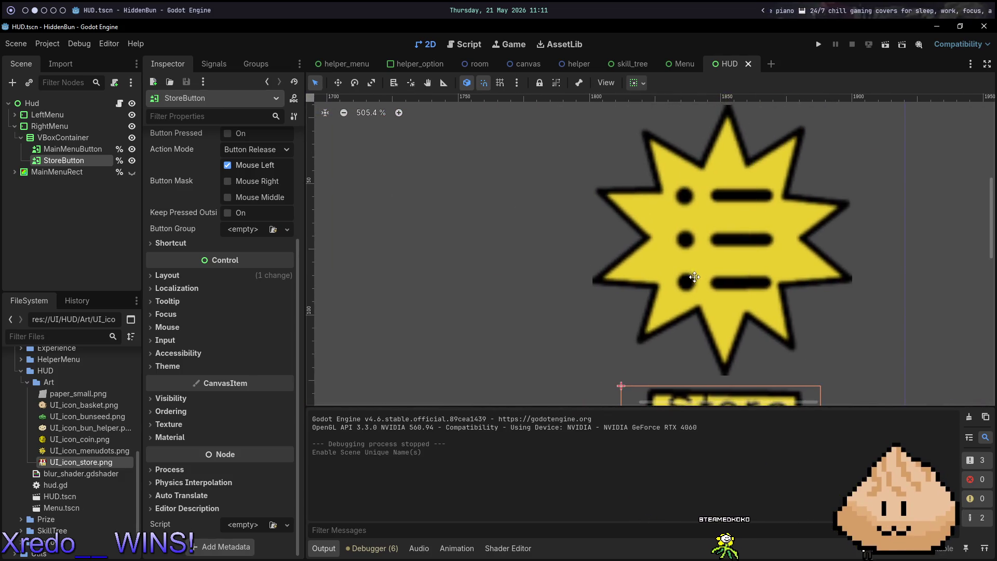
scroll(693, 239, "down", 2)
scroll(651, 258, "down", 2)
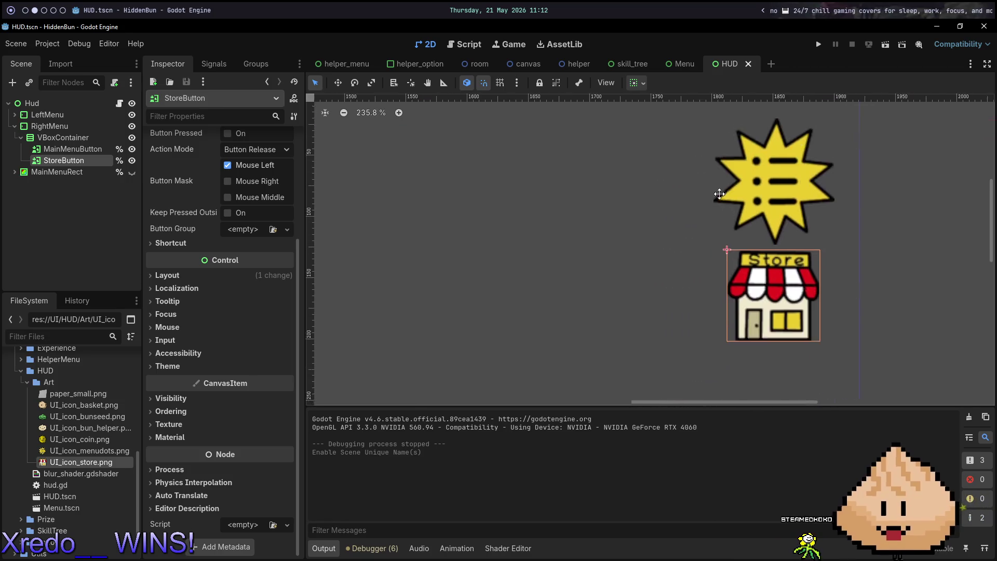
scroll(594, 232, "down", 2)
left_click_drag(482, 251, 627, 238)
scroll(627, 238, "down", 3)
left_click_drag(500, 236, 726, 227)
scroll(555, 232, "down", 2)
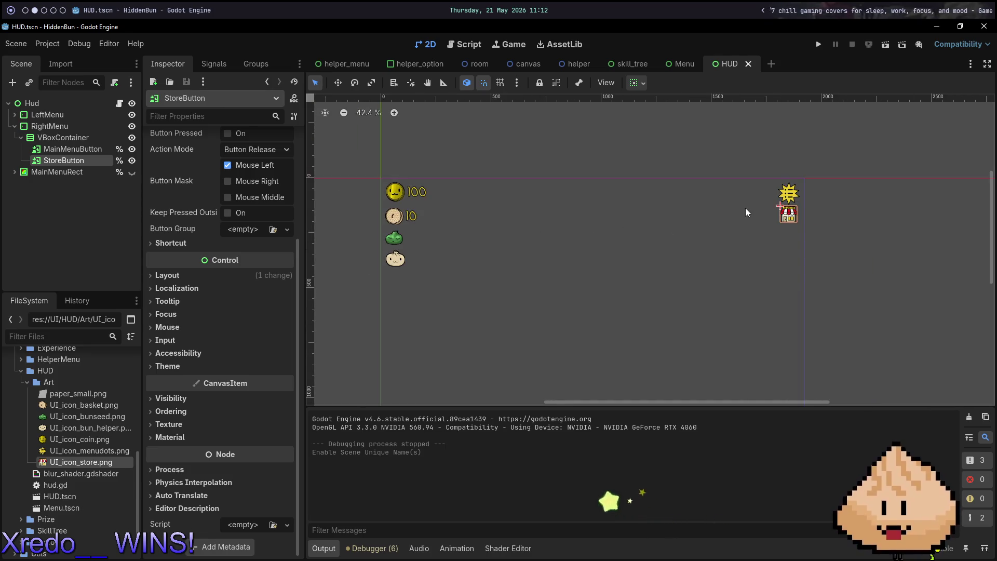
scroll(746, 208, "up", 1)
mouse_move(647, 207)
left_mouse_down()
mouse_move(530, 242)
mouse_move(567, 204)
left_mouse_up()
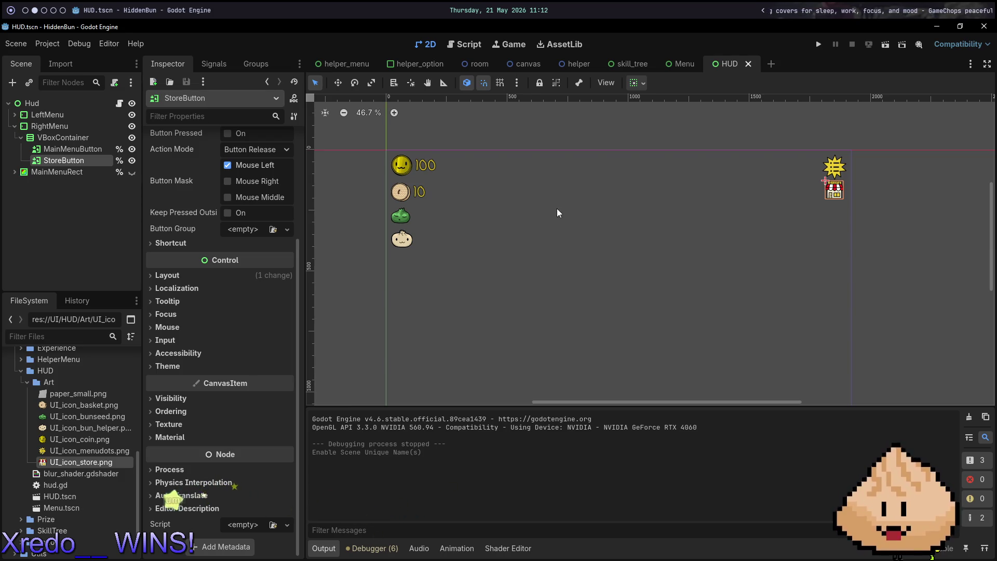
key("super+3")
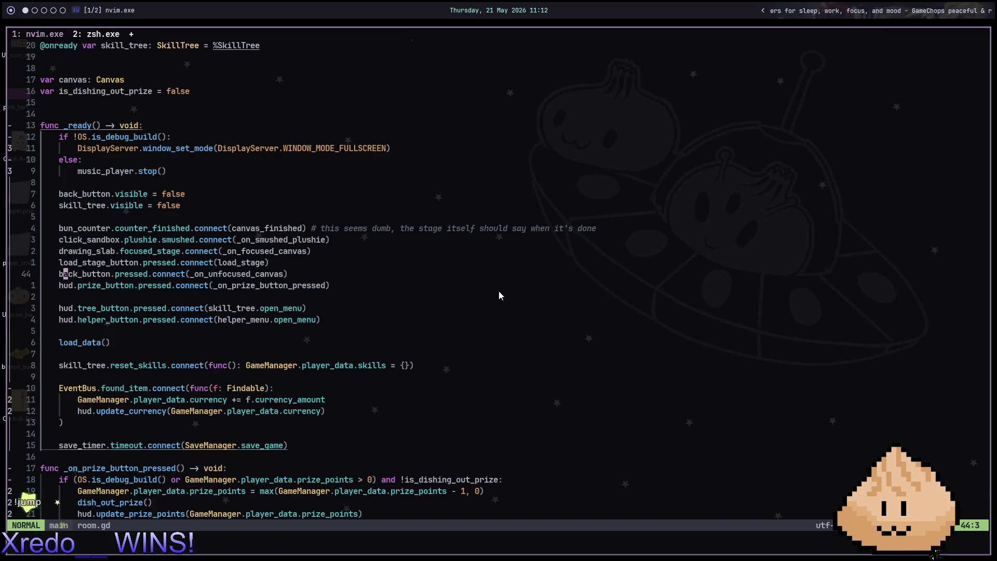
key("super+2")
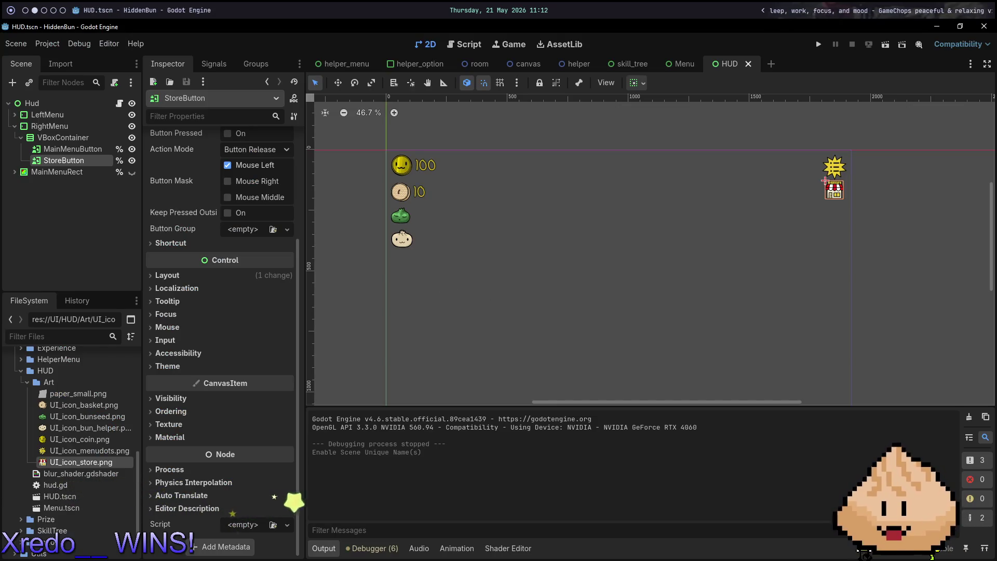
Step: Switch to the room scene and run the game from it
left_click(488, 67)
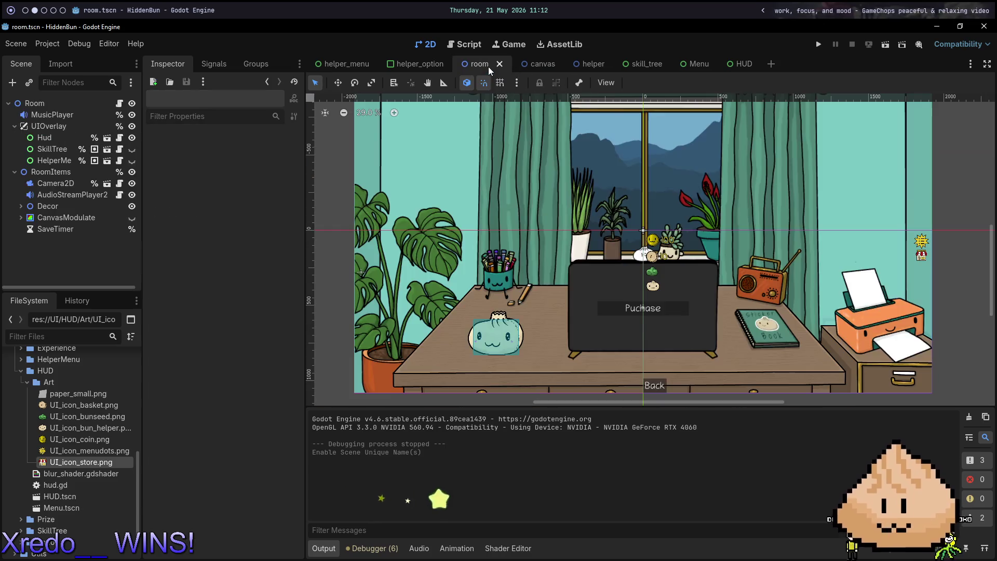
key("F5")
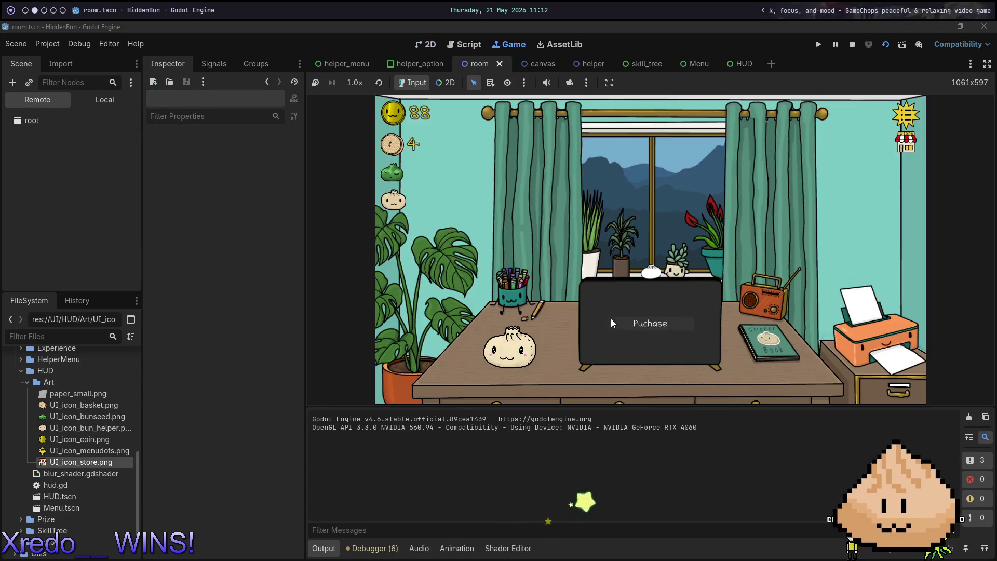
Step: In the running game visit the store screen, go back, and enter the monitor's hidden-object puzzle
left_click(392, 200)
left_click(434, 364)
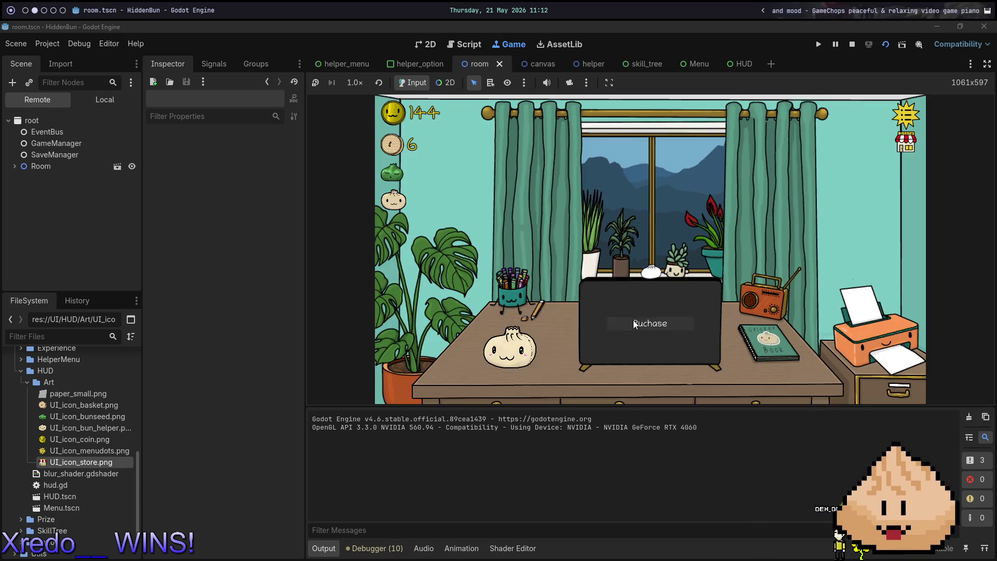
left_click(610, 288)
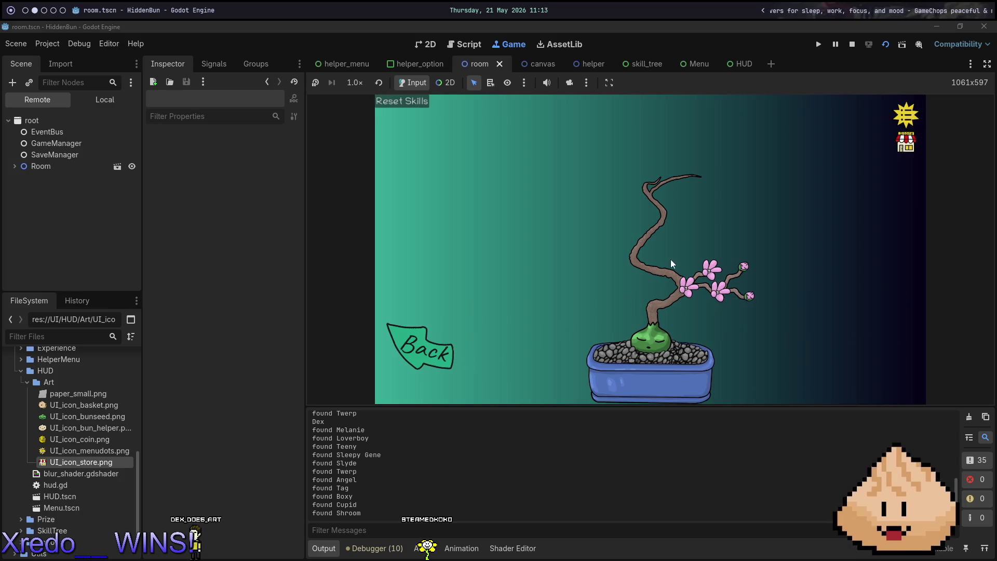
Step: Leave the skill tree and return to the hidden-object canvas
left_click(431, 350)
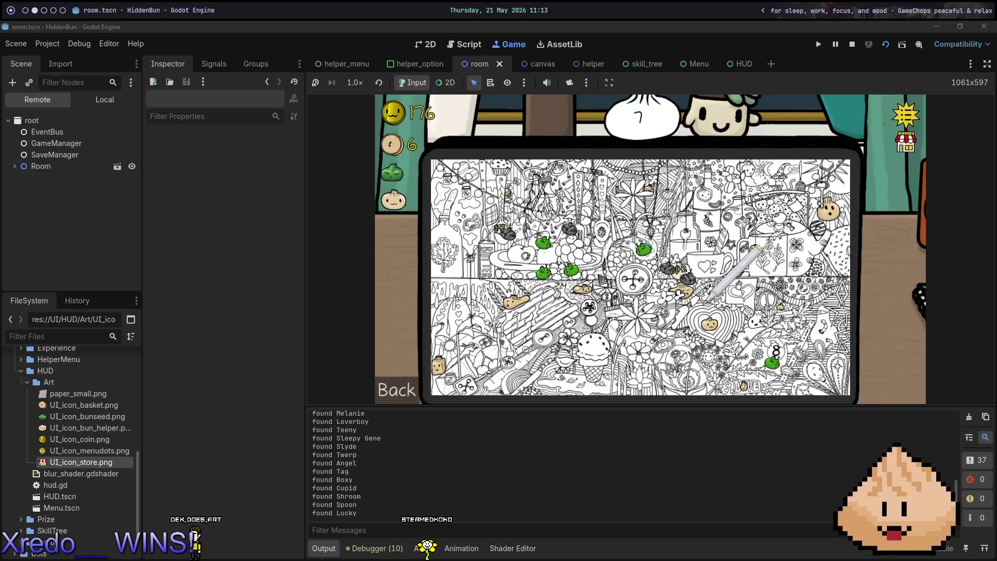
scroll(639, 273, "up", 3)
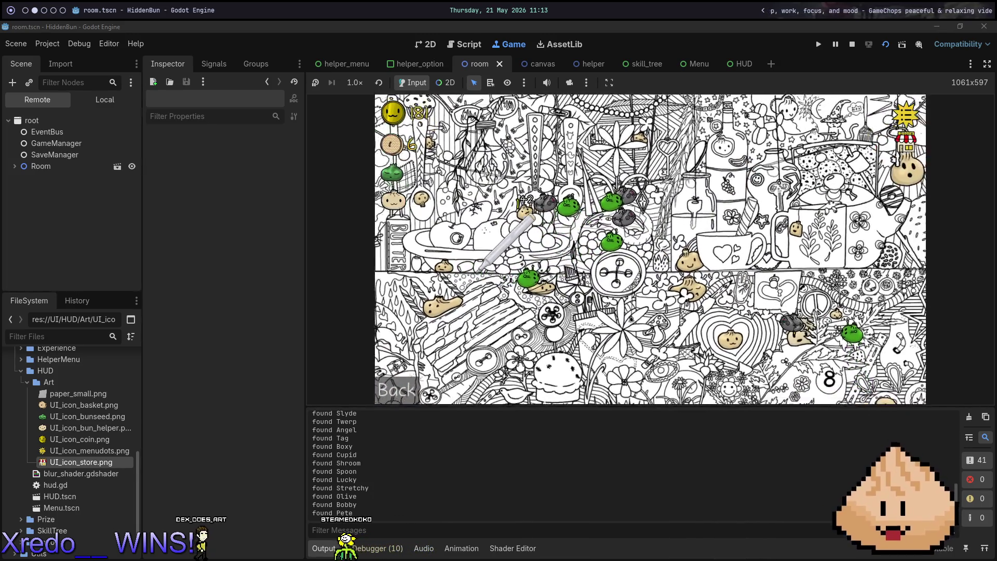
scroll(439, 357, "down", 3)
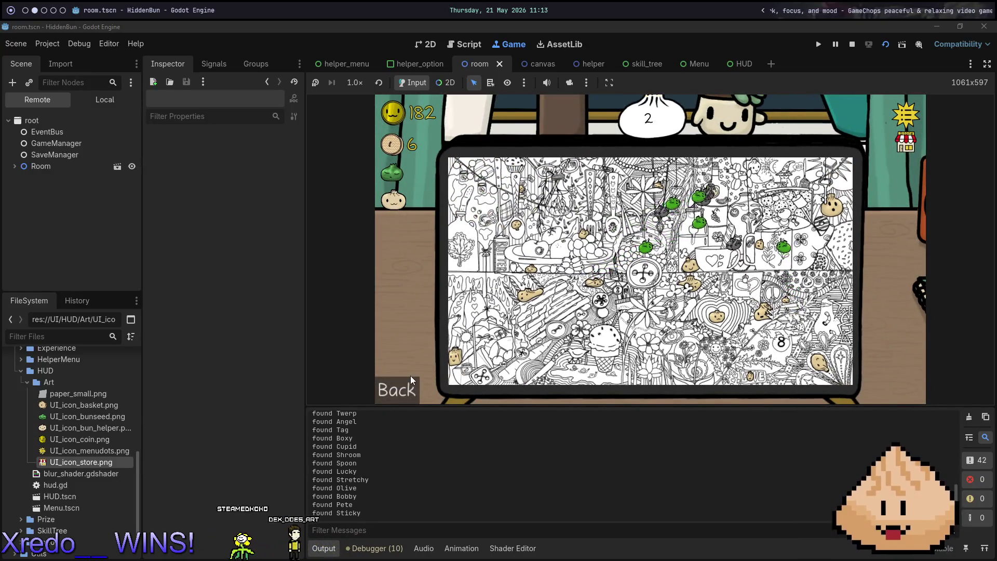
scroll(410, 376, "down", 3)
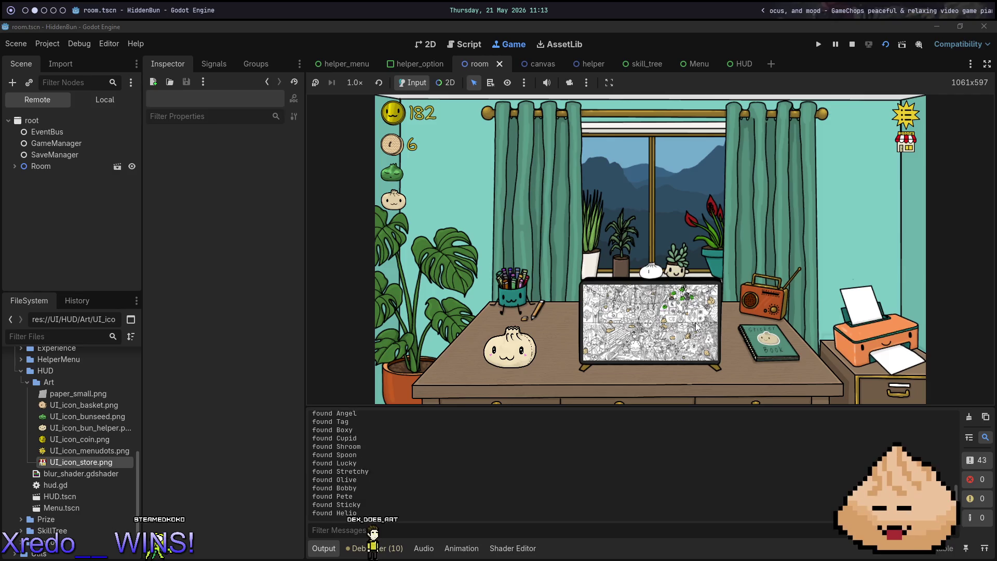
Step: Enter the desk canvas puzzle, pick up a hidden item, and go back to the room
left_click(694, 328)
left_click(713, 280)
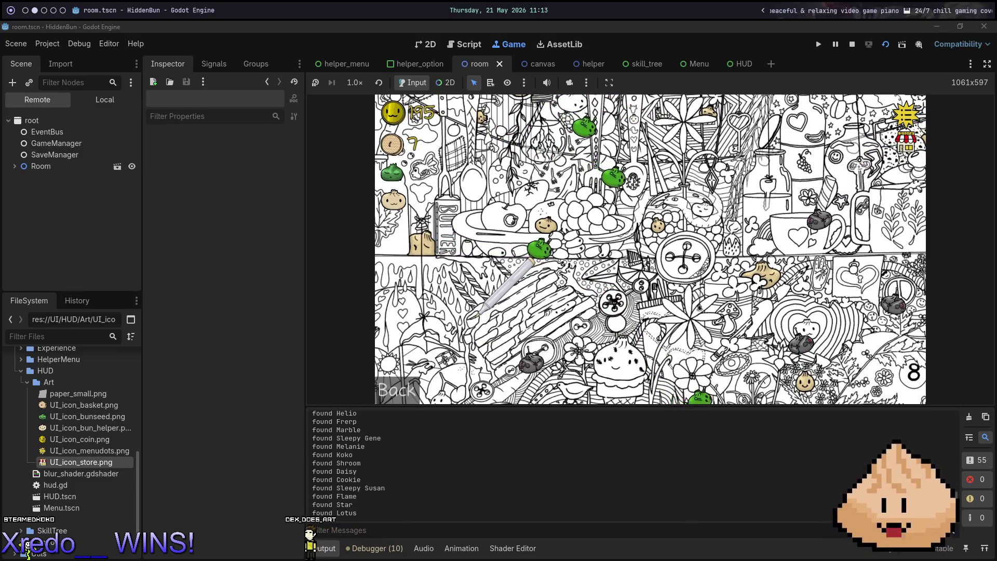
left_click(397, 390)
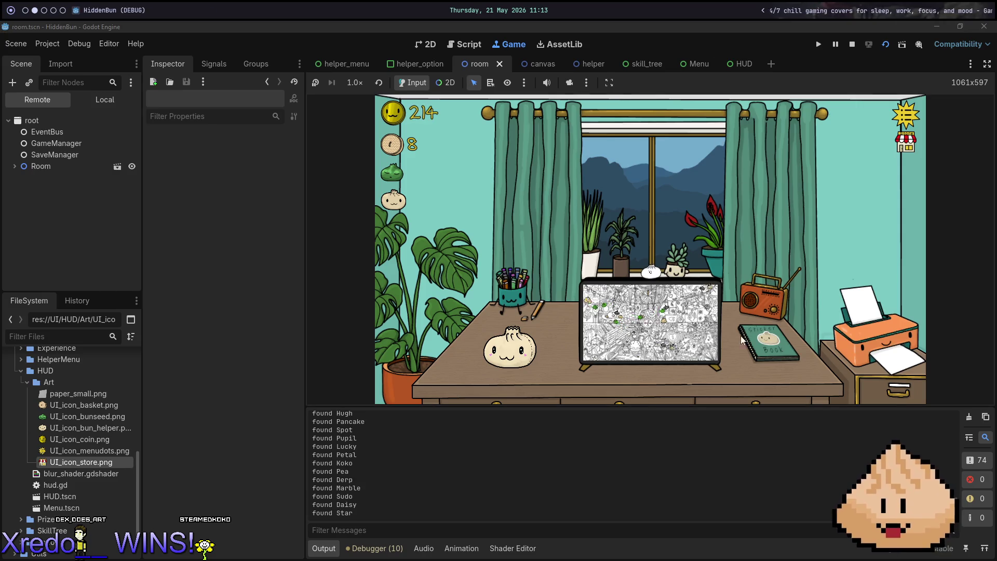
Step: Collect several hidden items in the monitor puzzle, then stop the running game
left_click(724, 304)
left_click(515, 248)
left_click(554, 332)
left_click(399, 392)
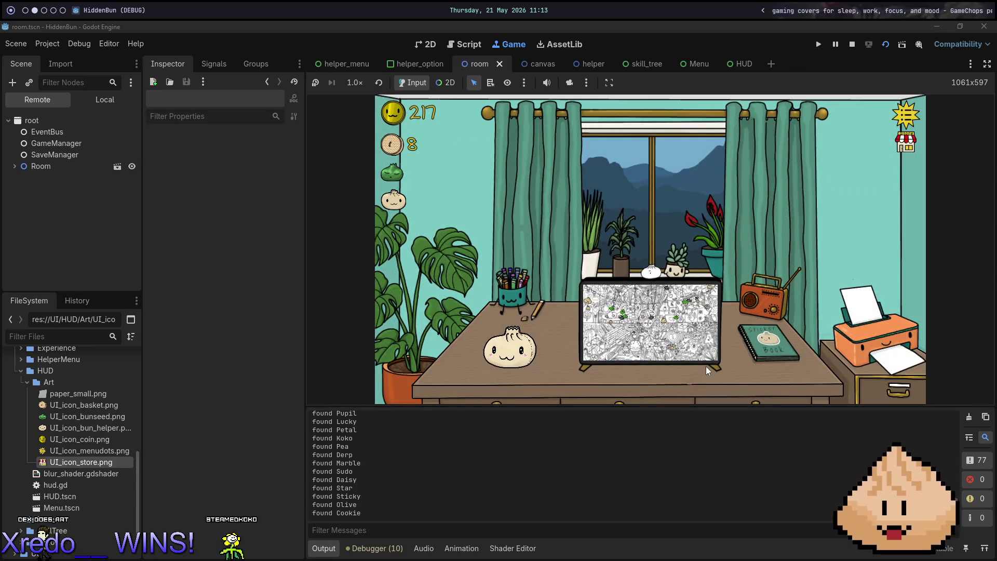
left_click(667, 310)
left_click(653, 311)
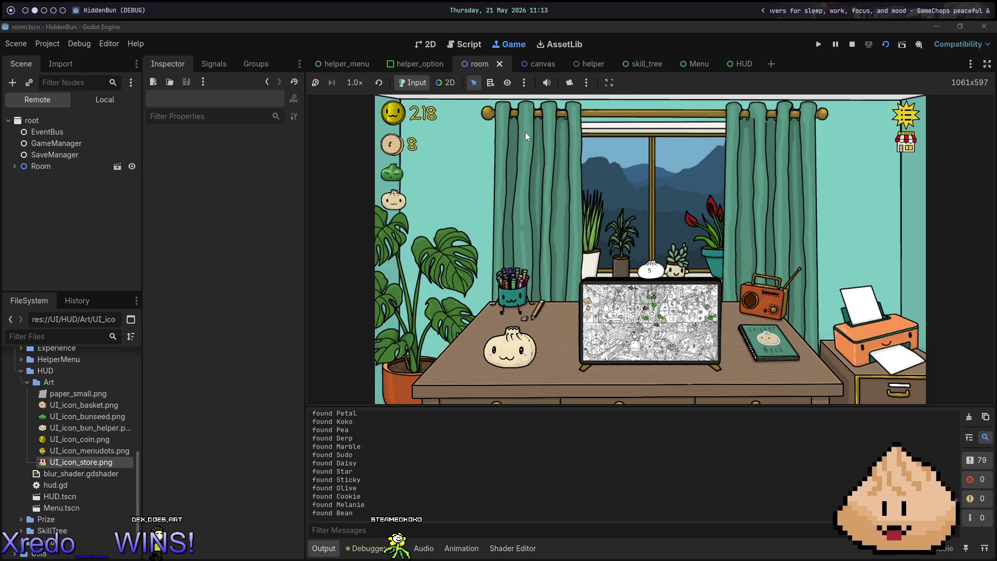
key("F8")
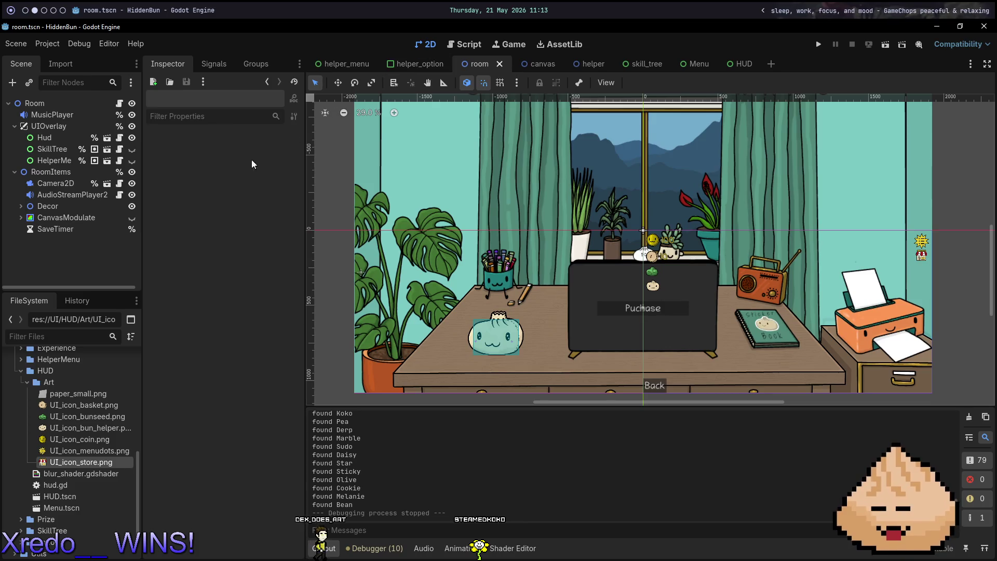
scroll(66, 469, "up", 8)
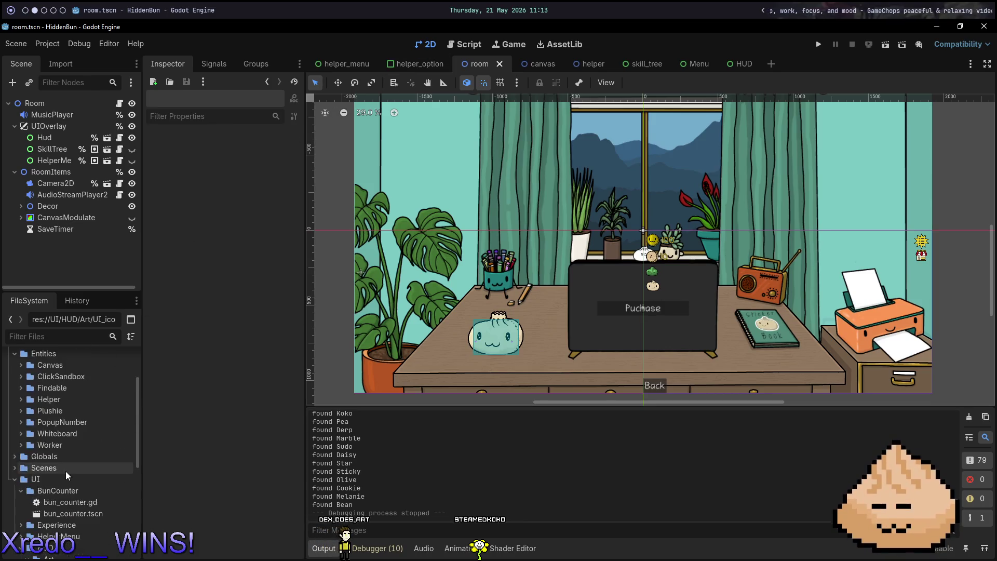
scroll(66, 471, "down", 6)
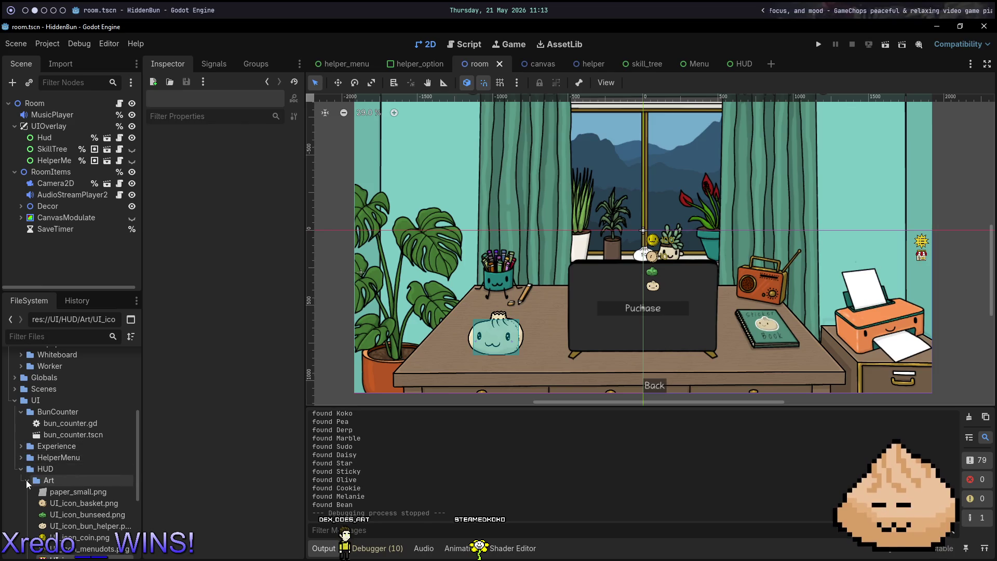
scroll(47, 467, "up", 3)
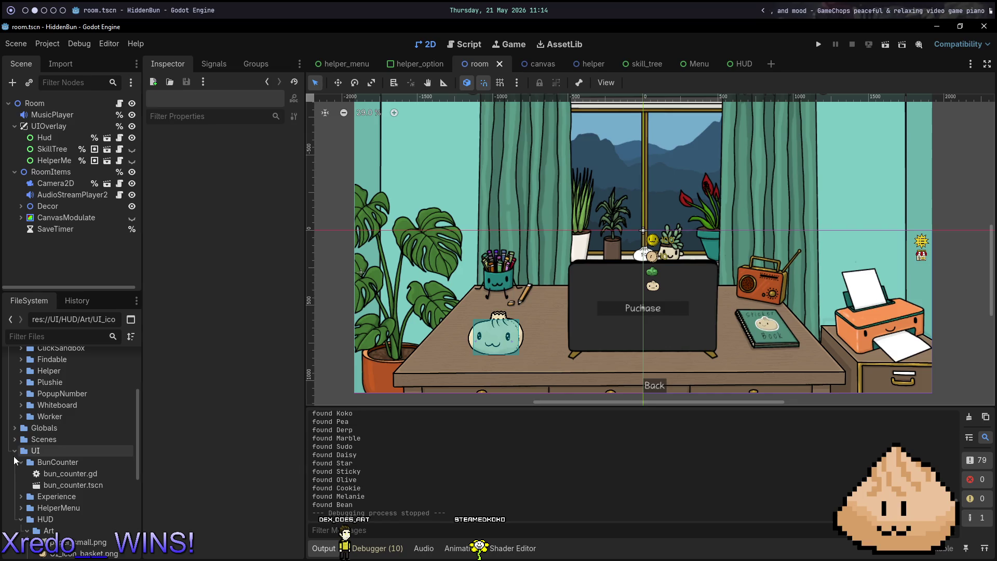
scroll(14, 456, "up", 5)
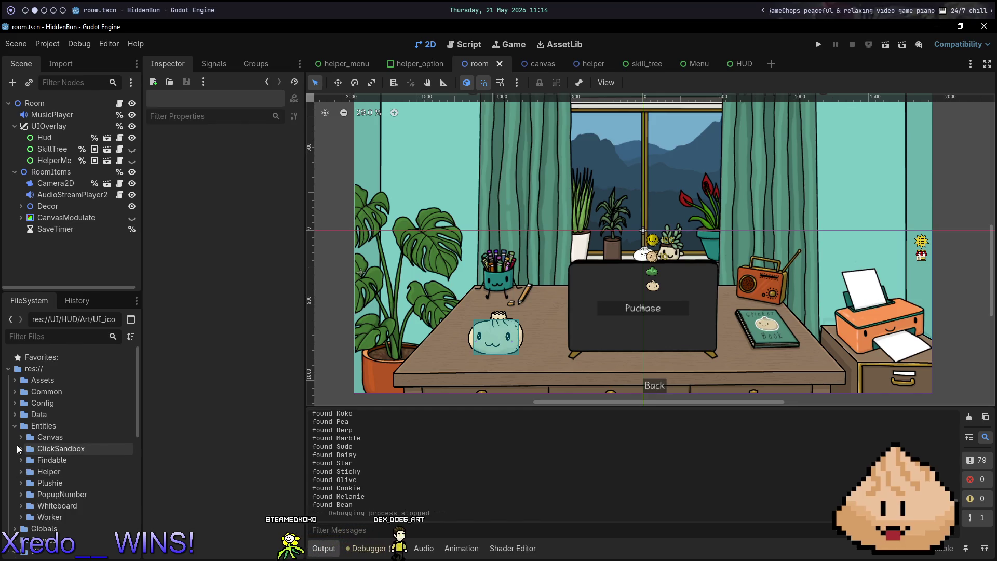
Step: Select all nine images in Entities/Helper/Art, bunbot.png through kokobun_prize.png, and show their Import settings
left_click(21, 471)
left_click(35, 483)
scroll(78, 453, "down", 3)
scroll(88, 401, "down", 2)
left_click(82, 373)
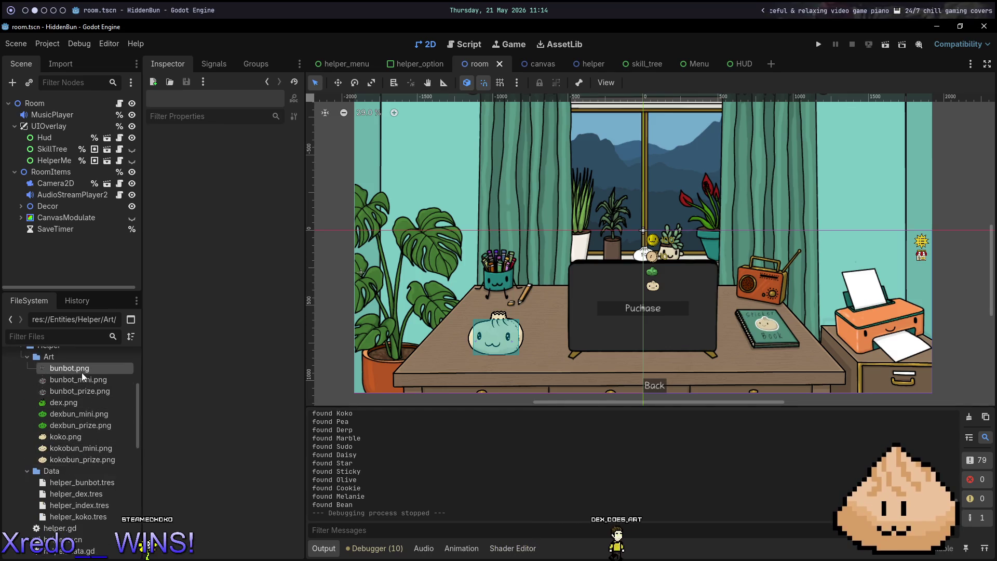
left_click(84, 458, "shift")
left_click(60, 64)
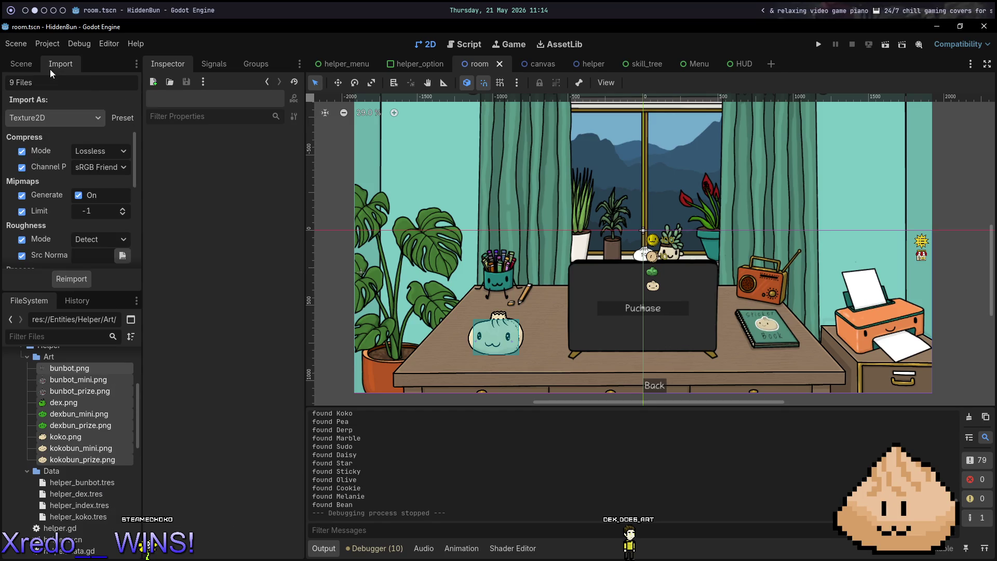
Step: Reimport the nine helper images with Mipmaps Generate enabled, then save and run the game
left_click(87, 364)
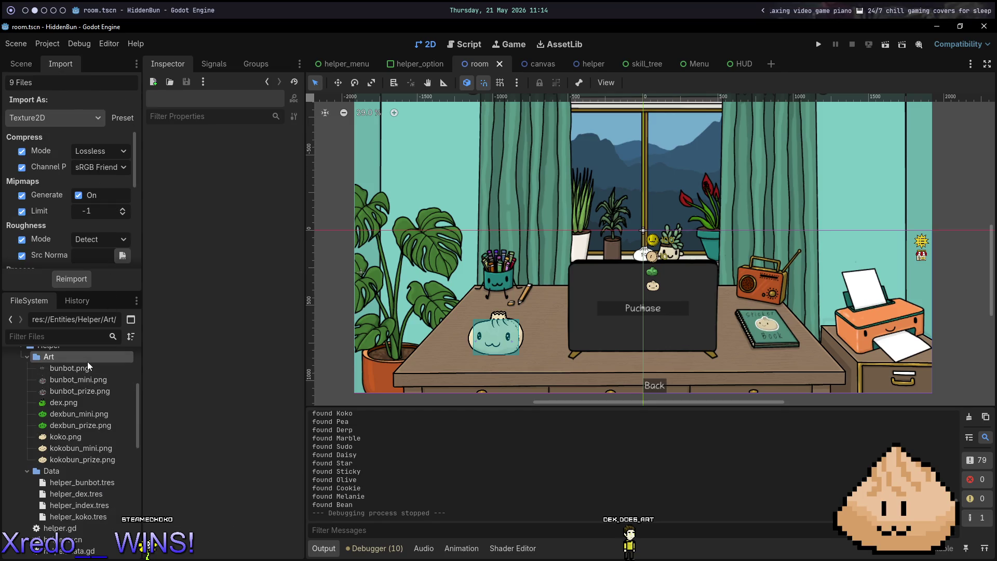
left_click(83, 459, "shift")
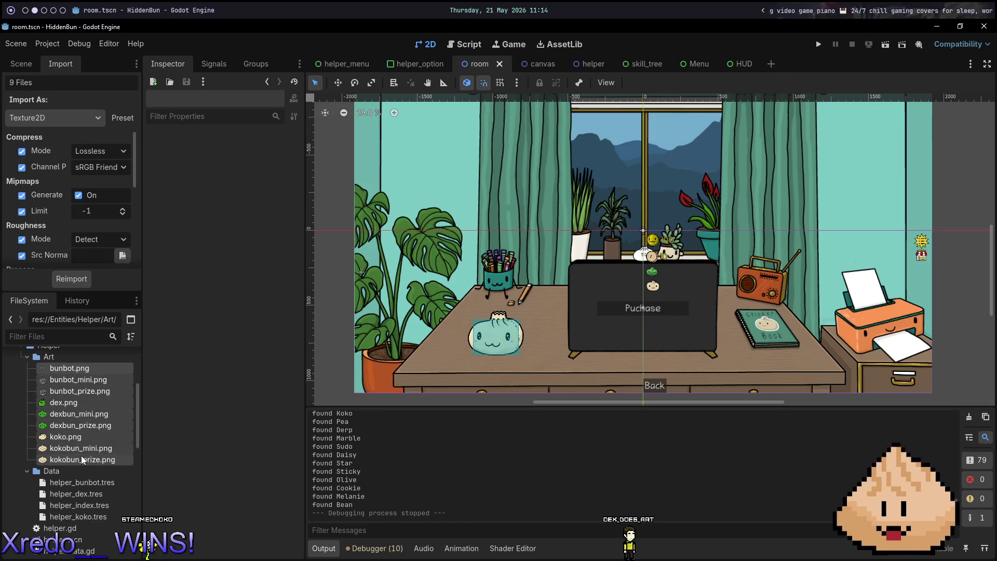
left_click(79, 195)
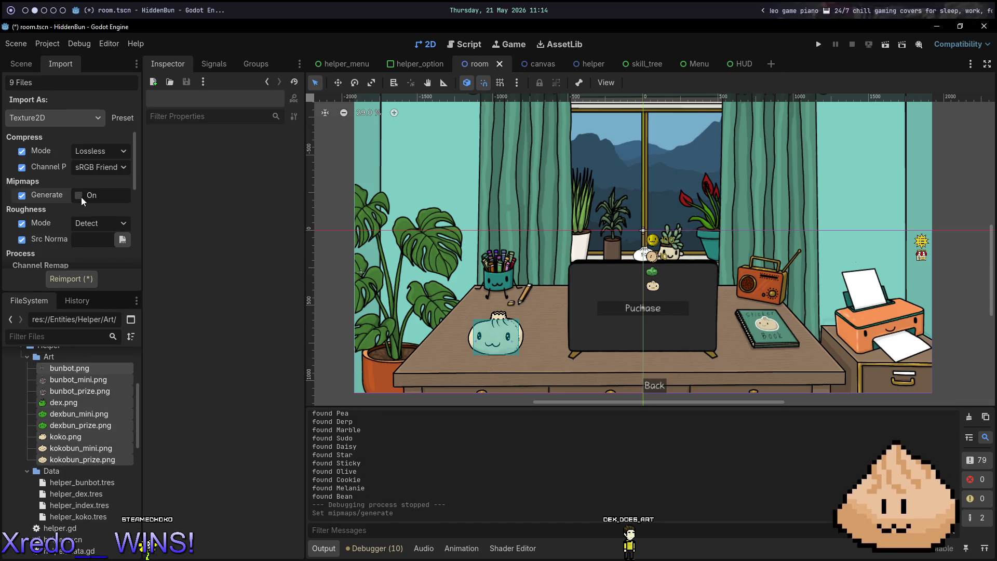
left_click(78, 195)
left_click(70, 278)
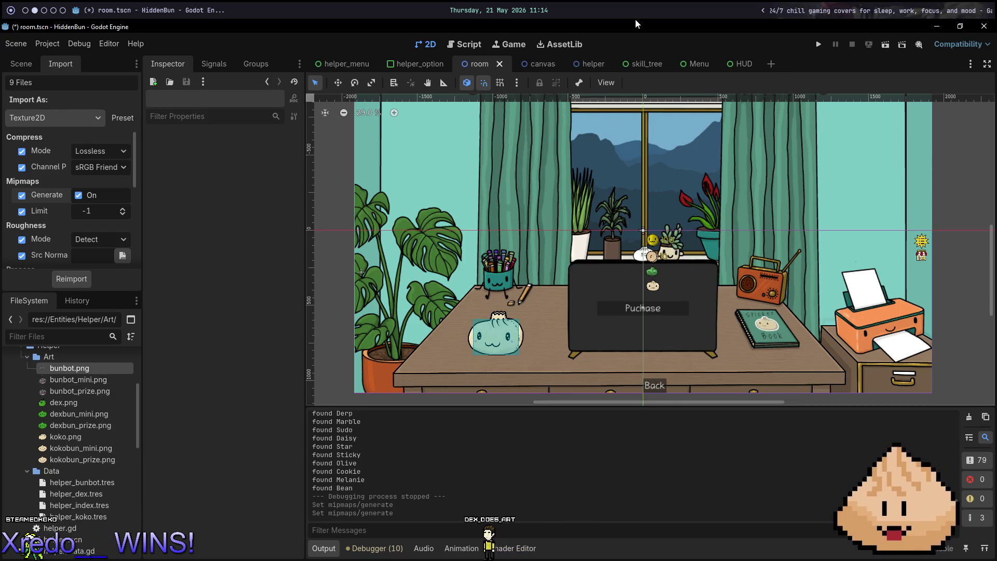
key("F5")
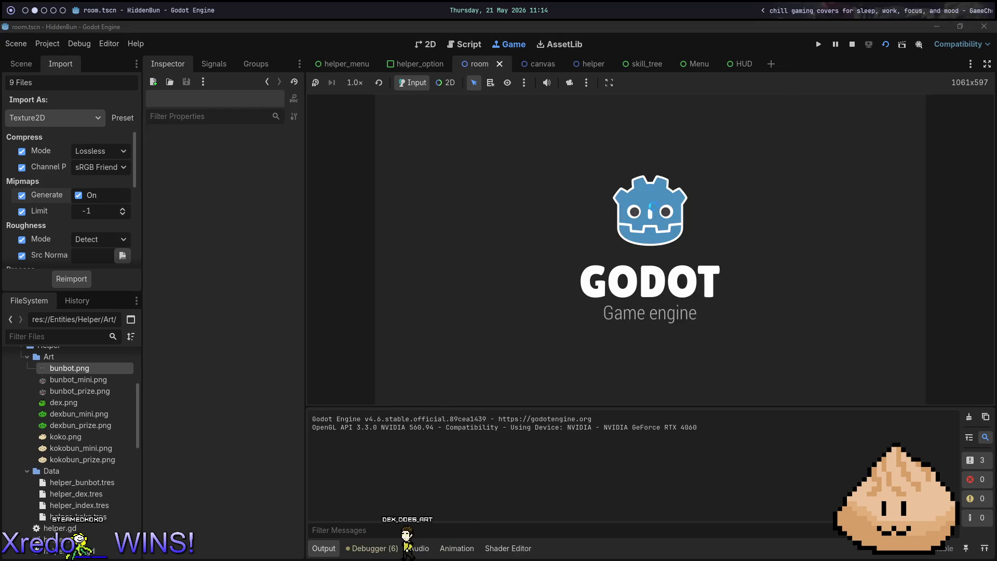
Step: Check the helper images on the in-game monitor screen, then stop the game
left_click(638, 323)
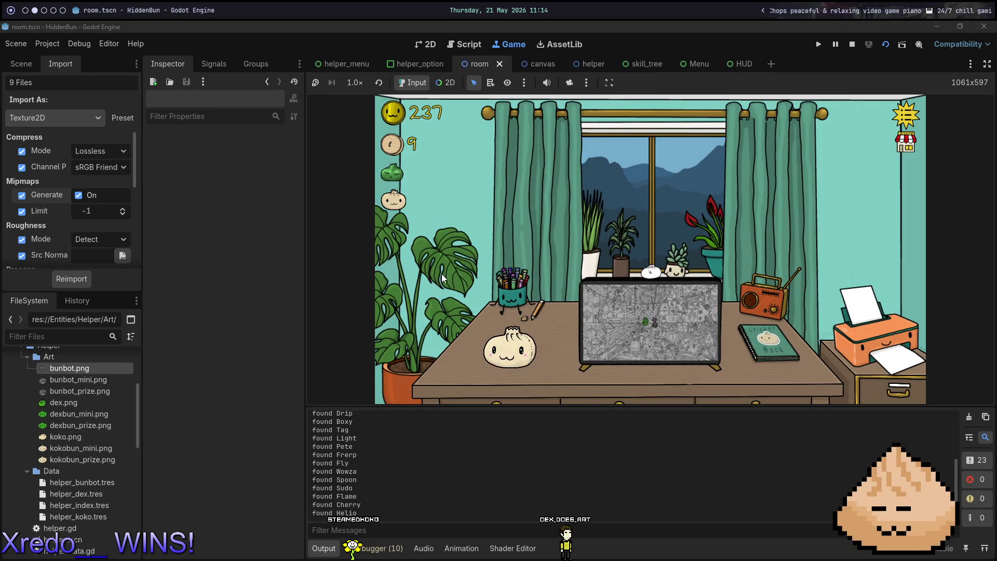
key("F8")
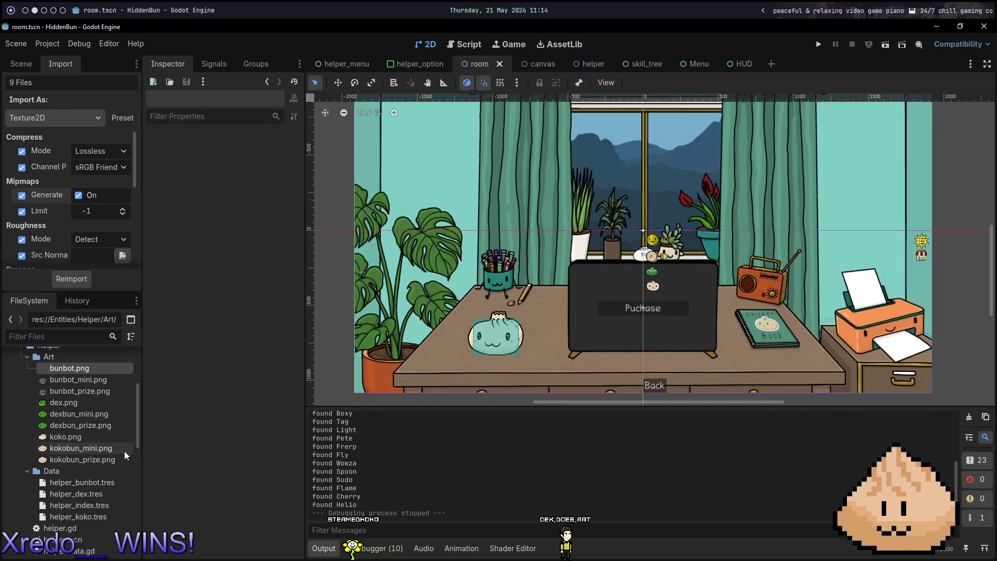
Step: Review the import settings and previews of the bunbot, bunbot_mini and bunbot_prize textures
left_click(93, 382)
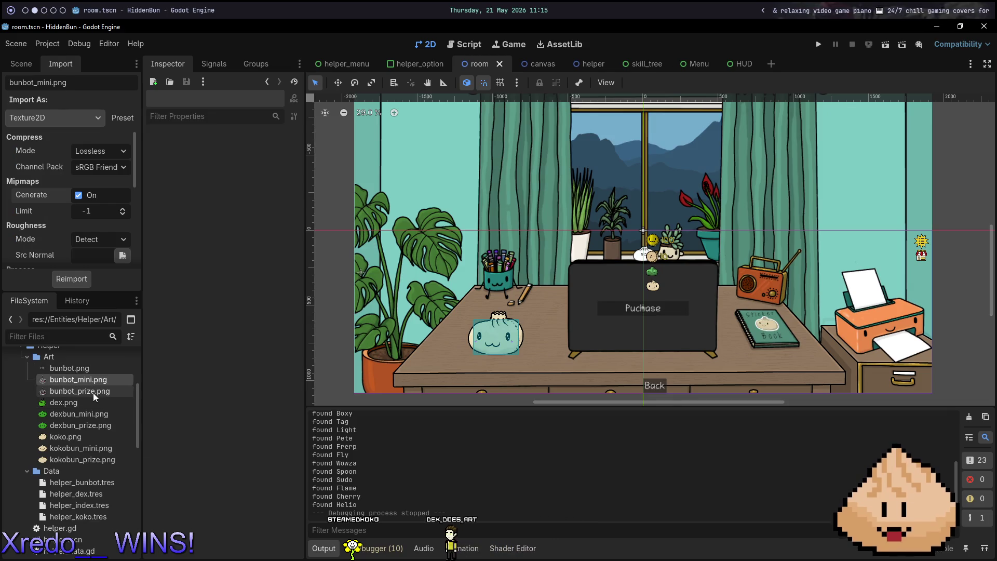
left_click(93, 393)
double_click(95, 367)
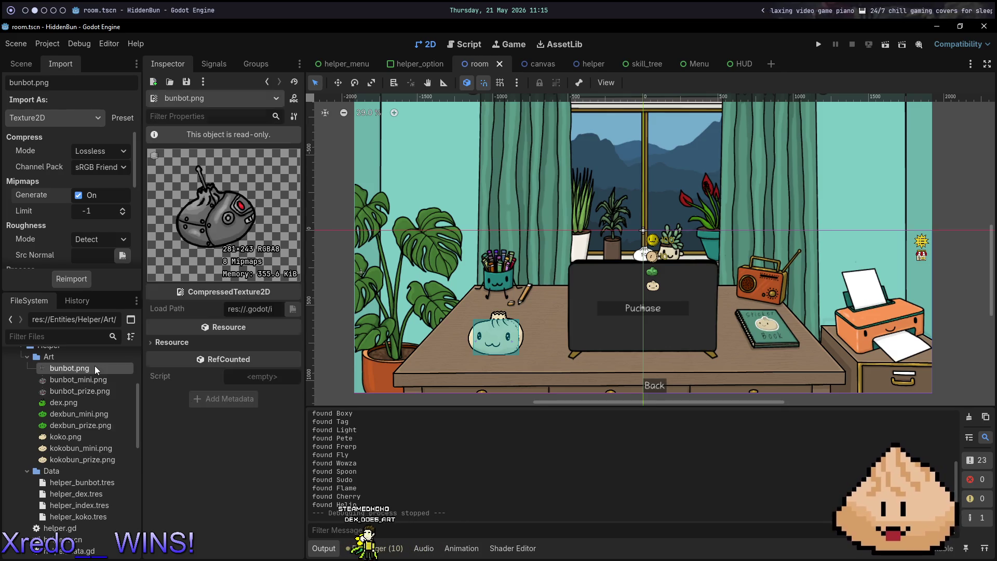
double_click(95, 380)
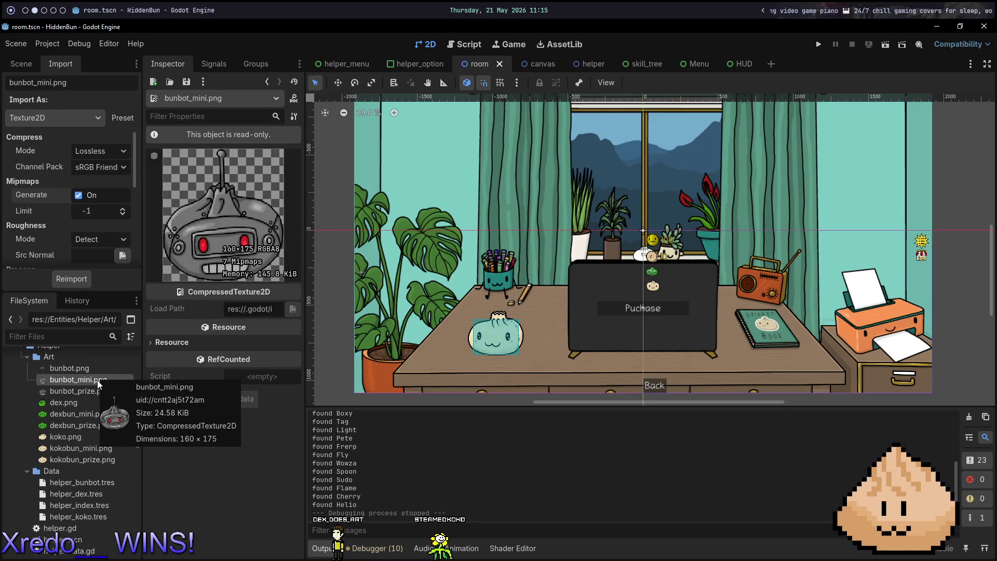
left_click(97, 391)
Step: Multi-select the six bunbot, dexbun and kokobun _mini and _prize PNGs
double_click(98, 392)
left_click(95, 379, "ctrl")
left_click(97, 414, "ctrl")
left_click(100, 425, "ctrl")
left_click(105, 447, "ctrl")
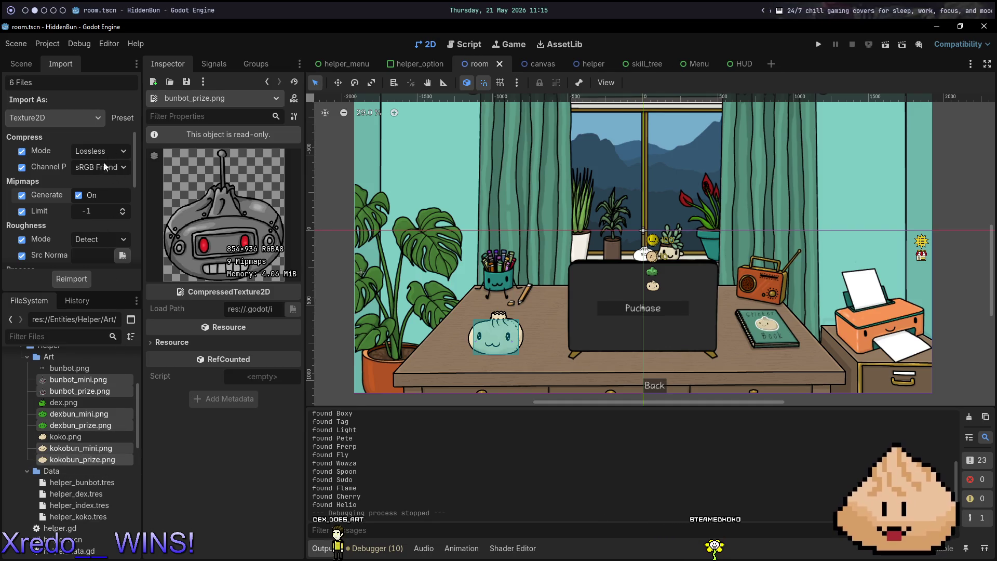
Step: Reimport the six selected images with Mipmaps Generate disabled, then run the game
left_click(78, 195)
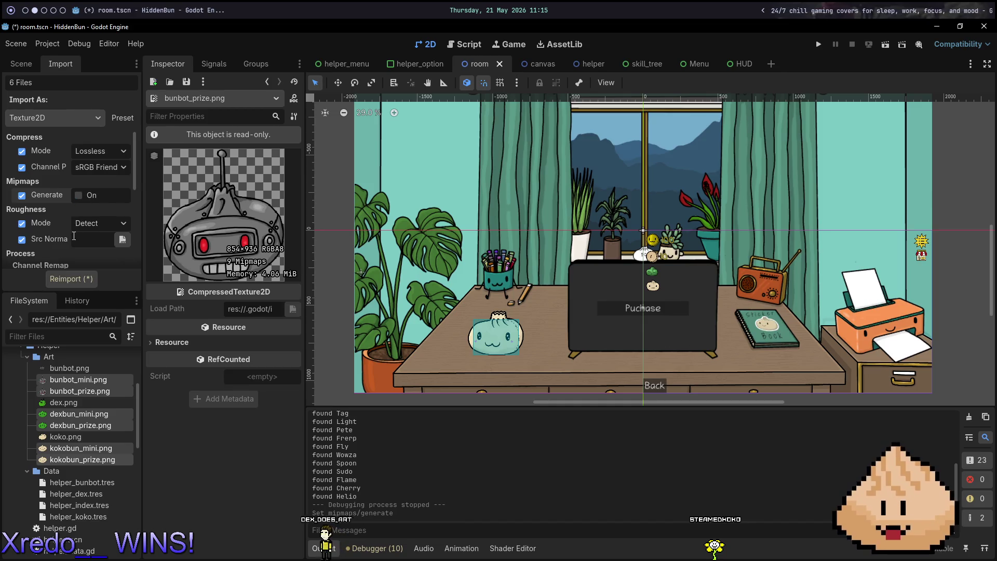
left_click(78, 282)
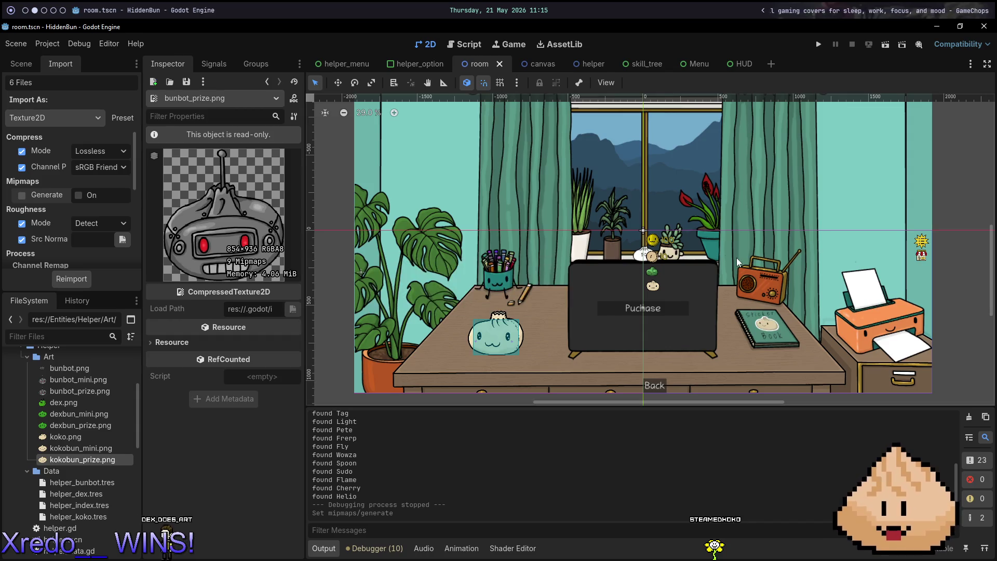
key("F5")
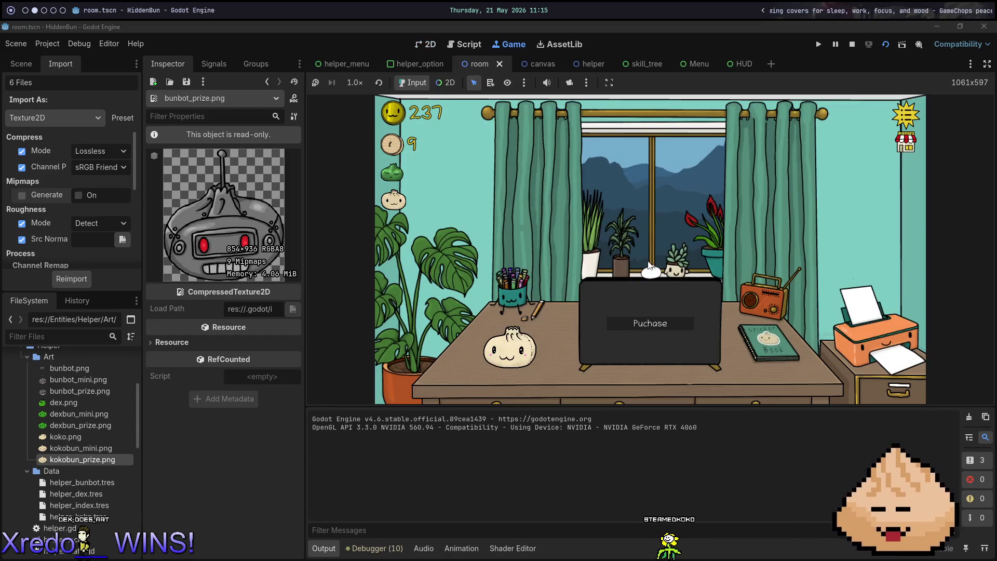
Step: Play the monitor's hidden-object canvas, return to the room, then switch to the code editor
left_click(613, 282)
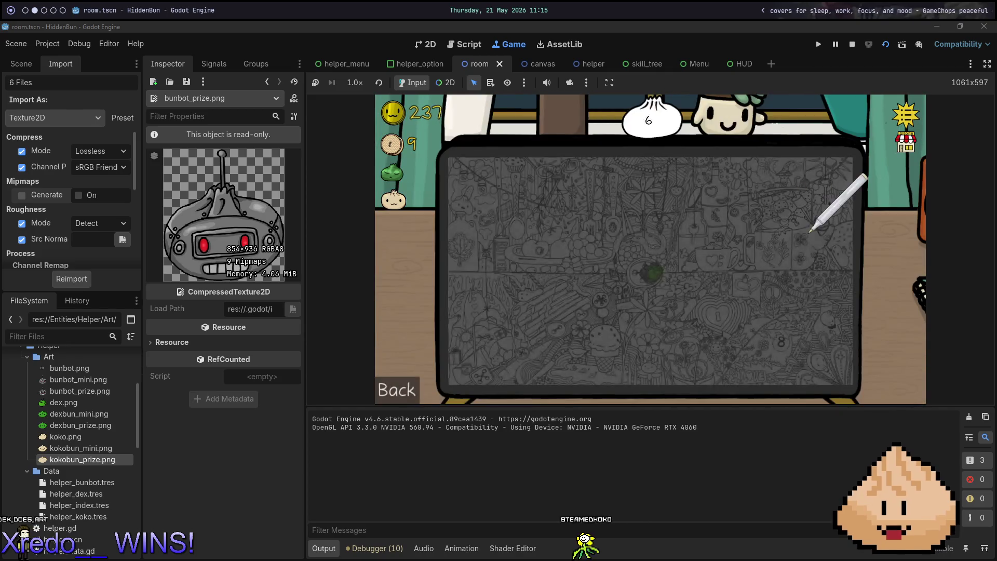
left_click(403, 389)
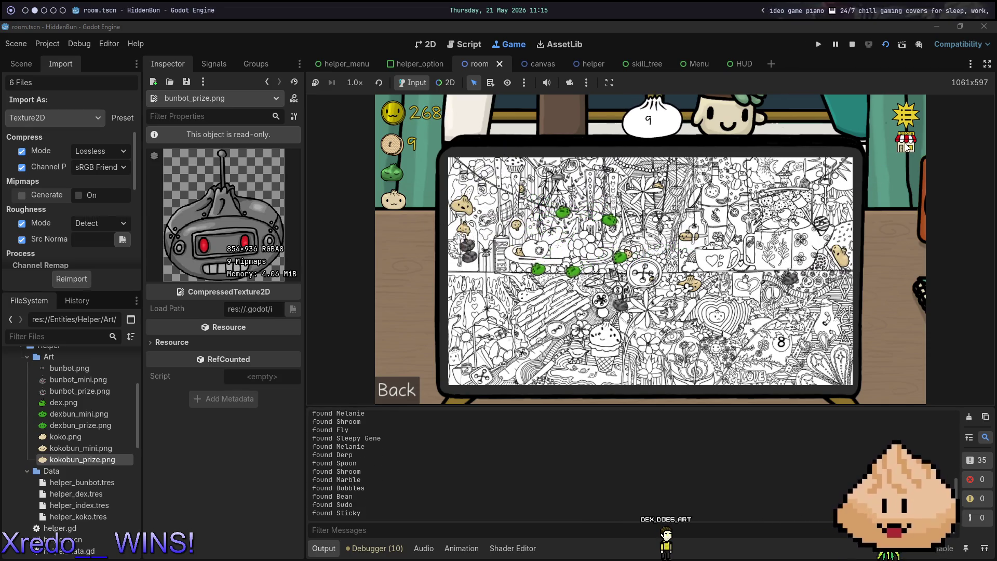
key("super+1")
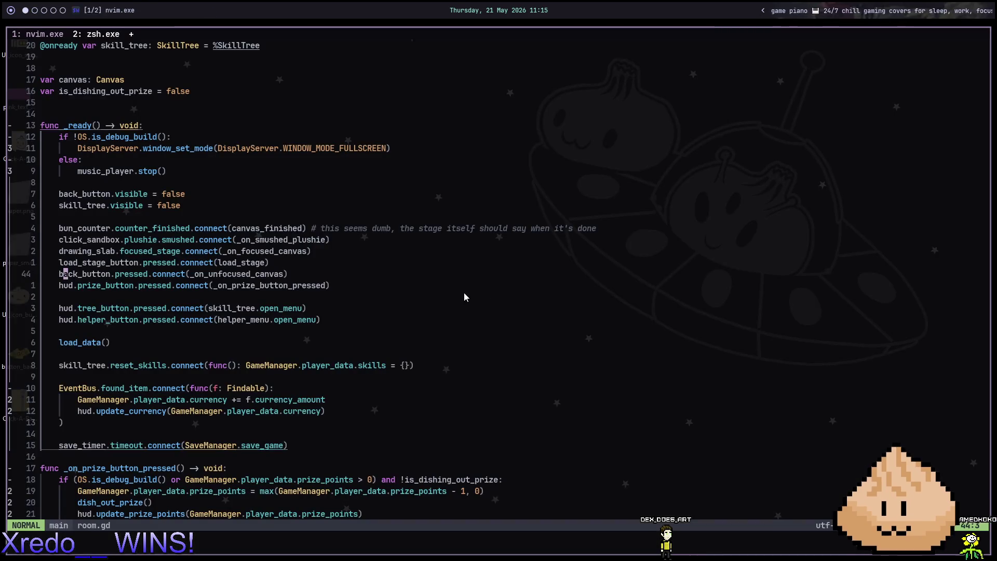
Step: Open hud.gd in Neovim through the fuzzy file finder
key("space")
type("fhud.gd")
key("Return")
type("10j21j")
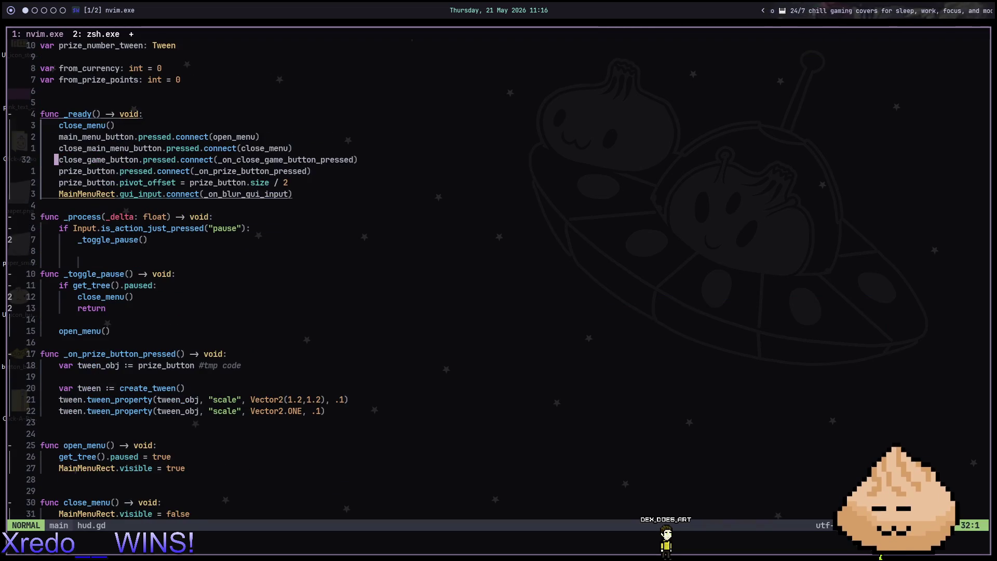
type("21k")
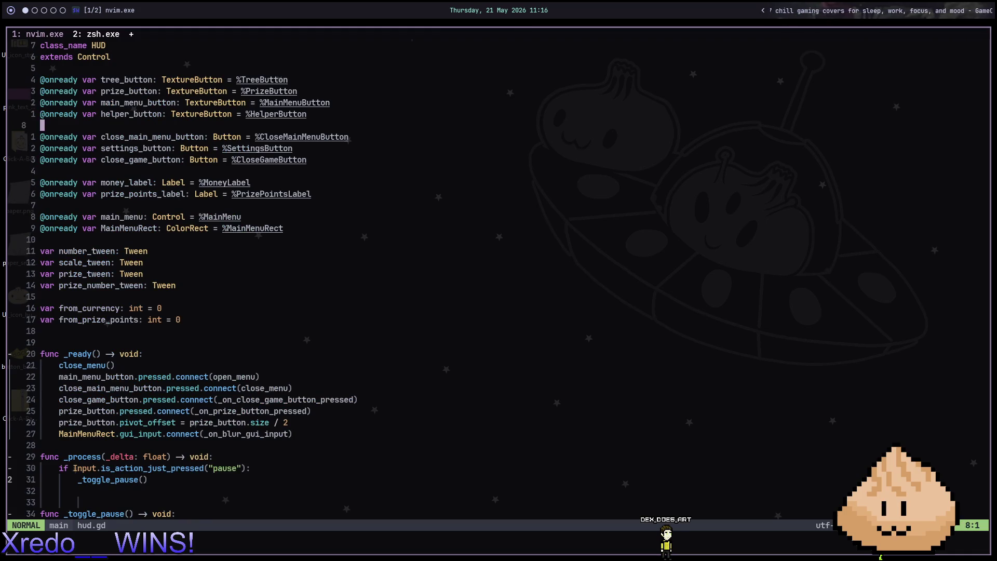
type("Onready var")
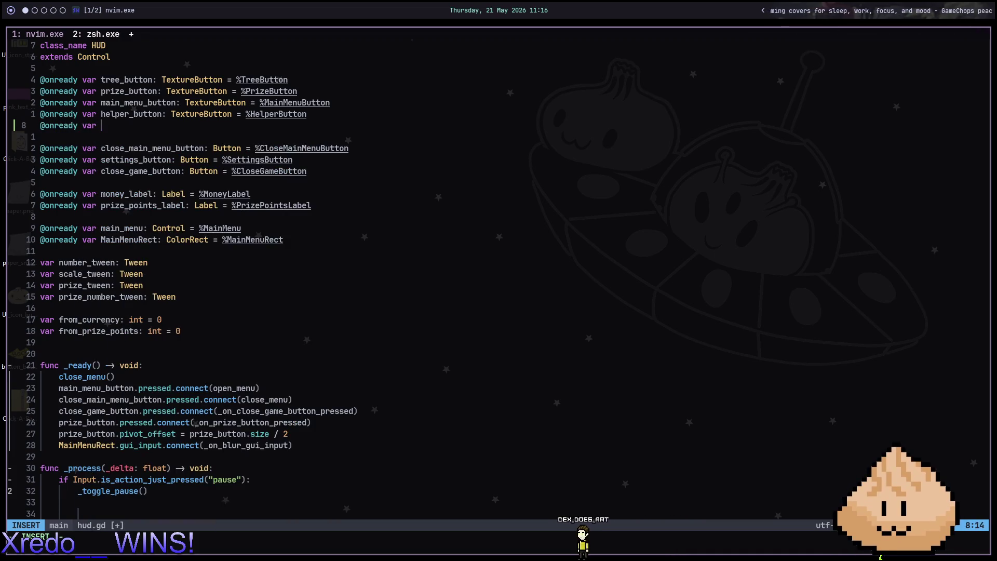
Step: Check the StoreButton node in Godot's HUD scene tree, then return to Neovim
key("alt+Tab")
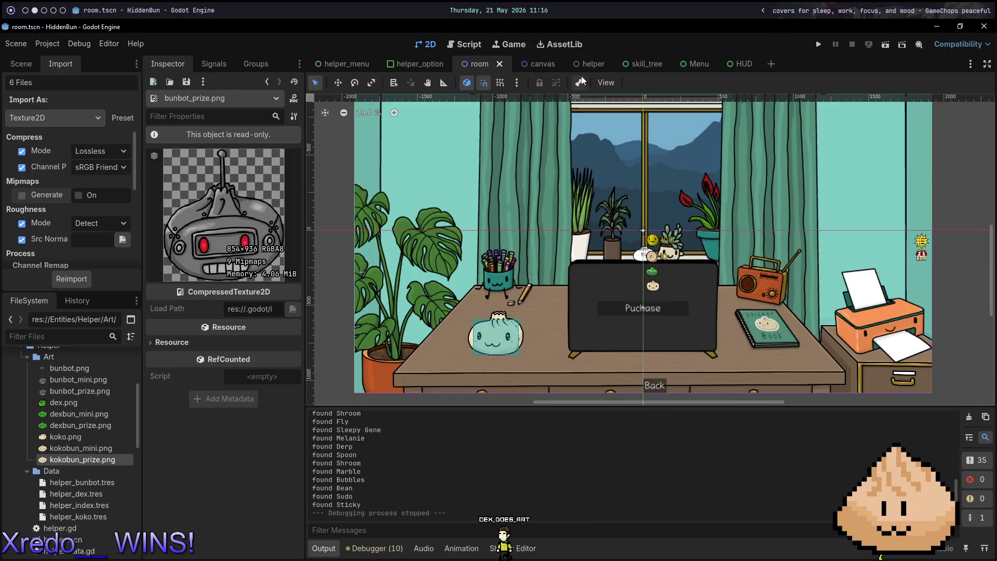
left_click(739, 64)
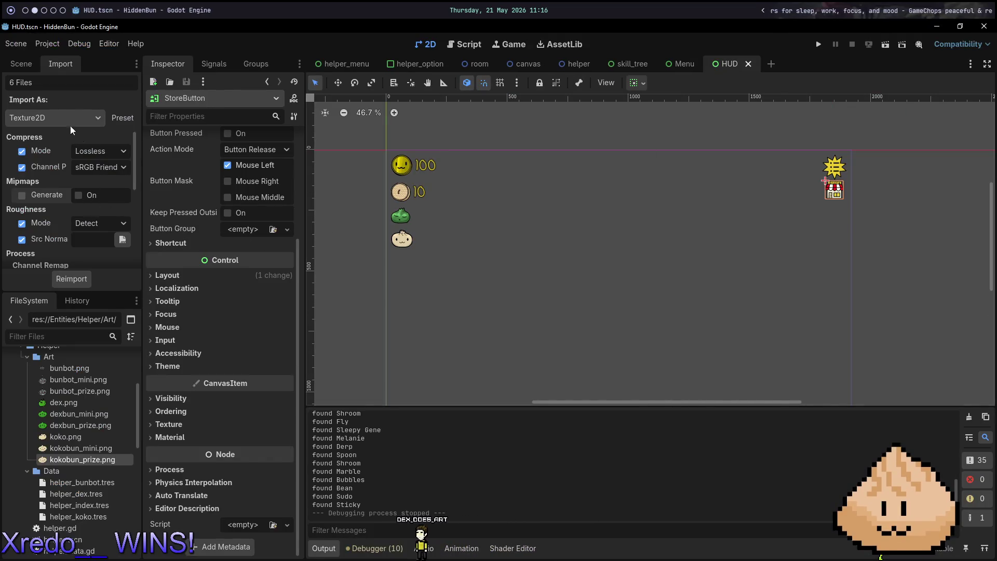
left_click(21, 64)
right_click(81, 160)
key("Escape")
key("alt+Tab")
key("alt+Tab")
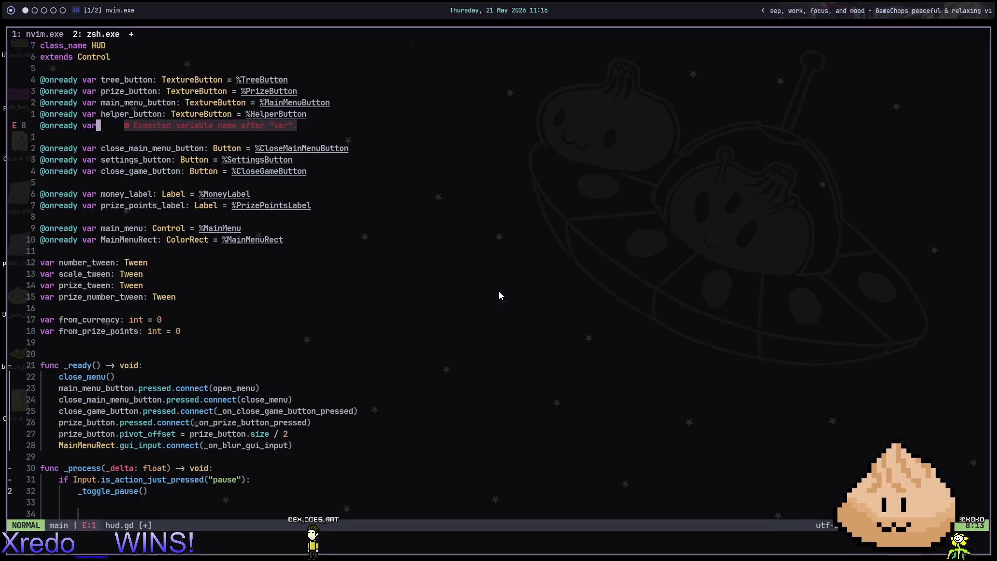
type("sto")
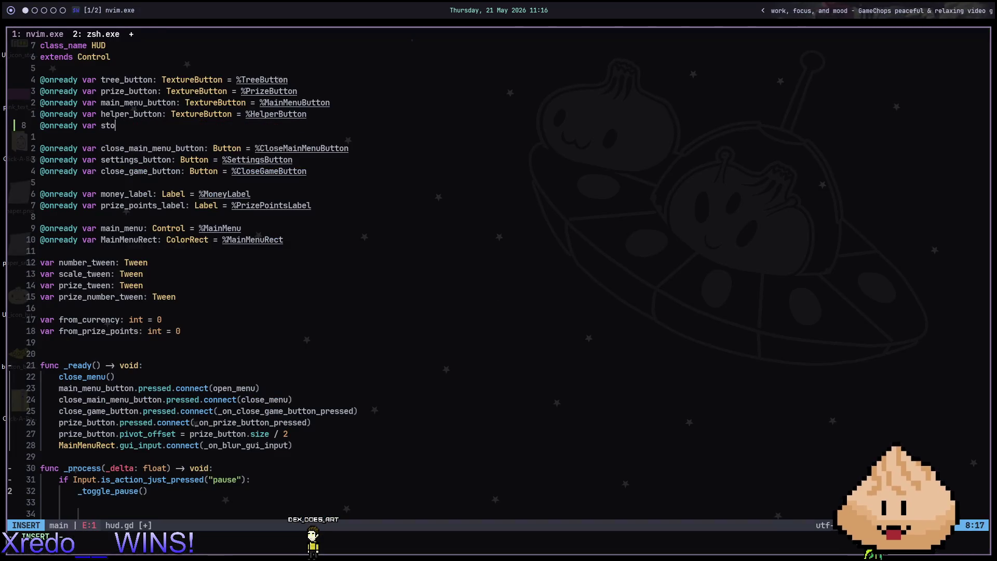
type("re_button: T")
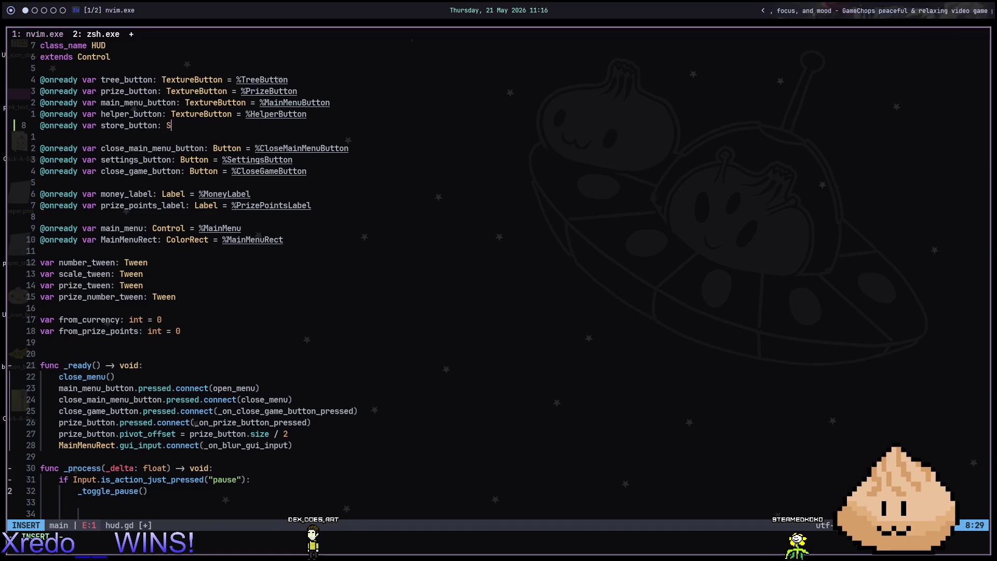
type("extureButton ")
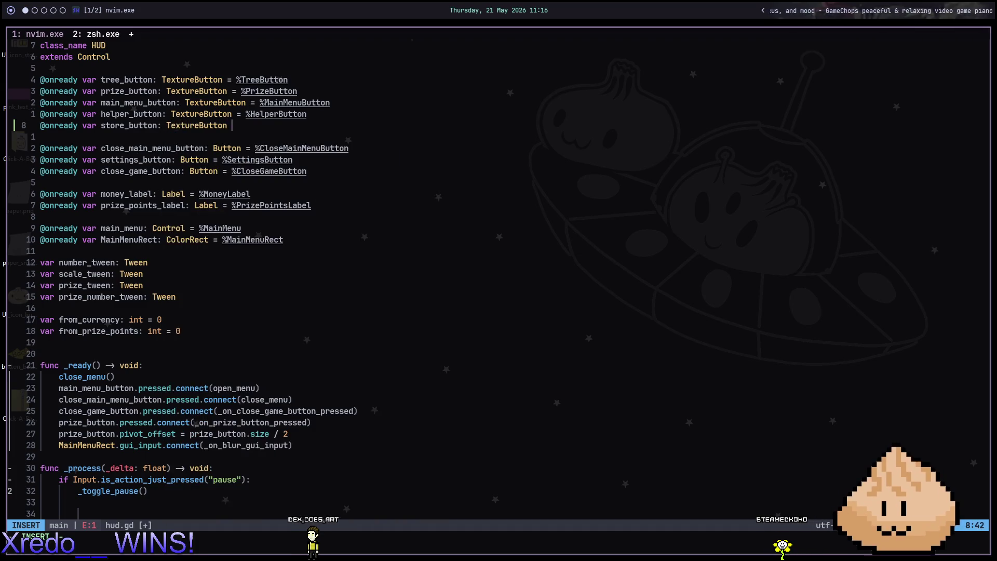
type("= %St")
Step: Complete 'store_button: TextureButton = %StoreButton', save hud.gd, and switch to GIMP's store icon
key("Tab")
key("Escape")
key("colon")
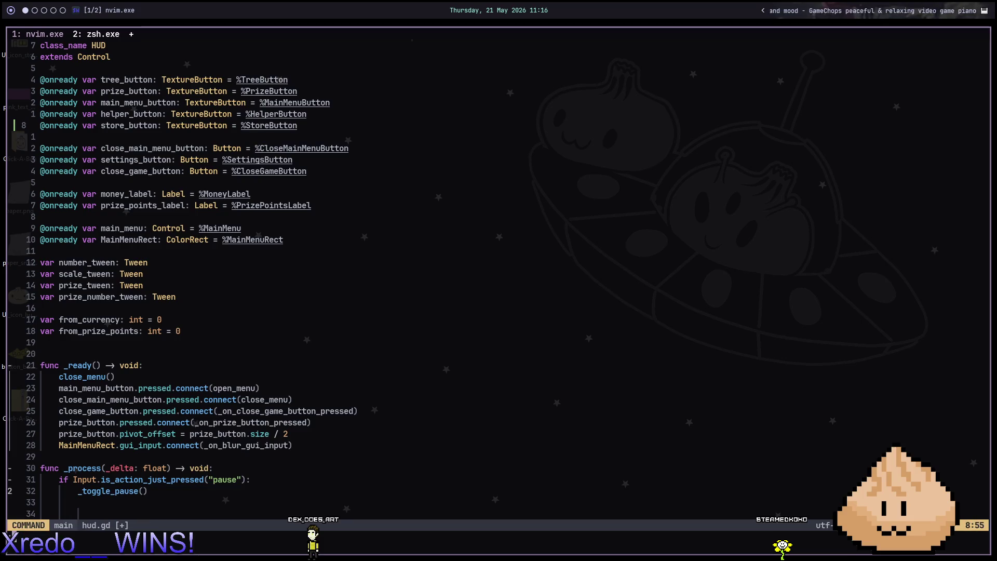
type("24j")
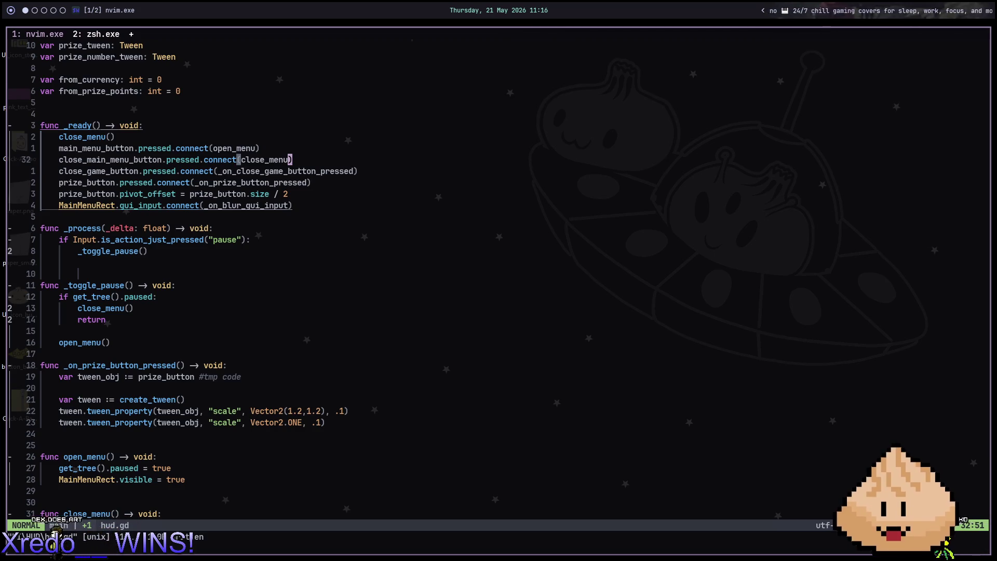
key("super+2")
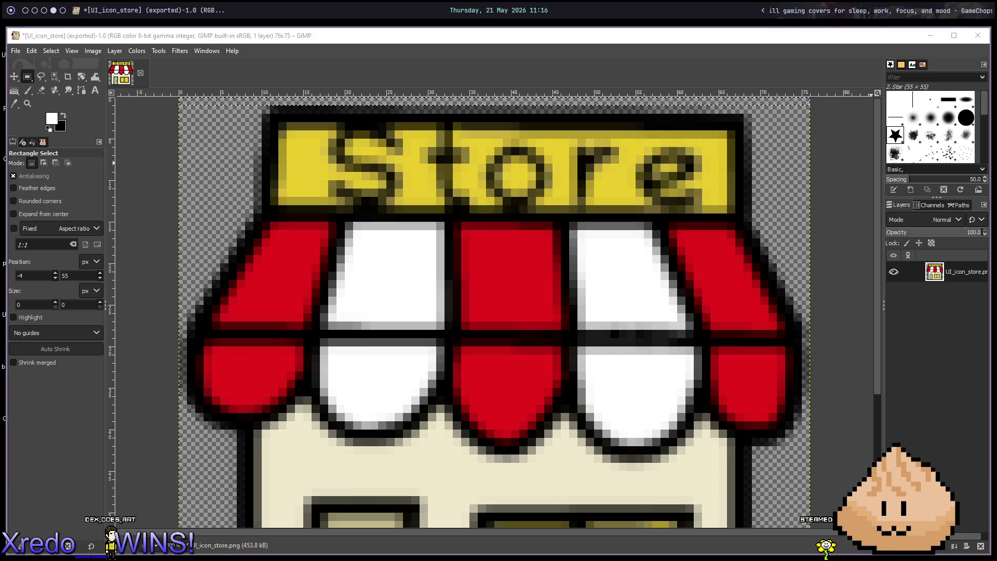
Step: Return to Godot's HUD scene and bring up the shared shop mockup image
key("super+1")
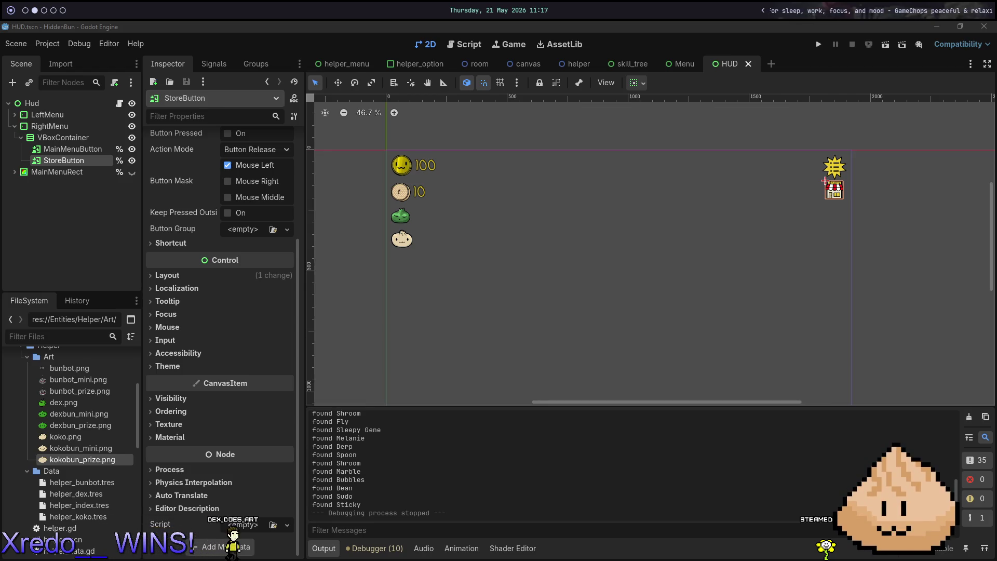
key("alt+Tab")
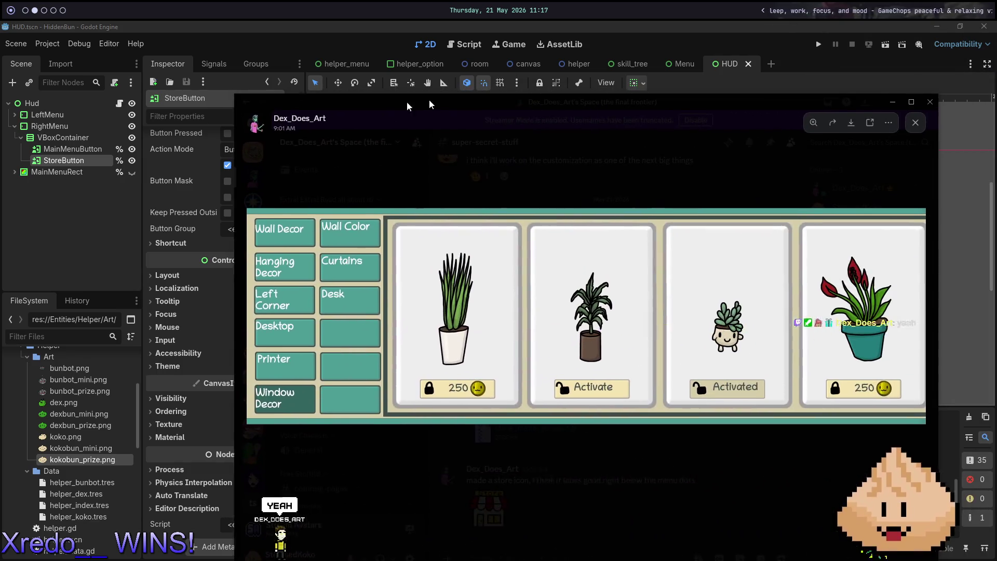
Step: Reposition the Discord image viewer around the editor while comparing the store mockup
left_click_drag(407, 102, 390, 103)
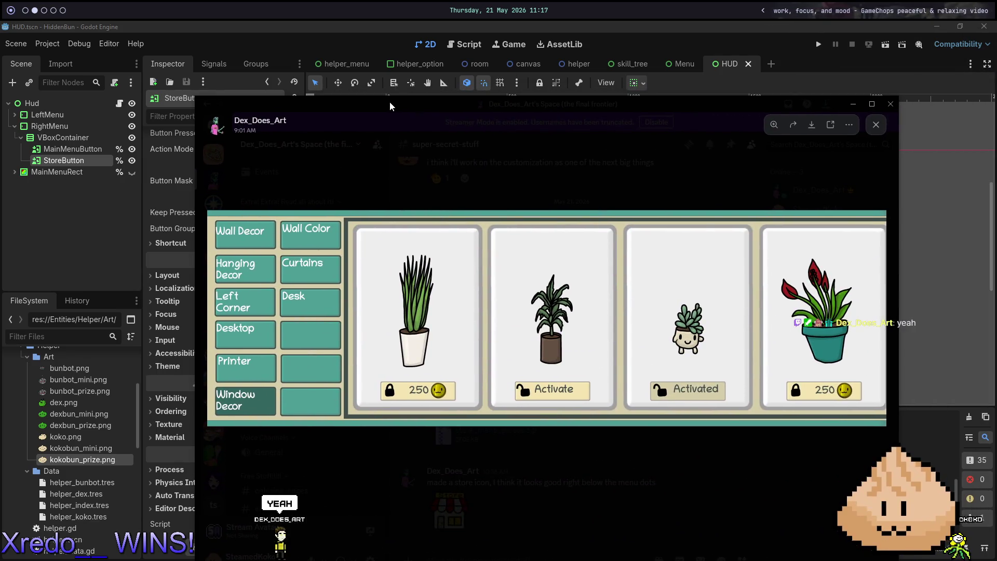
key("alt+Tab")
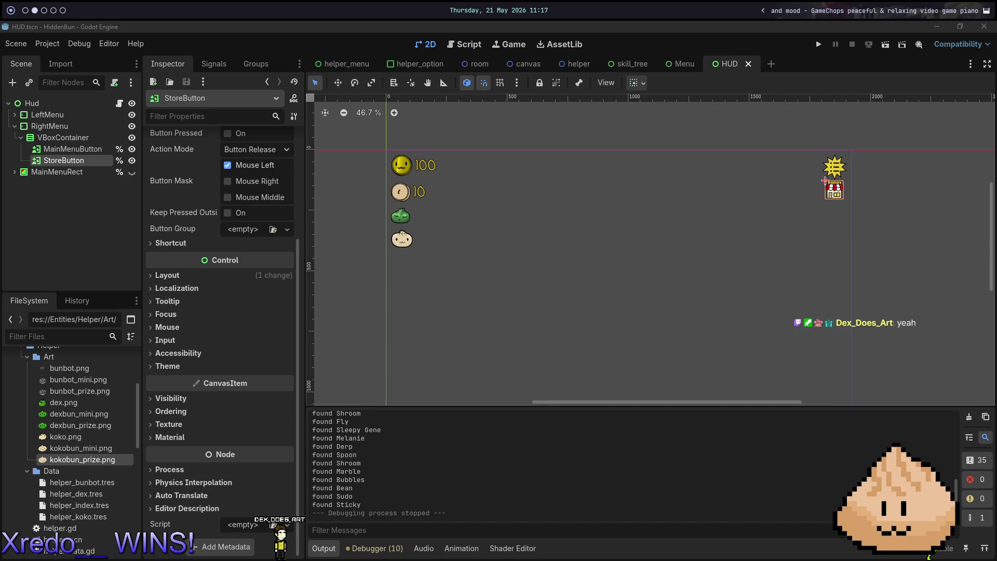
key("alt+Tab")
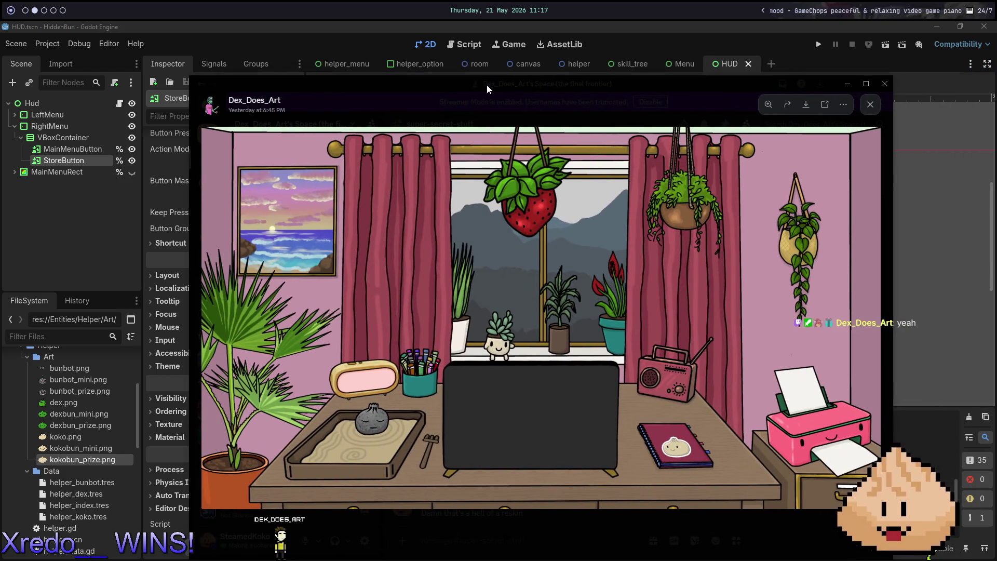
left_click_drag(497, 84, 498, 85)
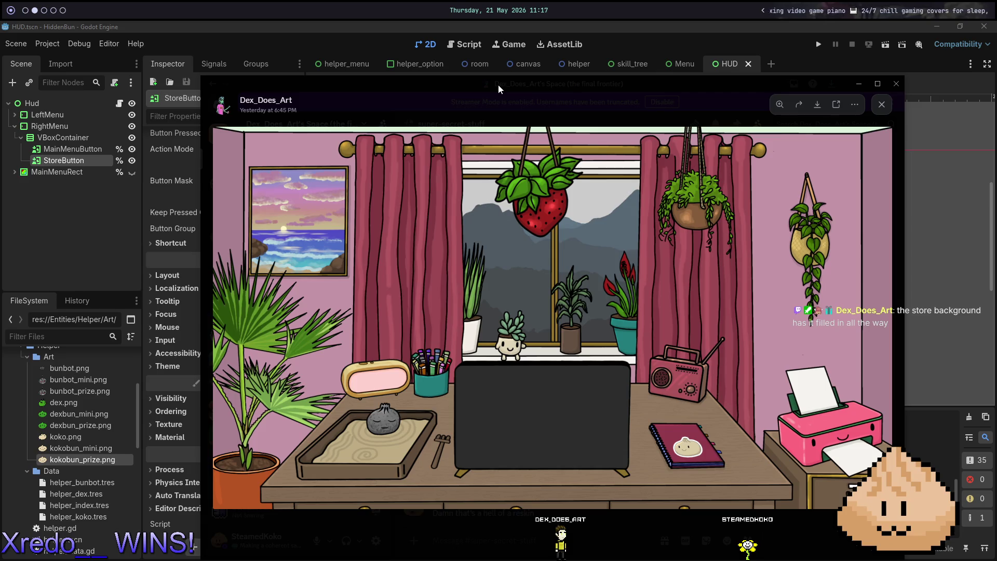
left_click_drag(499, 85, 990, 71)
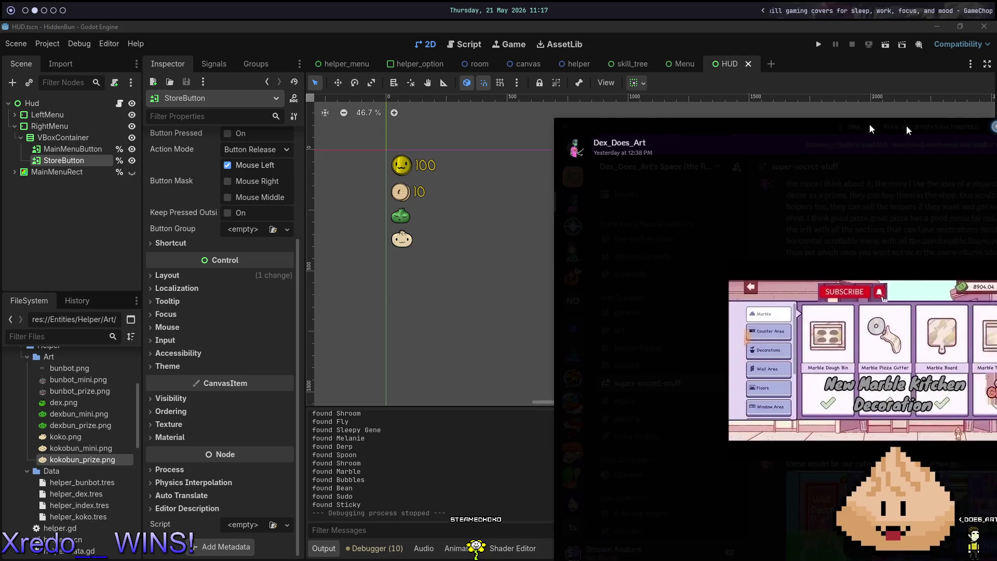
left_click_drag(857, 125, 534, 68)
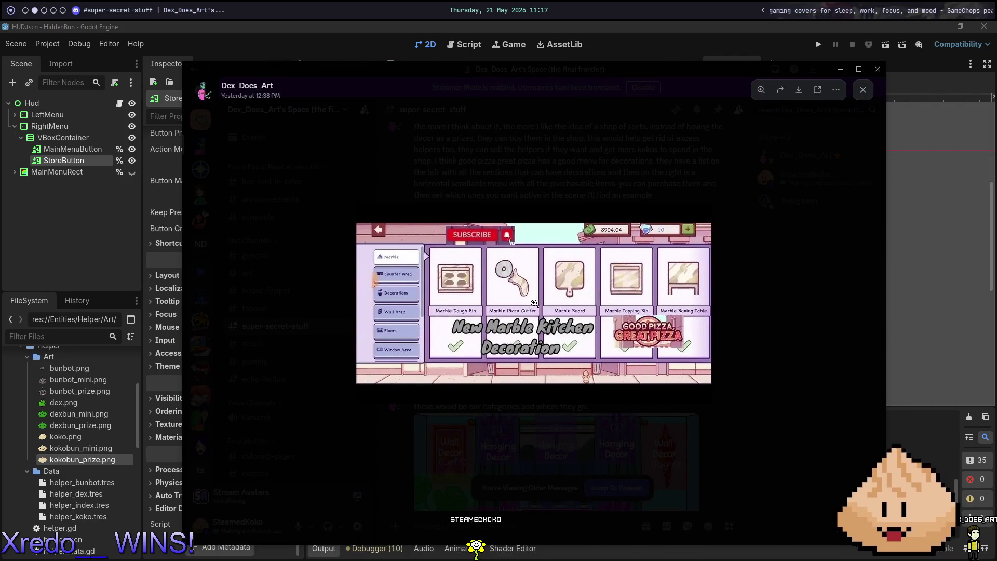
Step: Enlarge the shop reference screenshot and zoom in and out to study its item cards
left_click(518, 318)
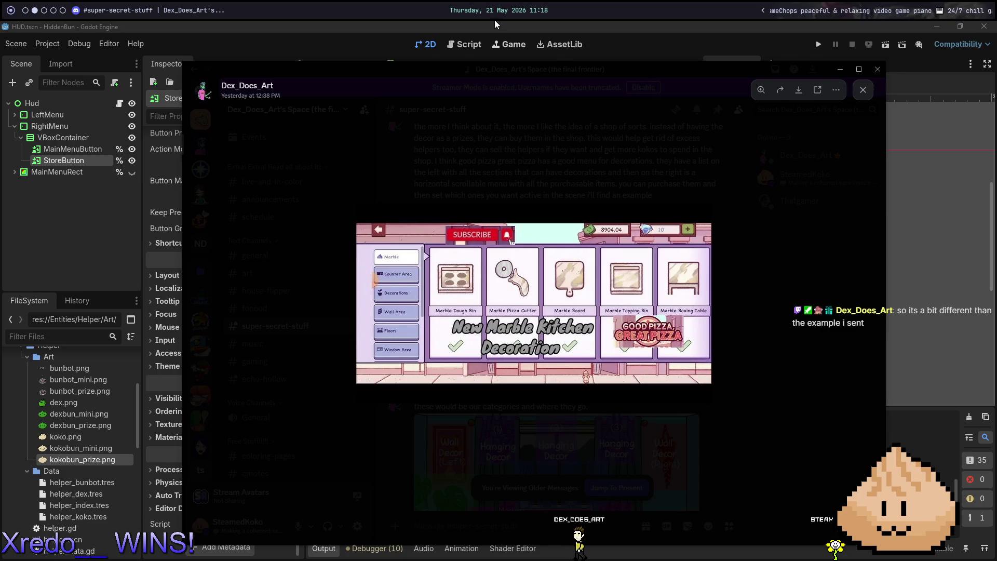
left_click(579, 230)
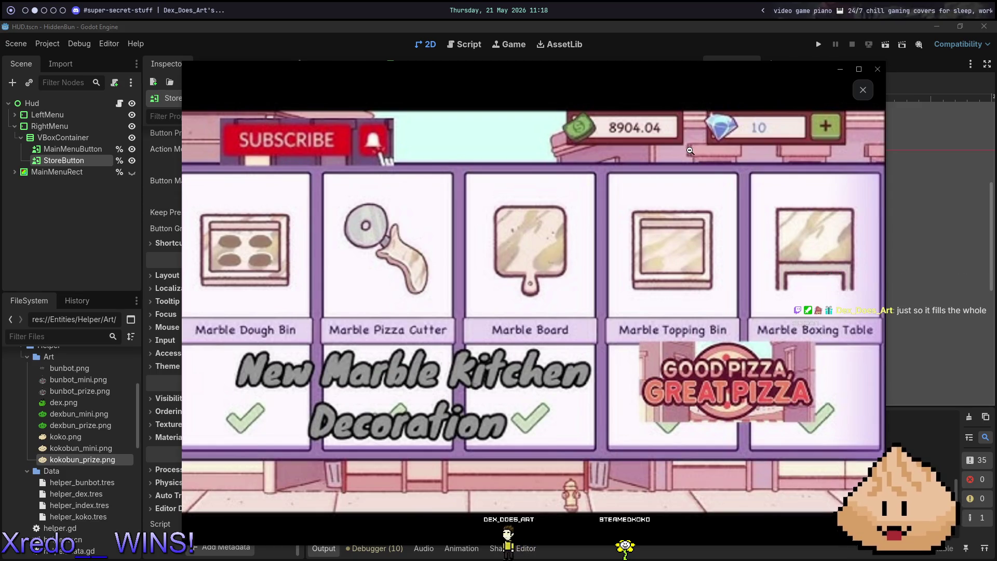
left_click(698, 149)
left_click(600, 234)
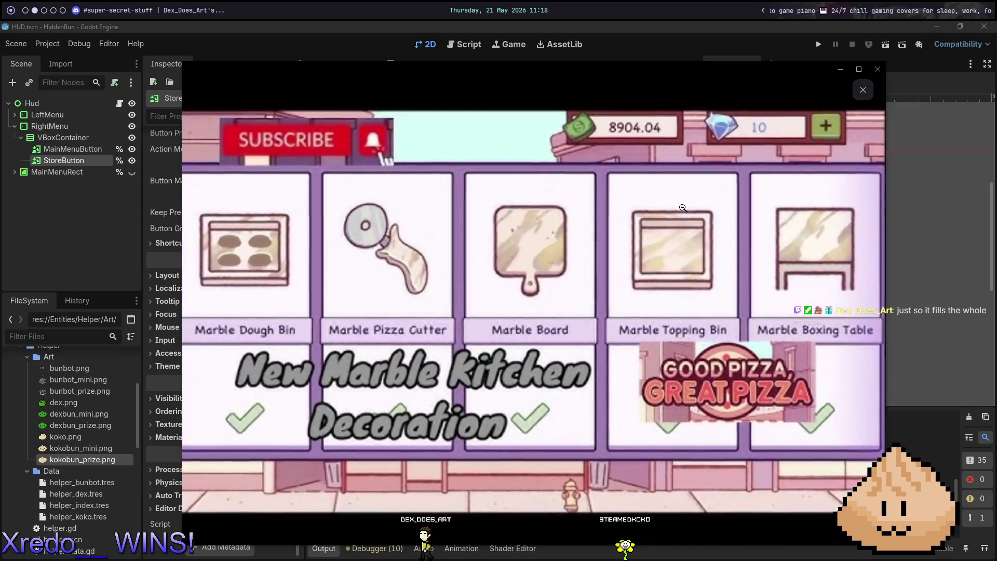
left_click(593, 140)
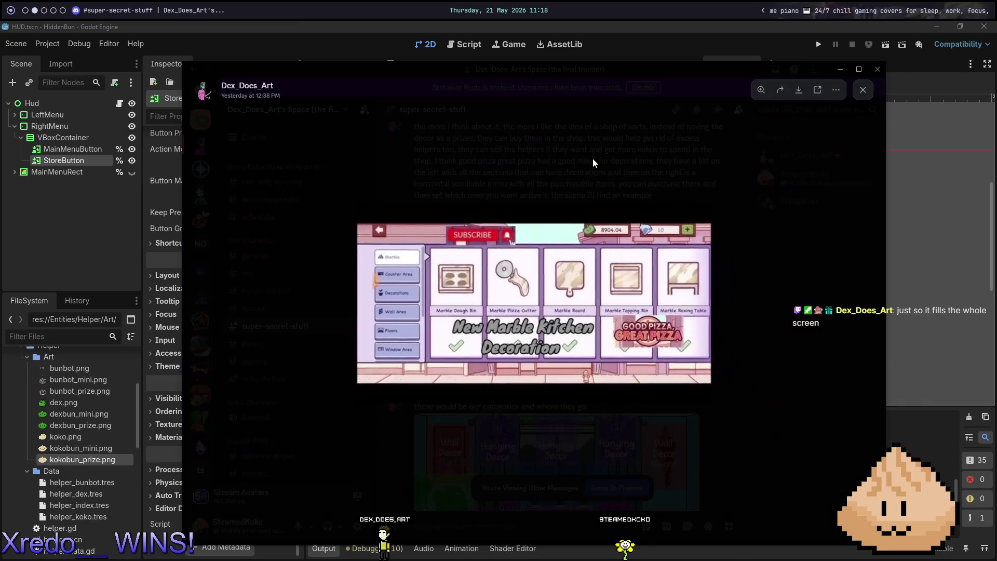
left_click(607, 230)
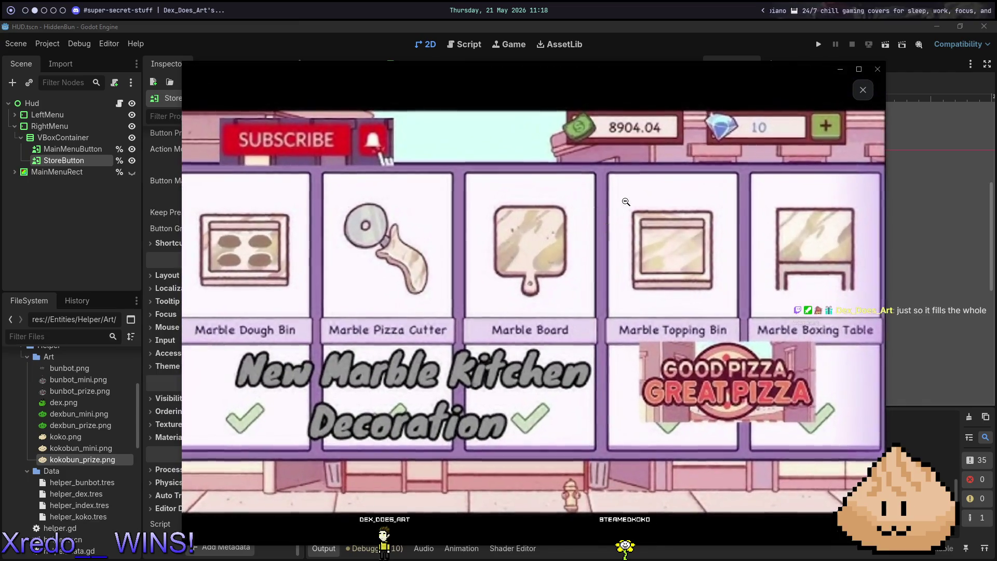
left_click(612, 128)
left_click(606, 229)
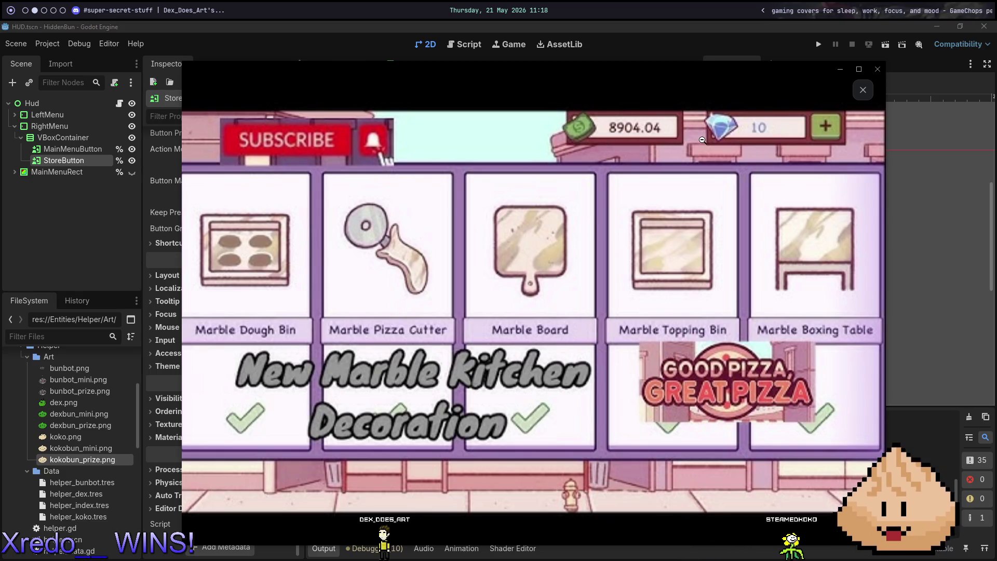
left_click(693, 115)
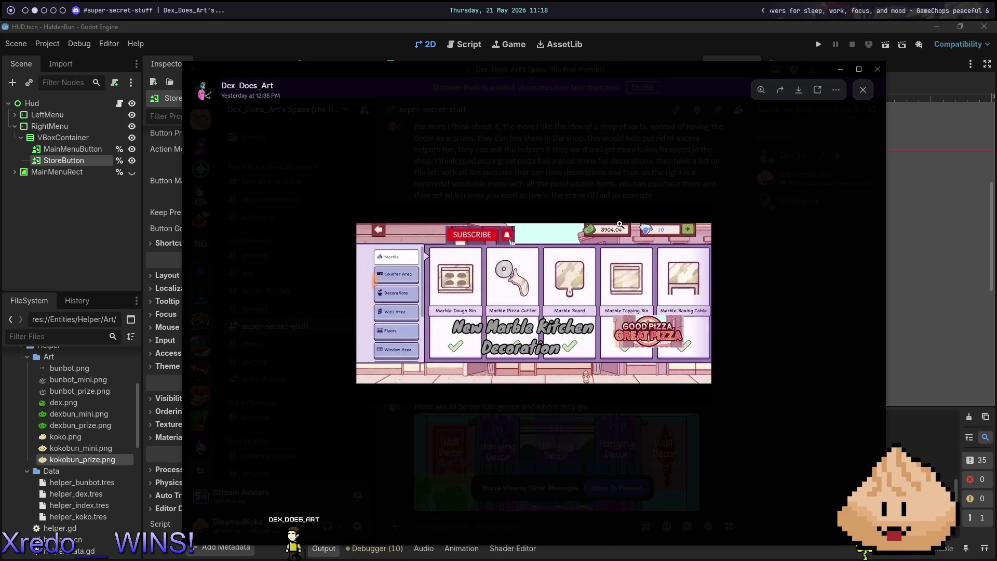
Step: Close the enlarged store mockup and hide the Discord window to reveal Godot
left_click(425, 293)
left_click(425, 292)
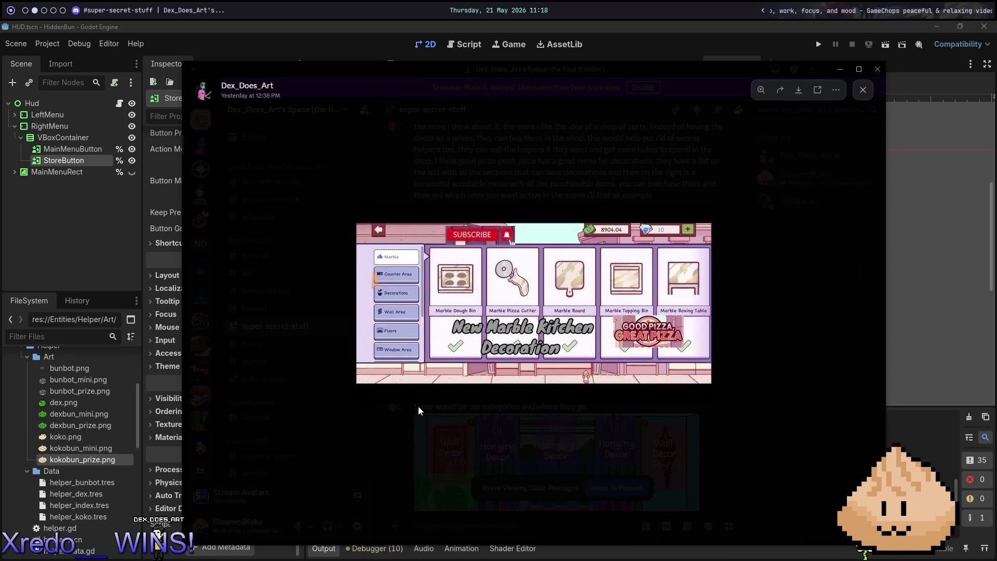
left_click(418, 406)
key("super+d")
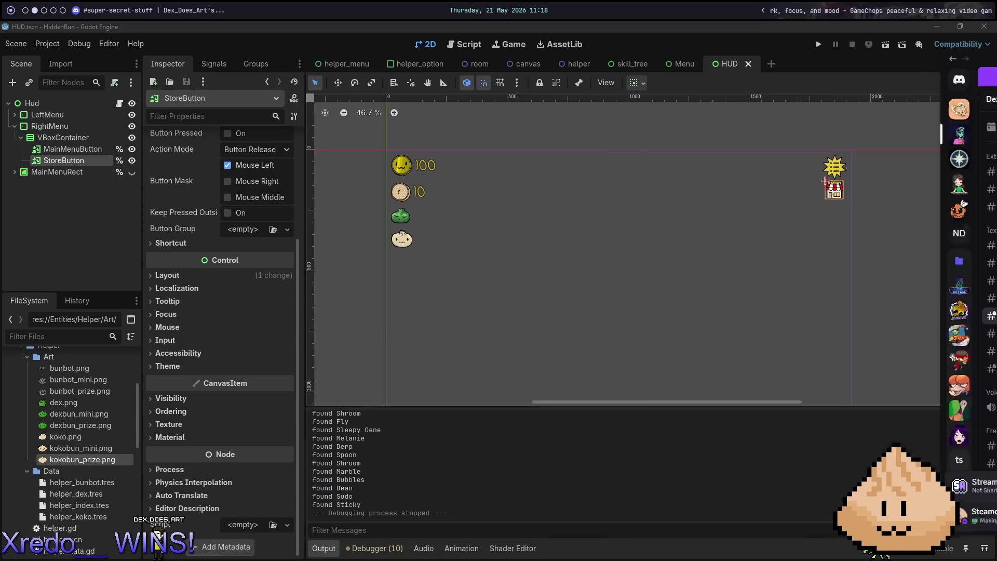
Step: Select the Hud root node and test-run the game with F5, stopping it with F8
left_click(779, 34)
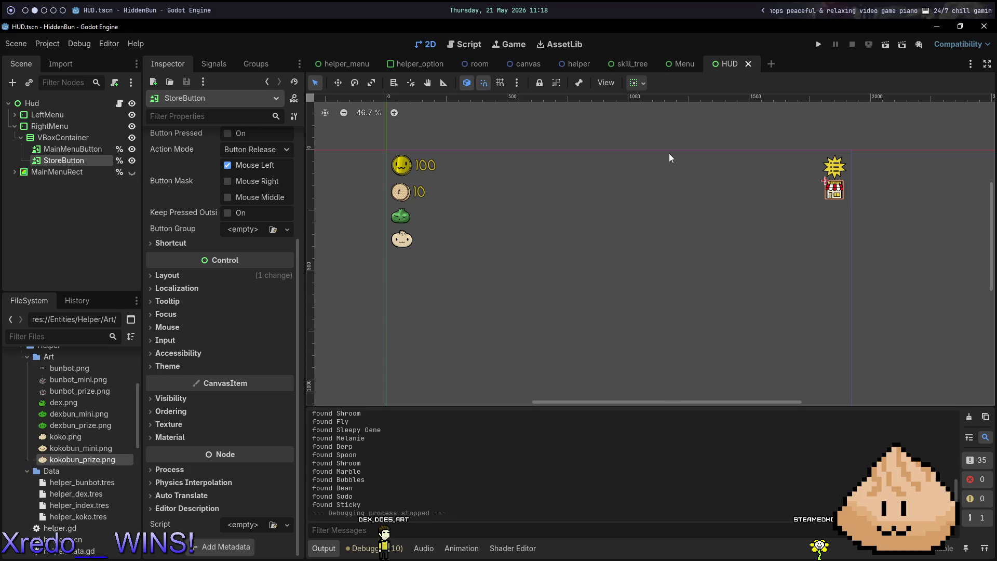
scroll(663, 228, "up", 2)
scroll(663, 228, "up", 1)
scroll(662, 229, "down", 2)
left_click(663, 230)
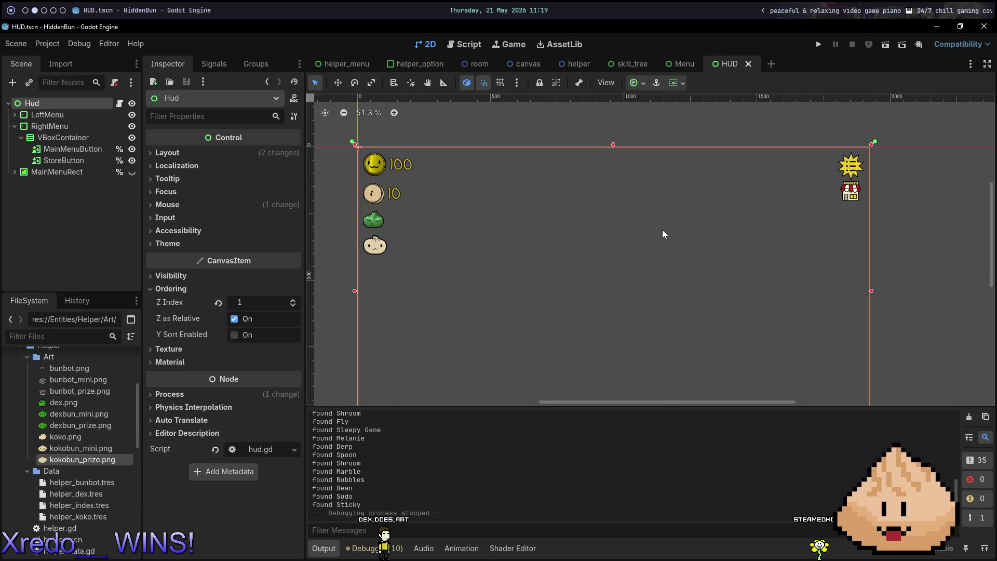
left_click(904, 210)
scroll(603, 248, "down", 1)
scroll(509, 246, "down", 1)
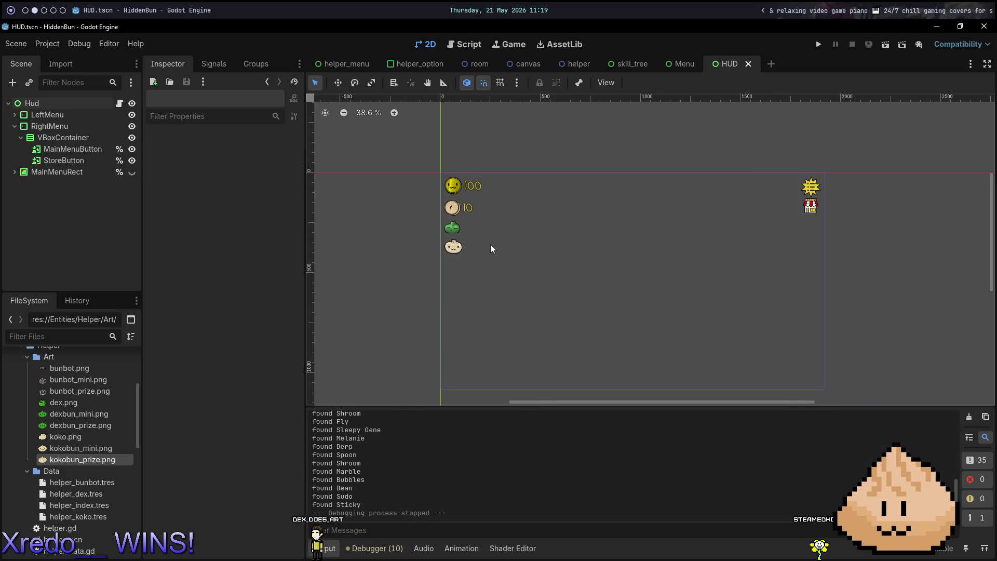
key("F5")
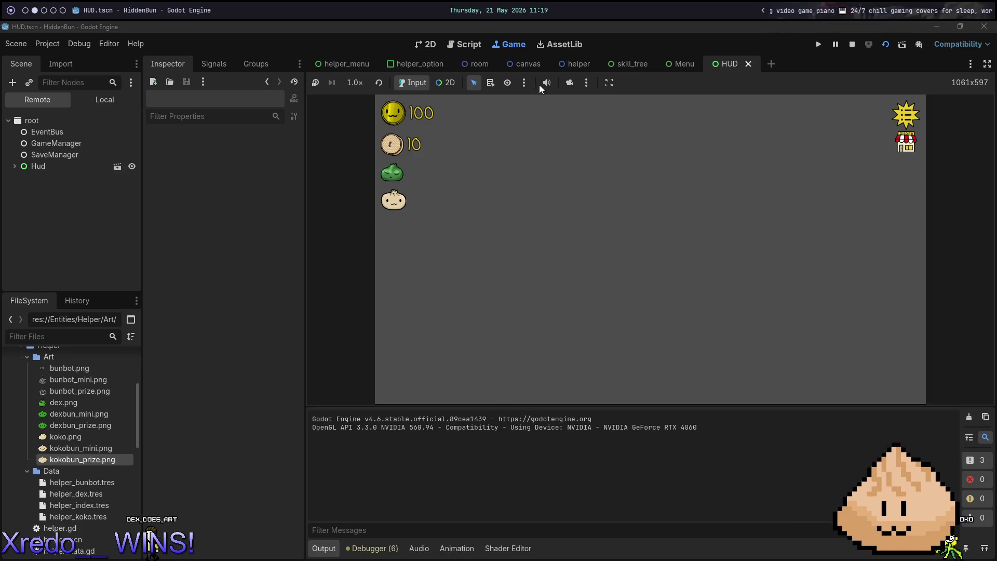
key("F8")
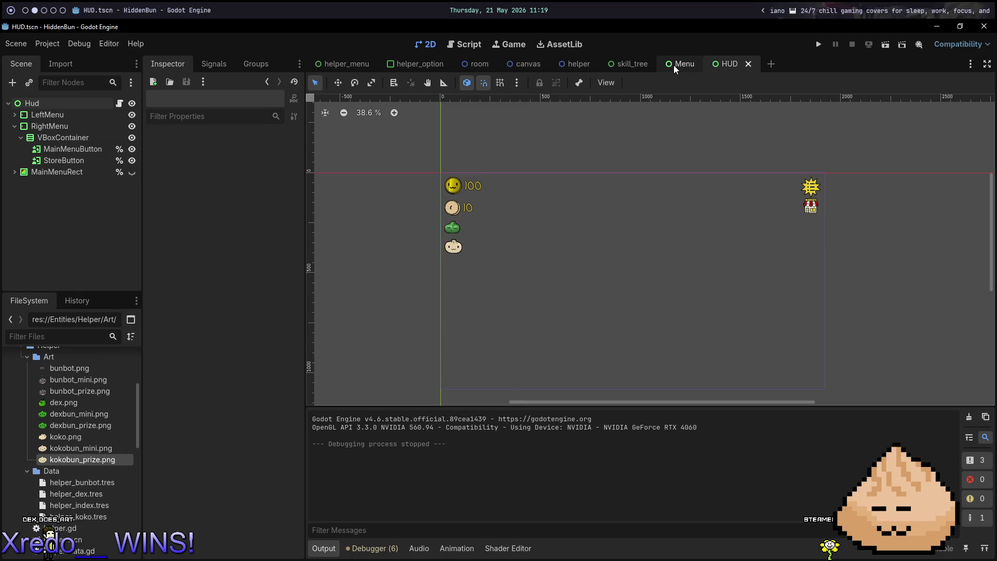
Step: Look through the Menu and skill_tree scenes, open the room scene, then switch to Neovim
left_click(674, 64)
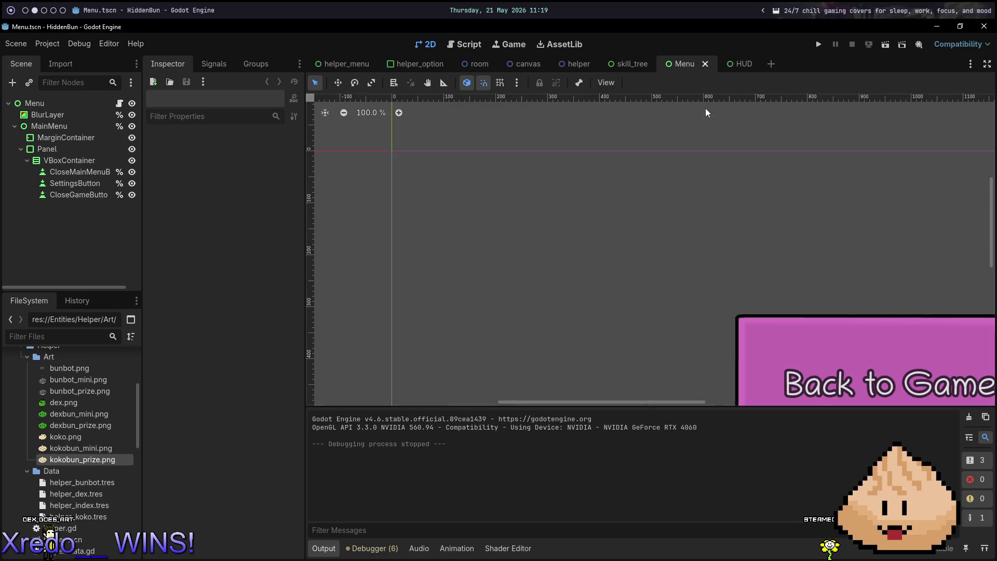
left_click(631, 64)
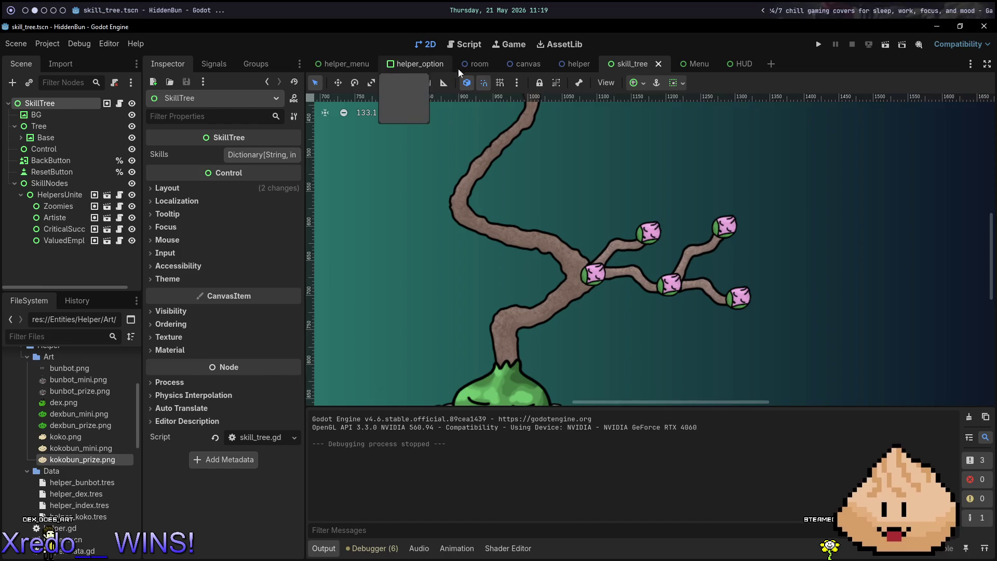
left_click(478, 64)
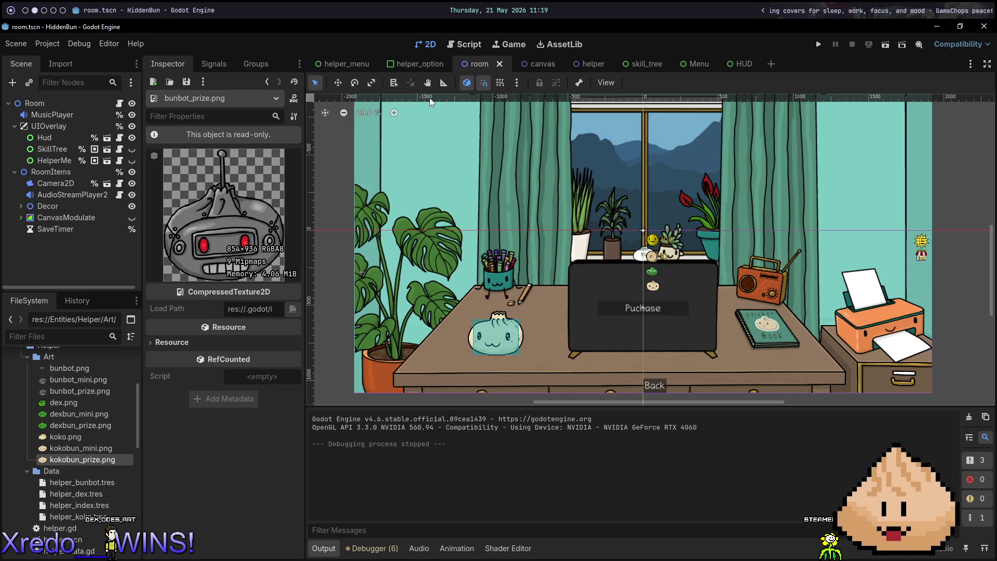
key("alt+Tab")
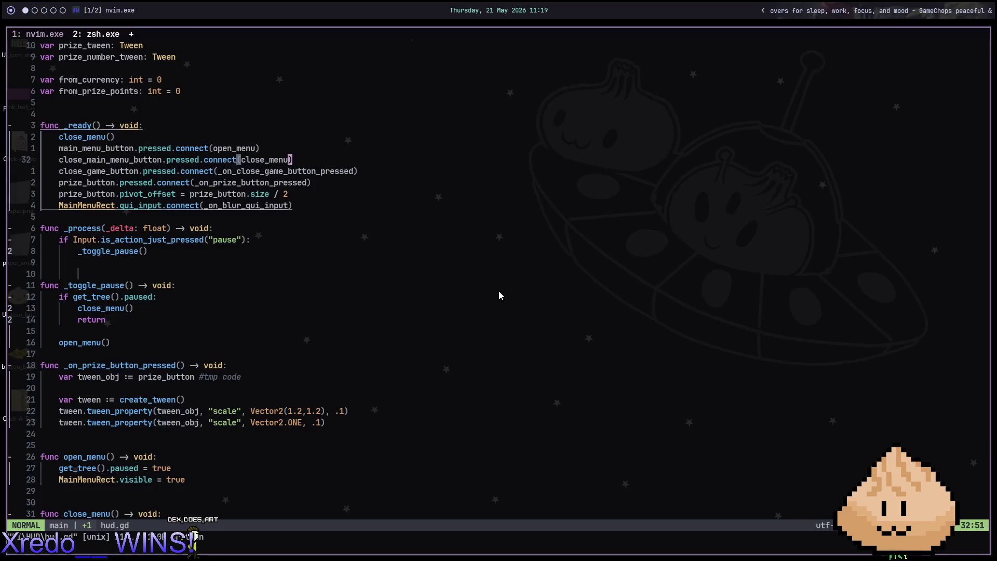
Step: Open room.gd from the file finder and scroll through it toward the _ready function
key("space")
type("froom")
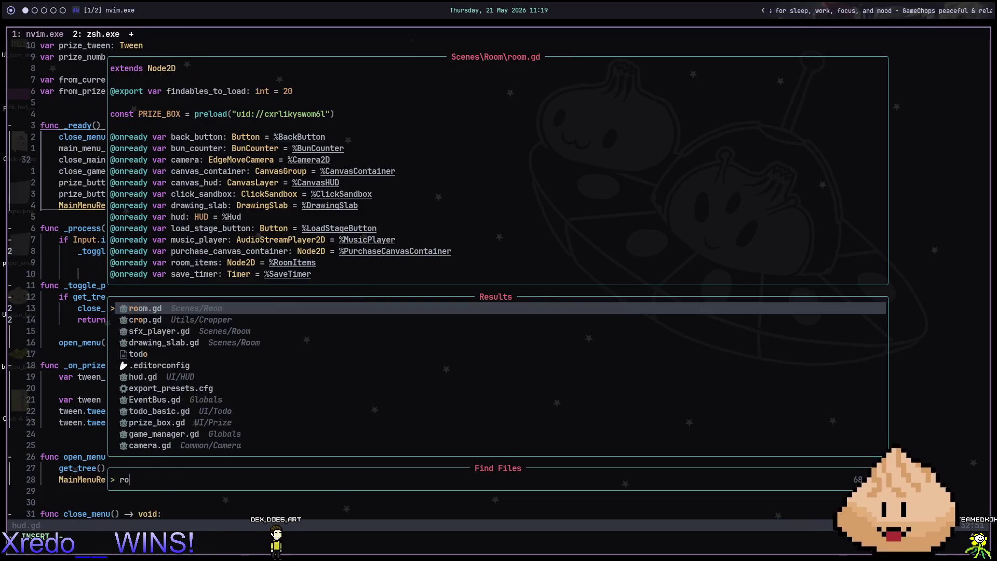
key("Return")
key("ctrl+d")
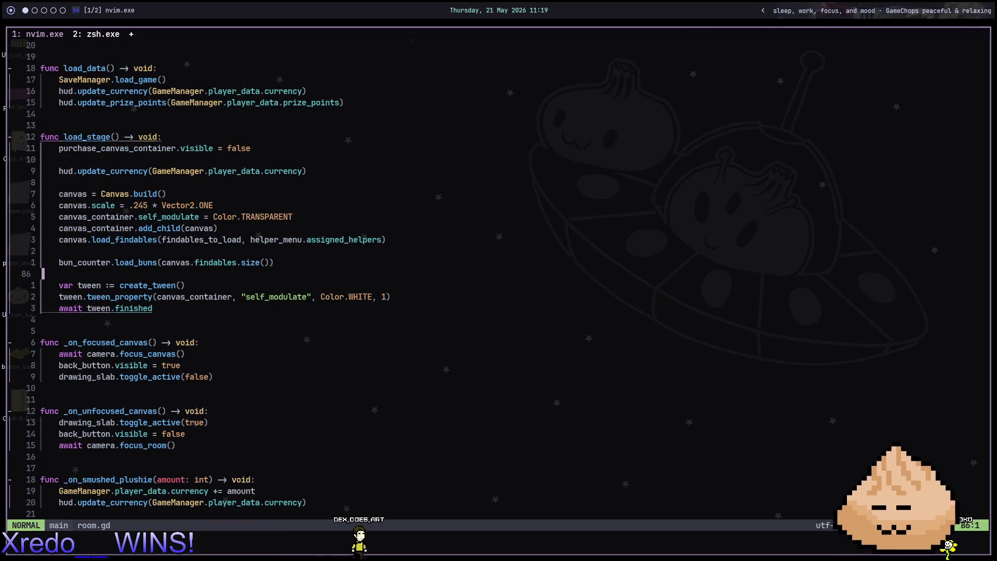
key("ctrl+d")
key("ctrl+d")
key("ctrl+u")
key("ctrl+u")
key("colon")
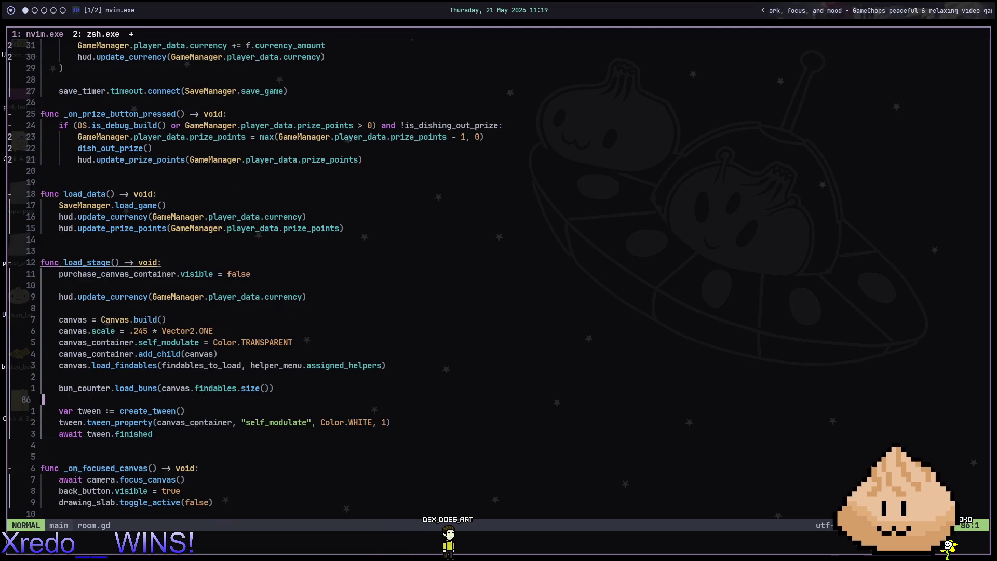
key("ctrl+u")
key("ctrl+u")
Step: Search for helper, add an empty hud.store_button.pressed.connect() line below it, and save room.gd
key("colon")
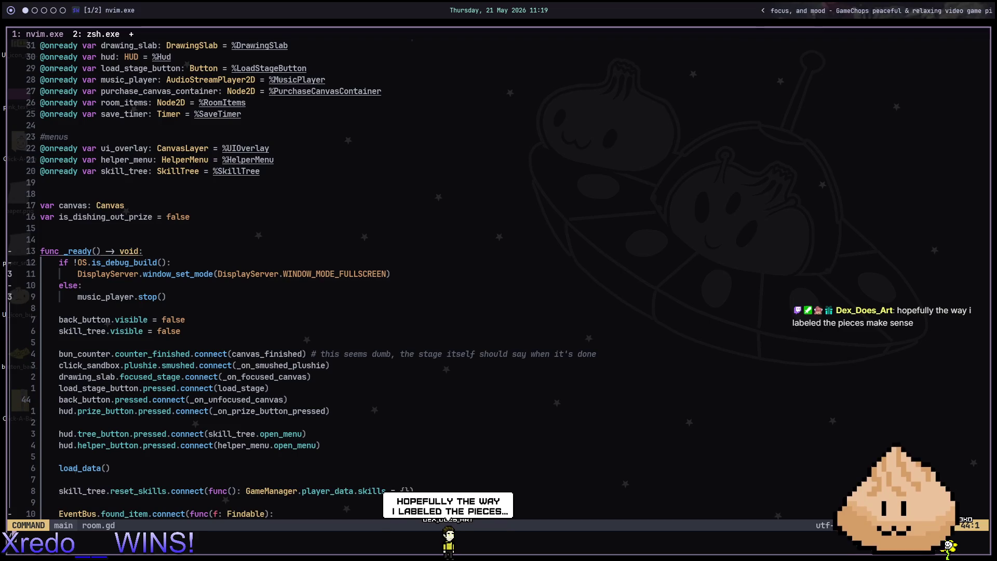
type("helper")
key("Return")
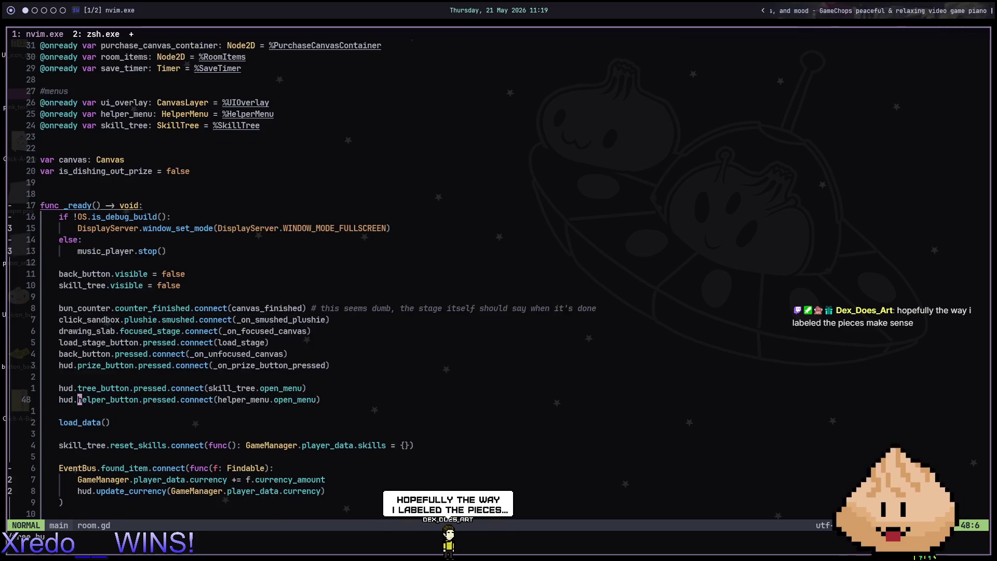
type("o")
type("hud.")
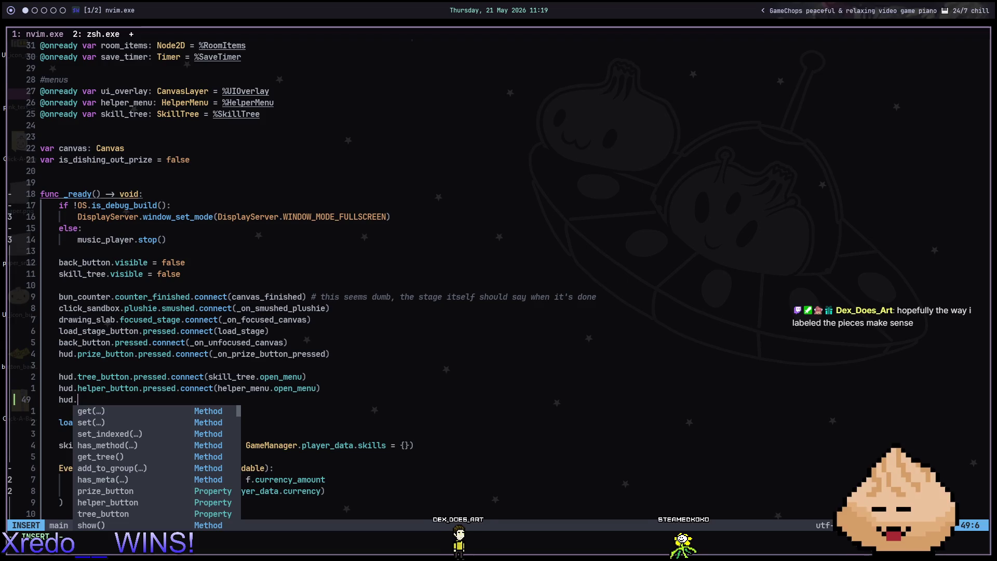
type("sto")
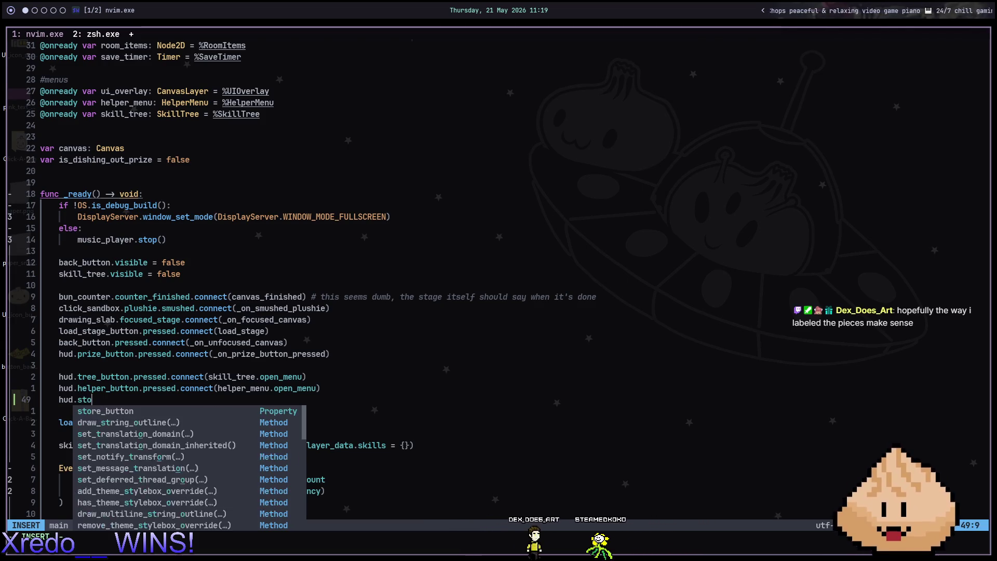
type("re_button.pressed.connect()")
key("Escape")
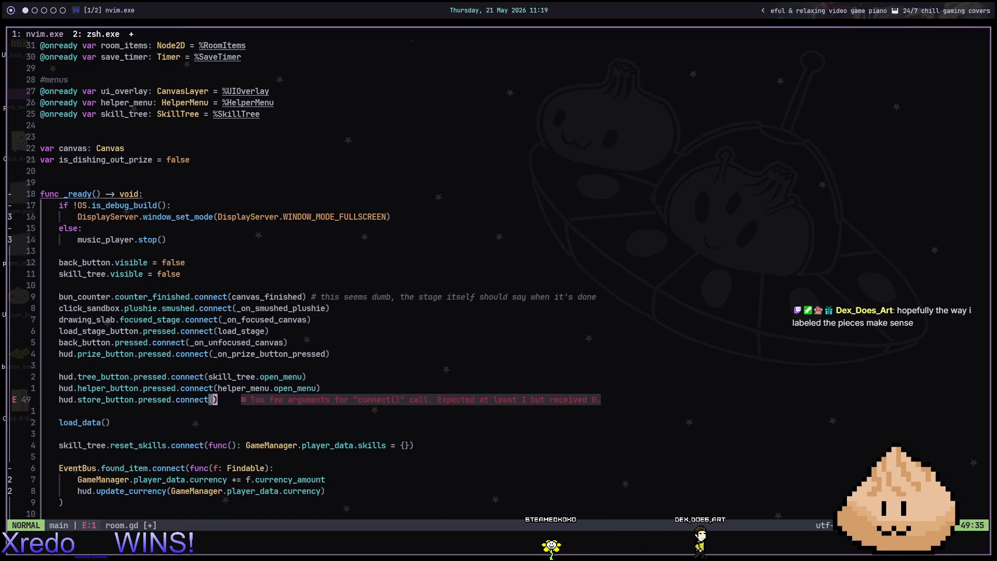
type(":w")
key("Return")
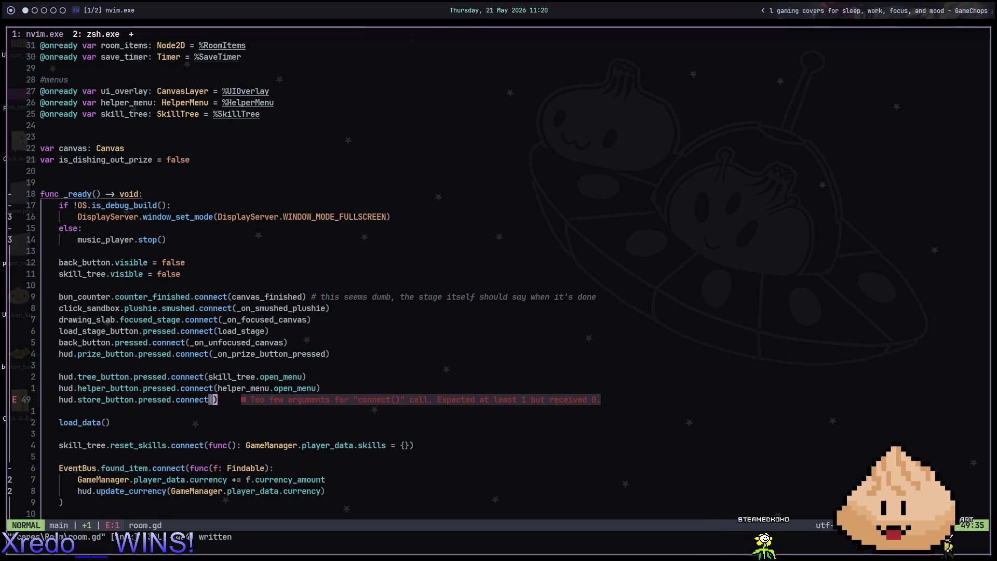
Step: Return to Godot and collapse the Art, Data and HUD folders in the FileSystem dock
key("k")
key("alt+Tab")
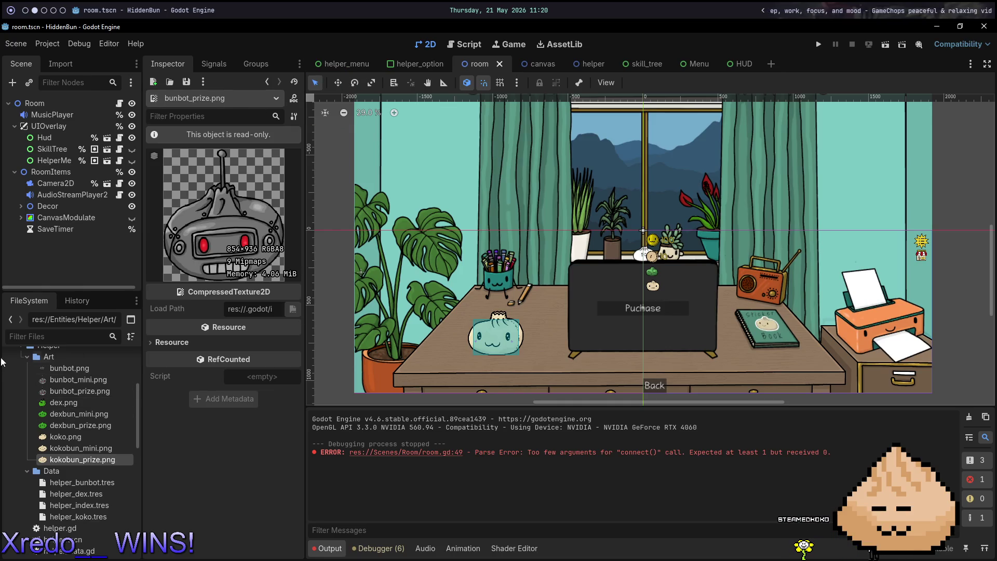
left_click(28, 356)
left_click(29, 369)
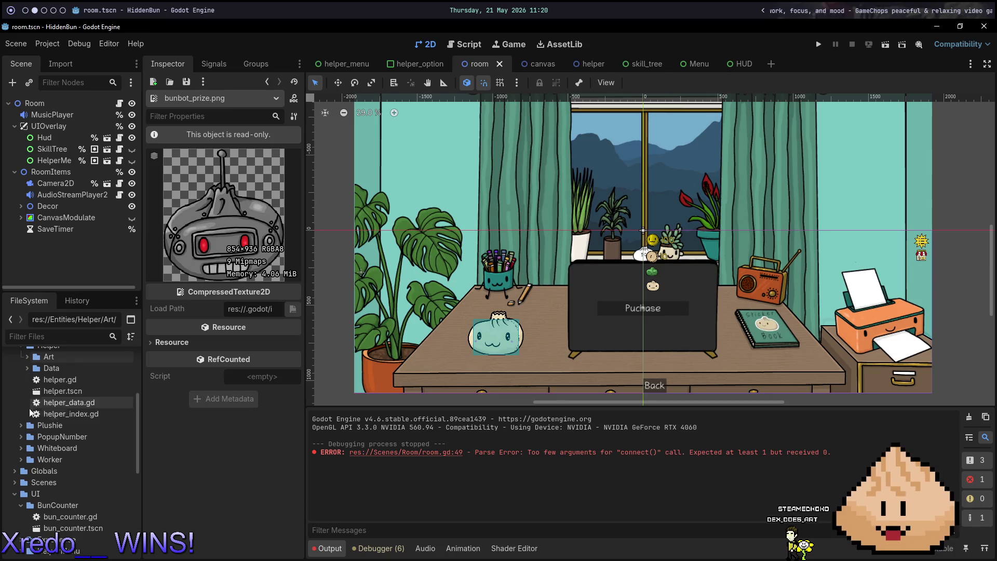
scroll(29, 448, "down", 3)
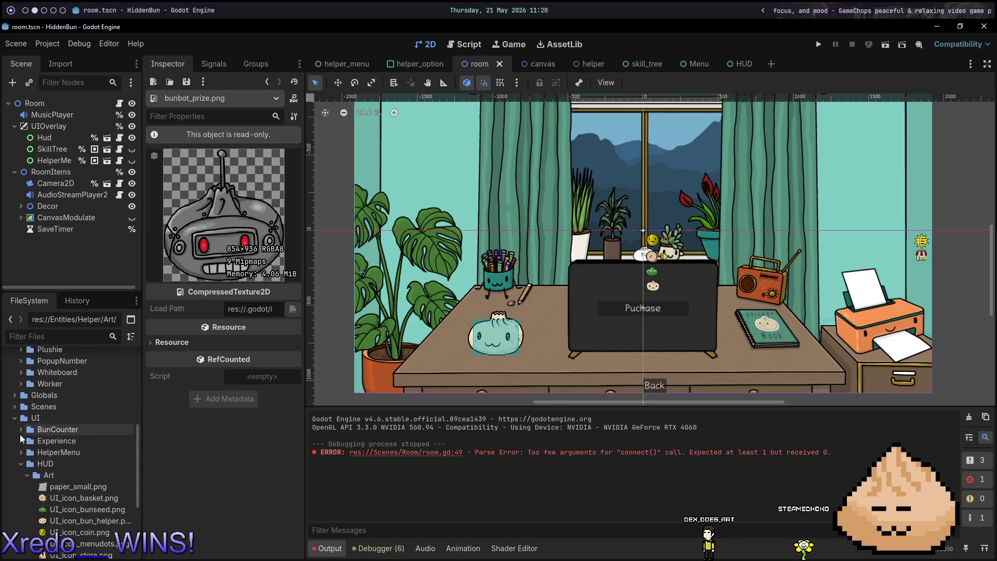
left_click(21, 465)
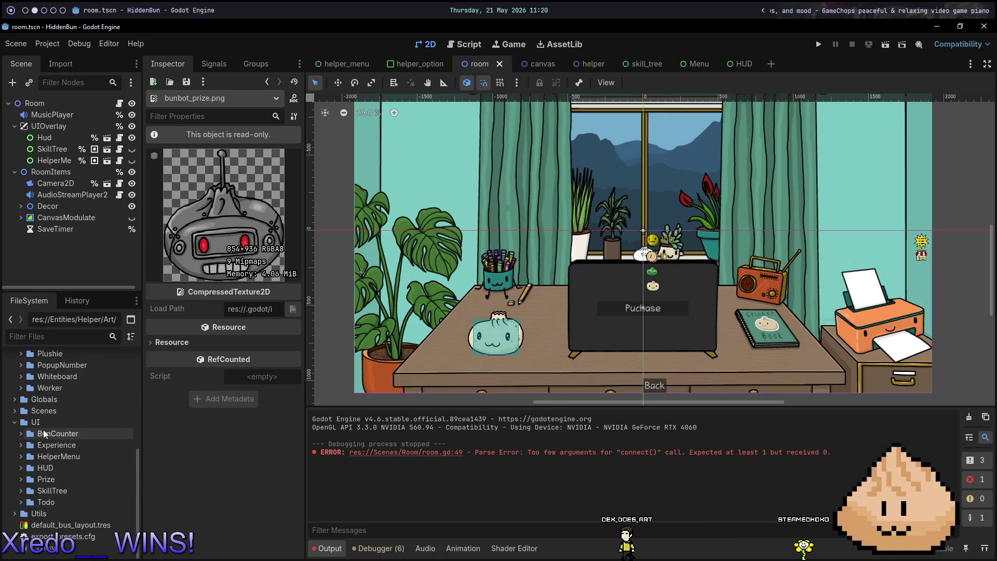
Step: Create a new StoreMenu folder inside the UI folder
right_click(37, 428)
mouse_move(117, 376)
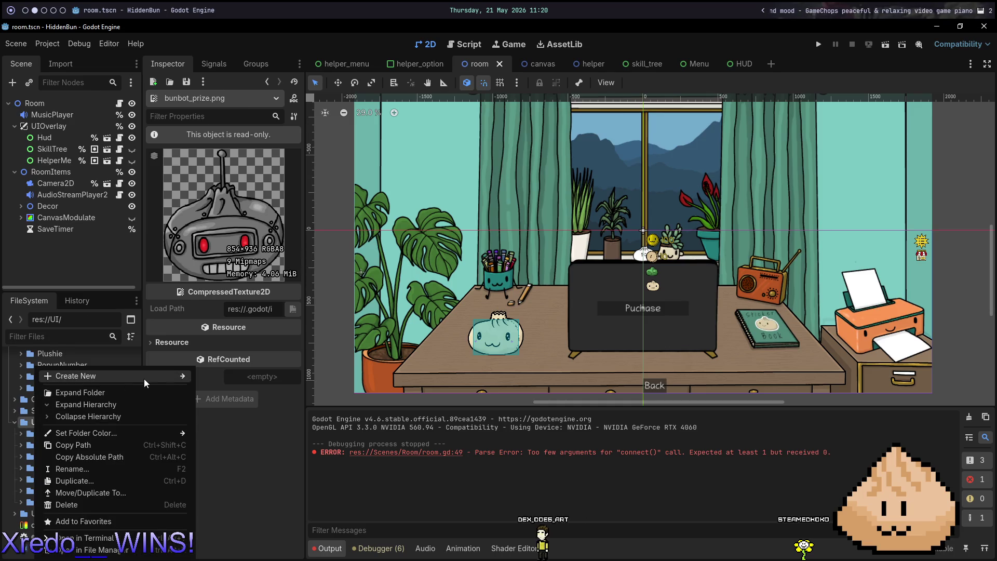
left_click(224, 372)
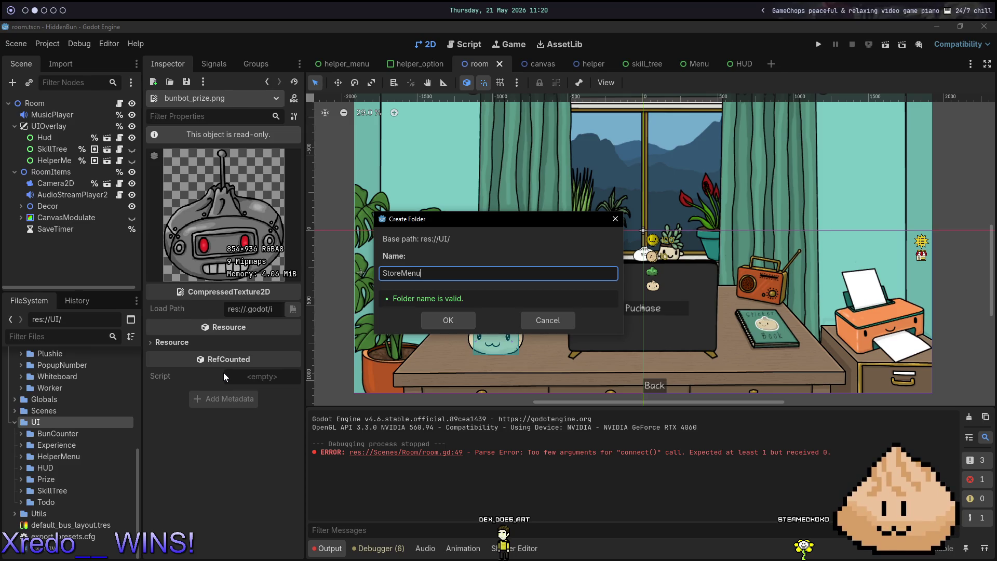
key("Return")
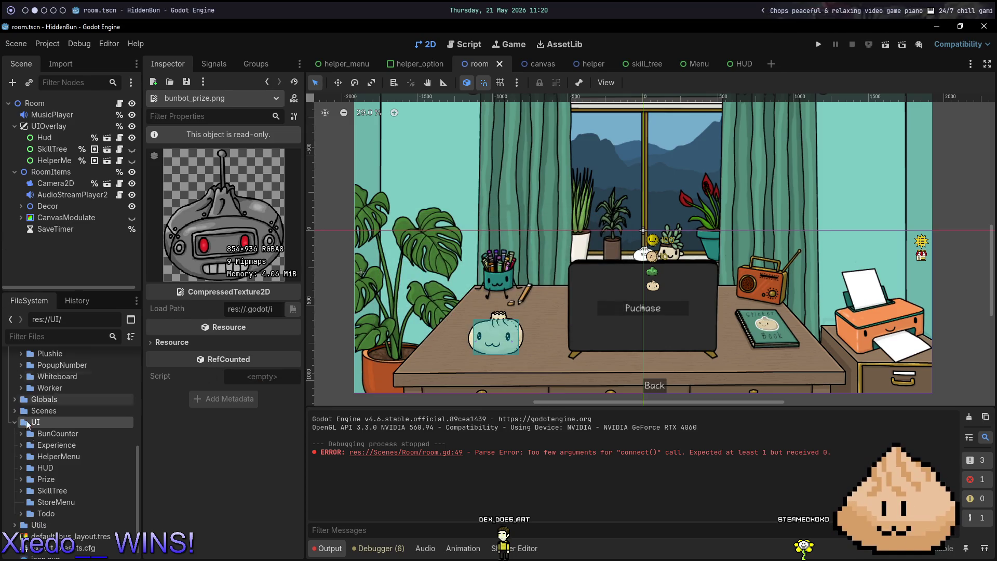
Step: Create a StoreMenu scene with a user interface root in the StoreMenu folder and reveal its file
right_click(68, 502)
mouse_move(148, 376)
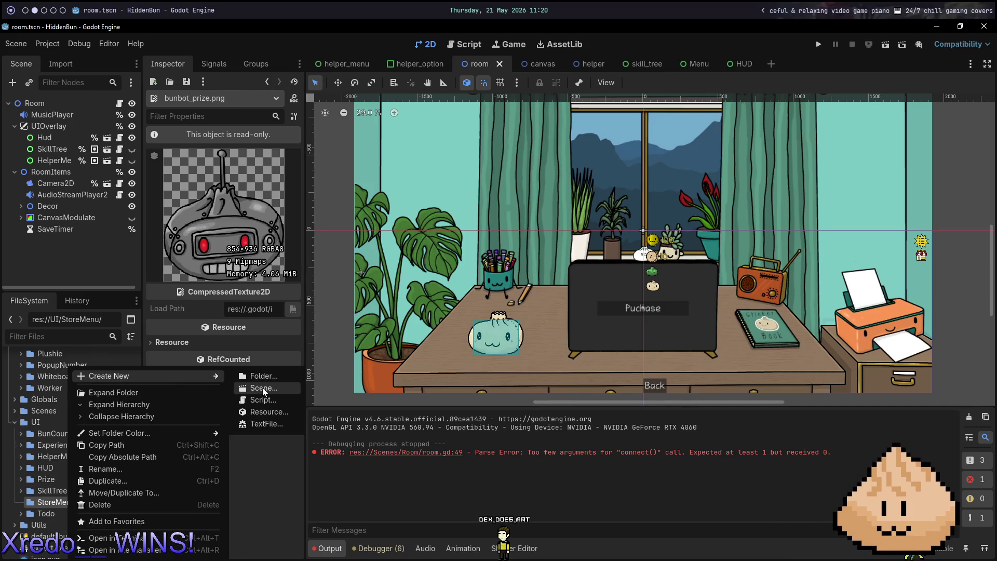
left_click(263, 387)
left_click(502, 227)
type("S")
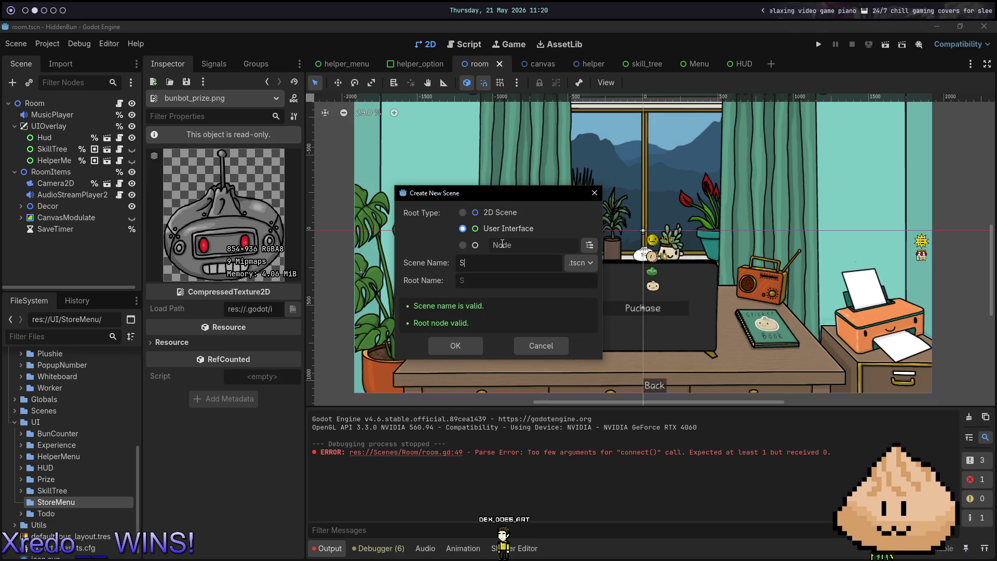
type("eMenu")
key("Return")
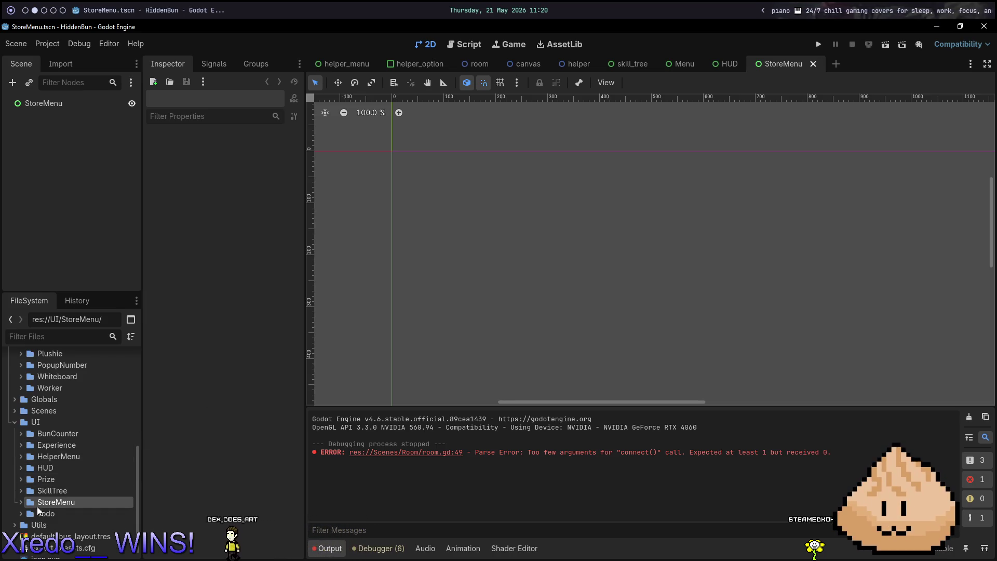
left_click(23, 503)
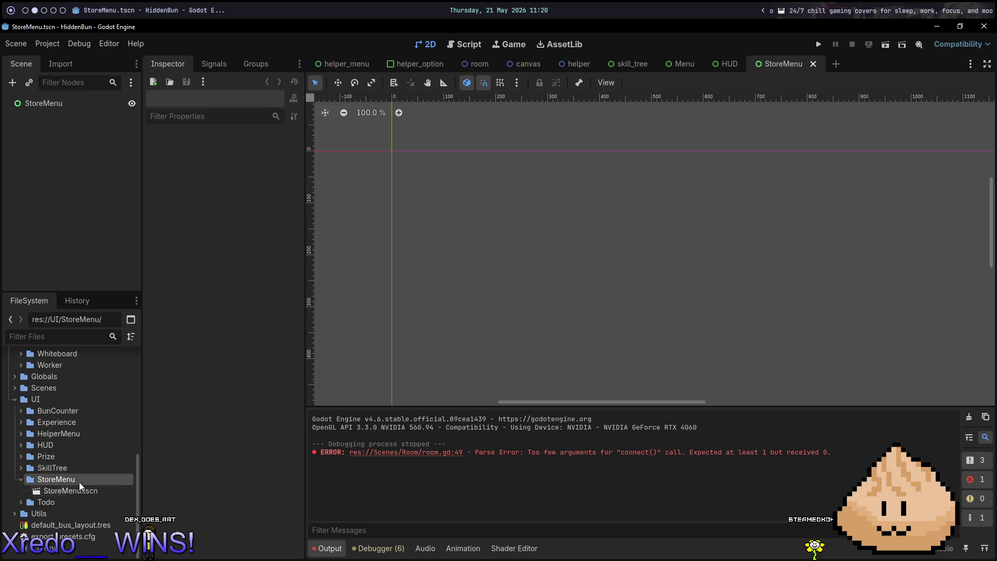
Step: Switch to Chrome and close the Google search tab to show the Click-A-Bao Trello board
key("alt+Tab")
key("ctrl+w")
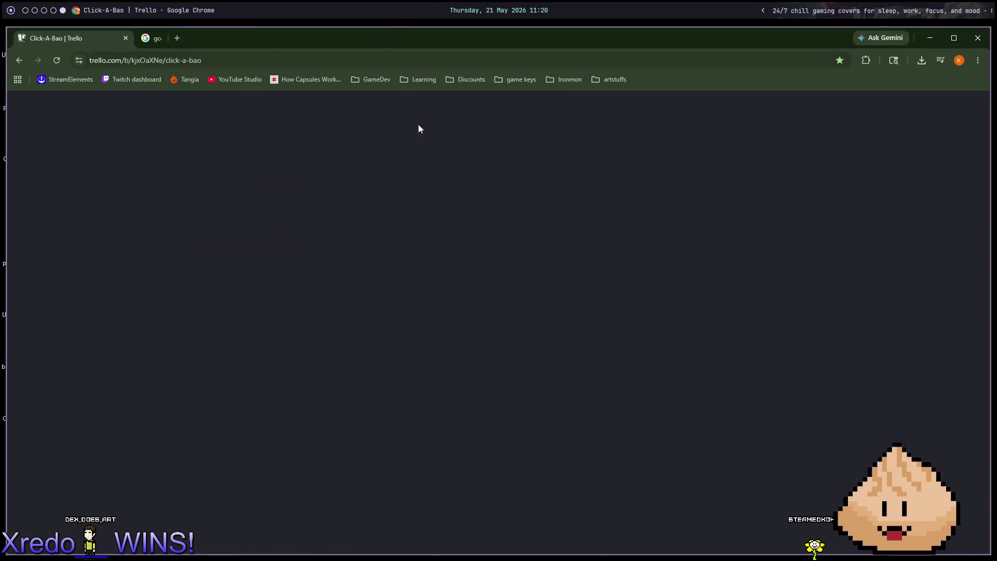
mouse_move(378, 208)
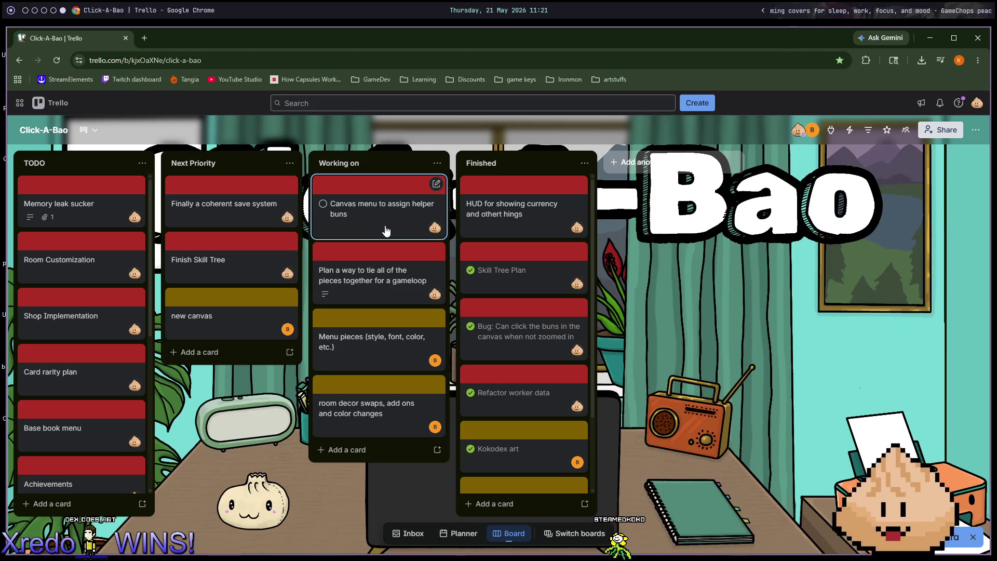
Step: Move canvas menu and save system to Finished, gameloop planning to Next Priority, Shop Implementation to Working on
left_click_drag(384, 230, 499, 211)
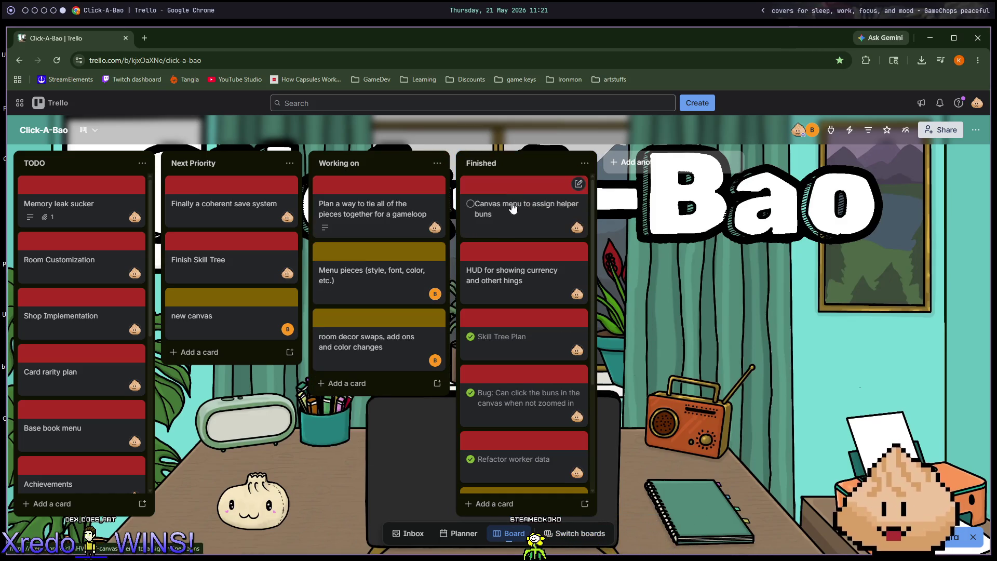
left_click_drag(234, 203, 500, 207)
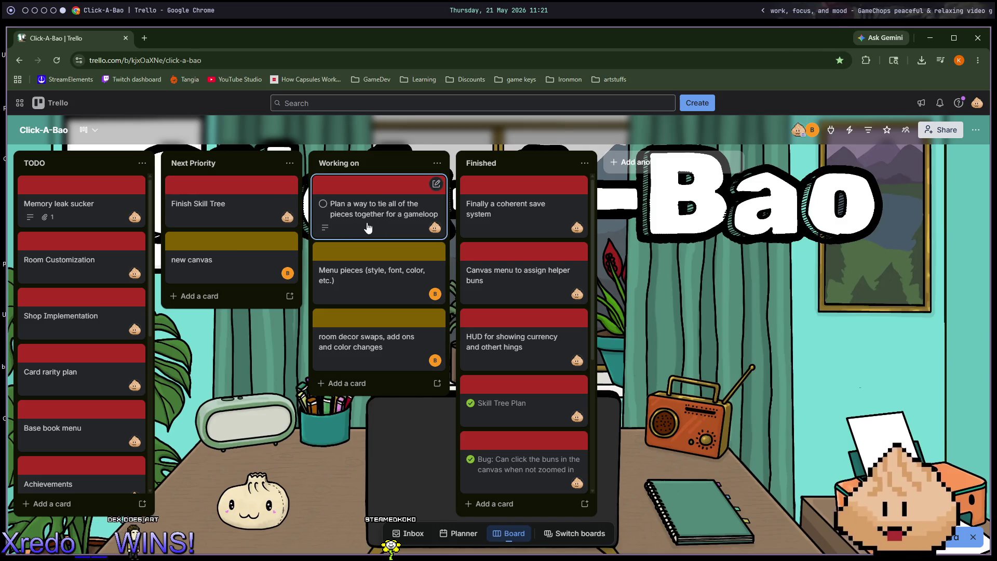
left_click_drag(369, 227, 234, 210)
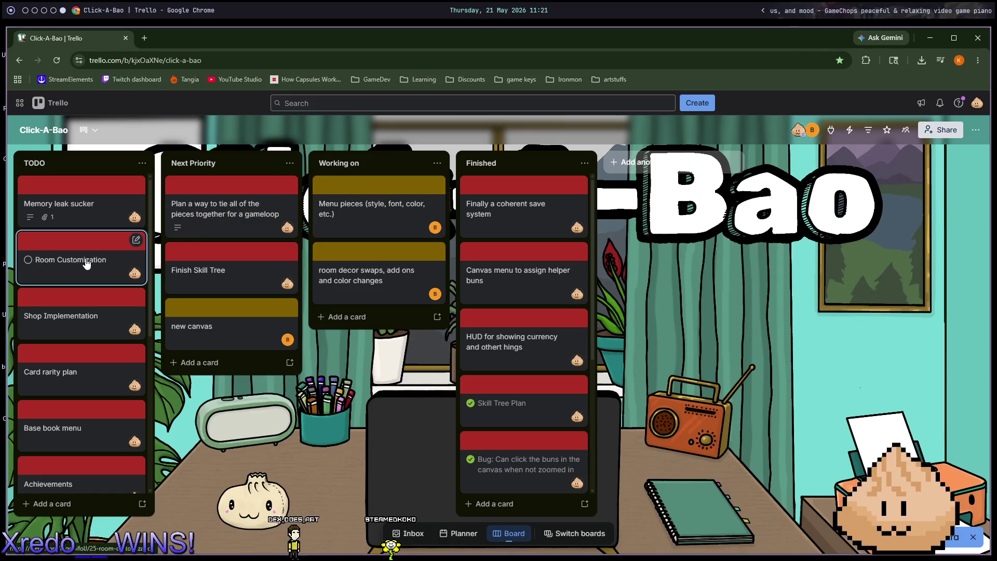
left_click_drag(61, 316, 375, 207)
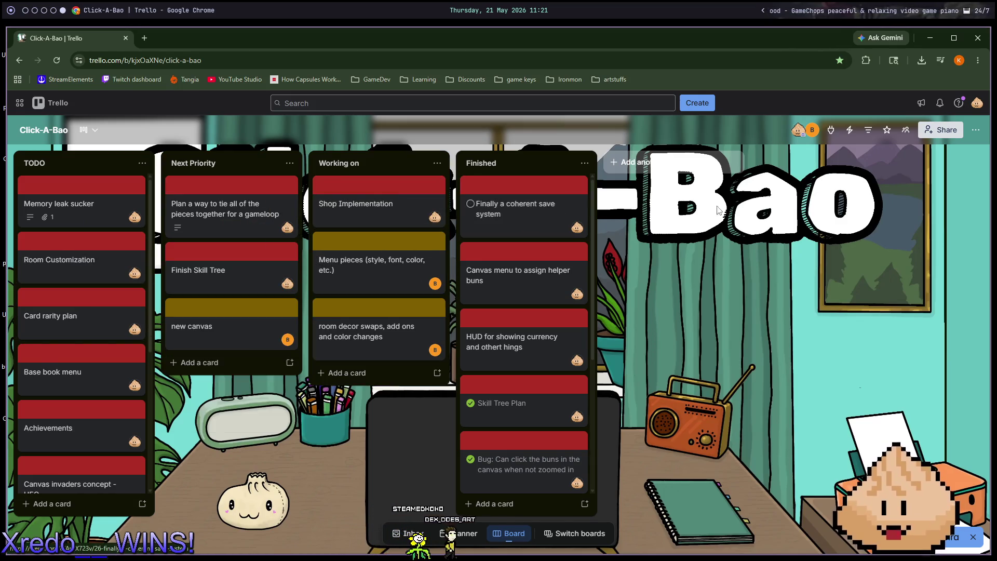
Step: Mark the HUD, canvas menu and save system cards complete, then switch back to Godot
left_click(470, 337)
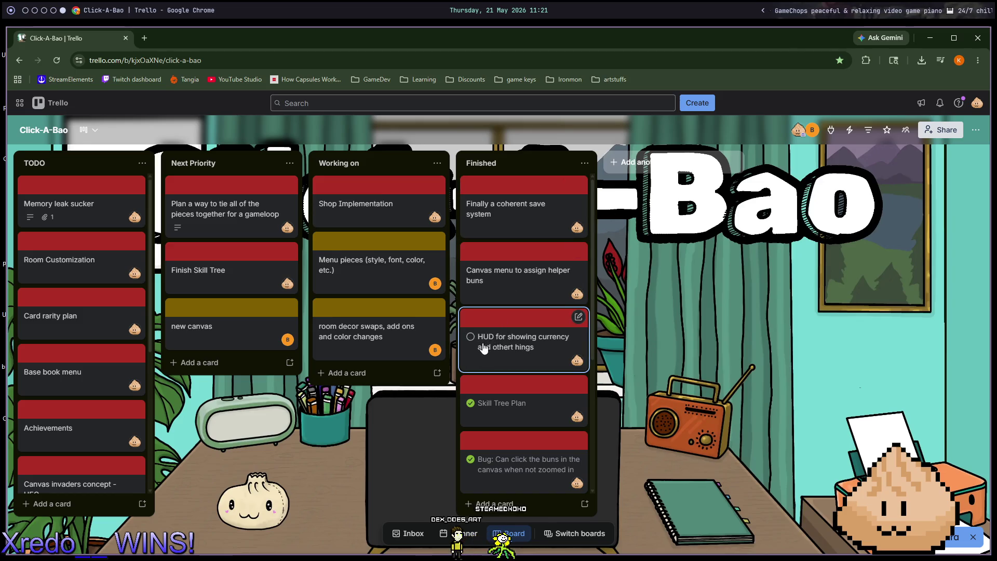
left_click(470, 270)
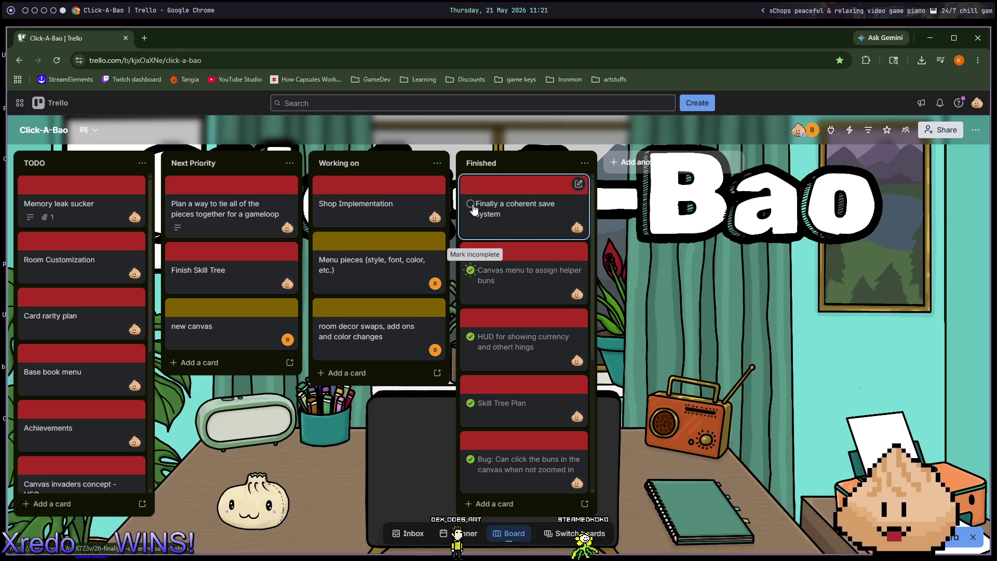
left_click(470, 204)
mouse_move(524, 208)
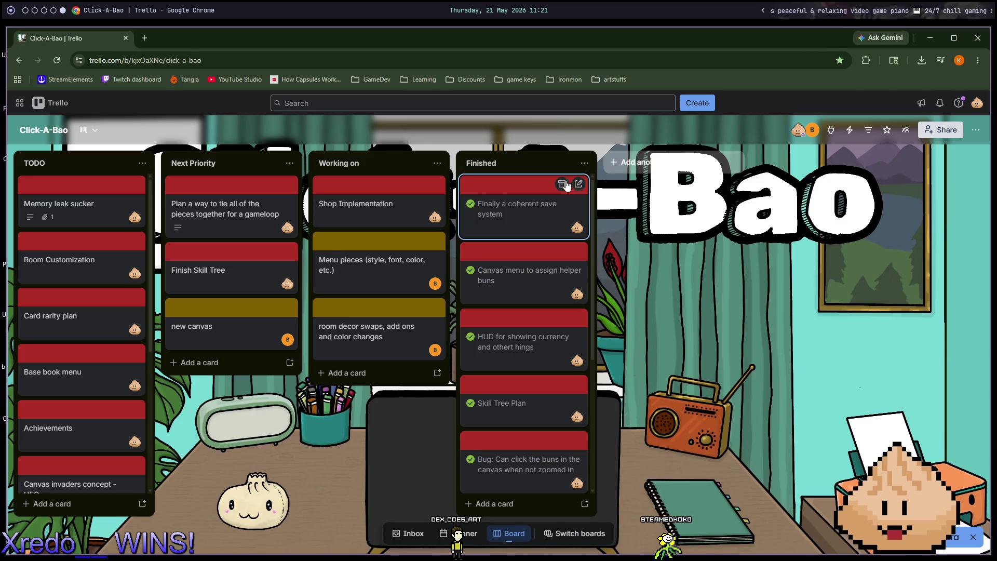
scroll(499, 208, "down", 5)
scroll(499, 209, "up", 5)
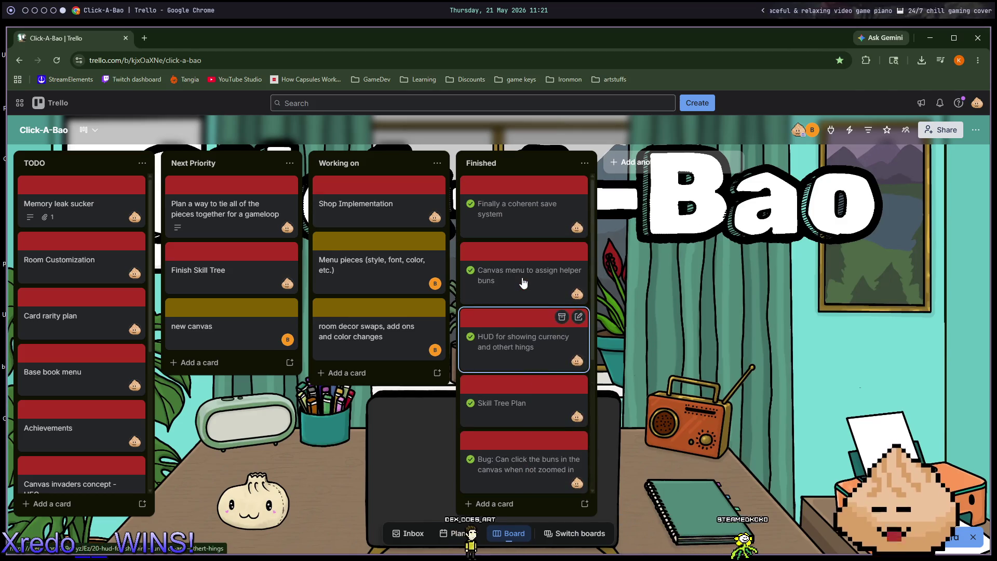
key("super+2")
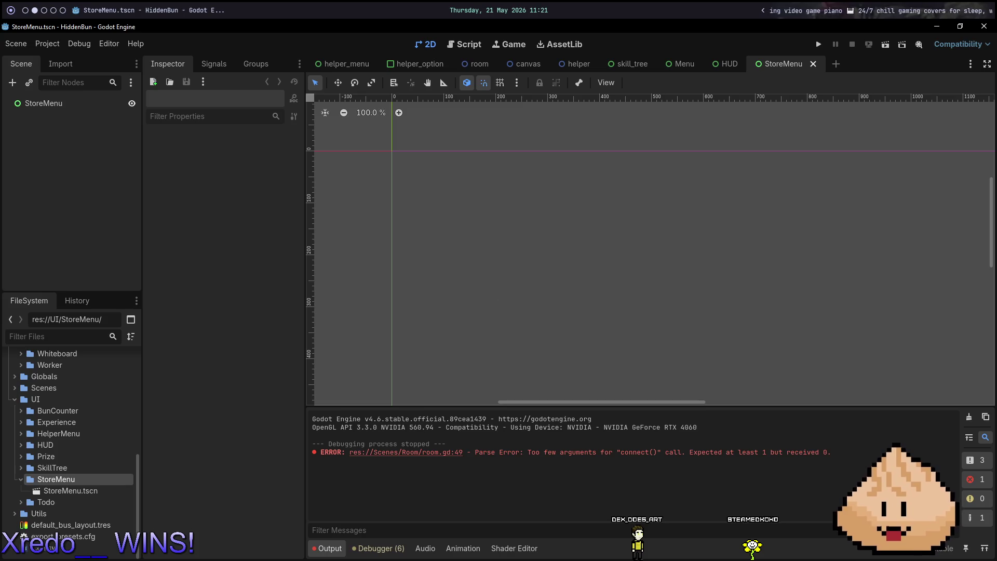
key("alt+Tab")
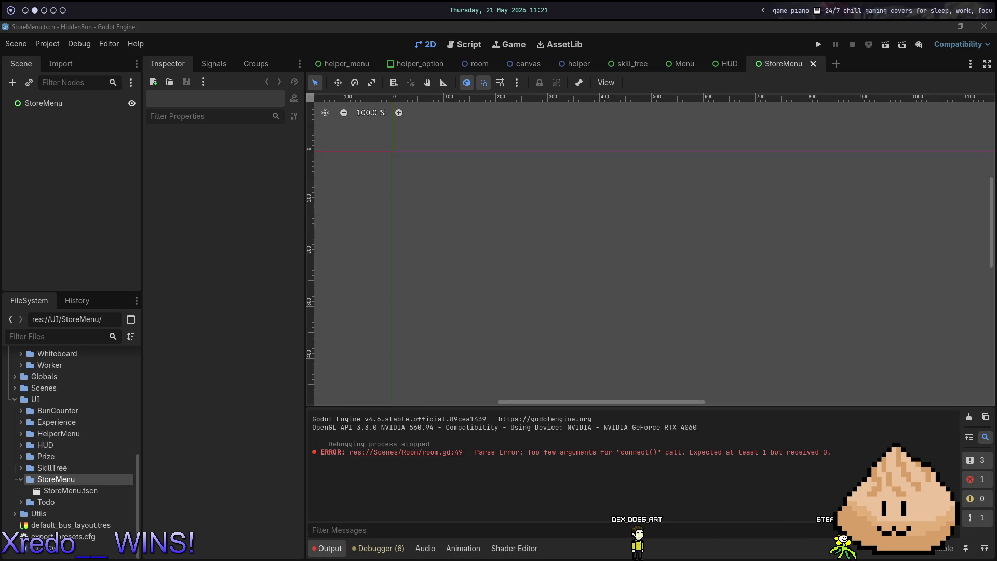
key("super+1")
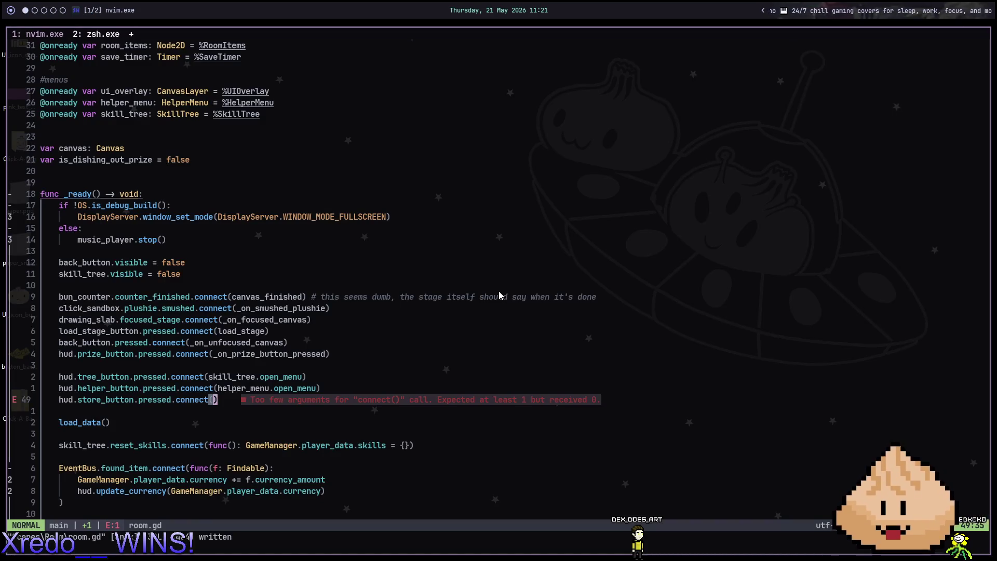
key("super+2")
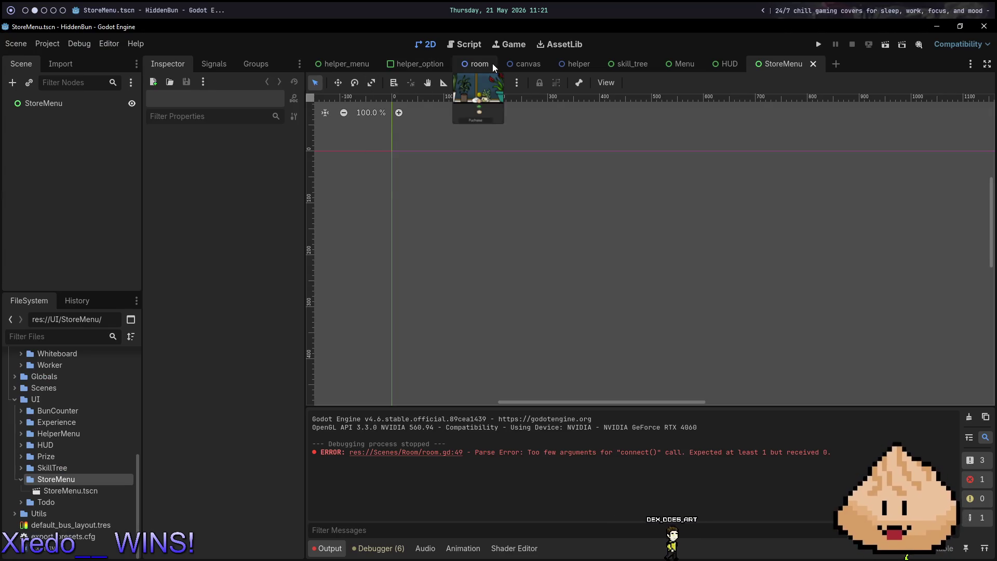
Step: Review the room scene's SkillTree, HelperMenu and Hud nodes, then bring up UIOverlay's node actions
left_click(479, 62)
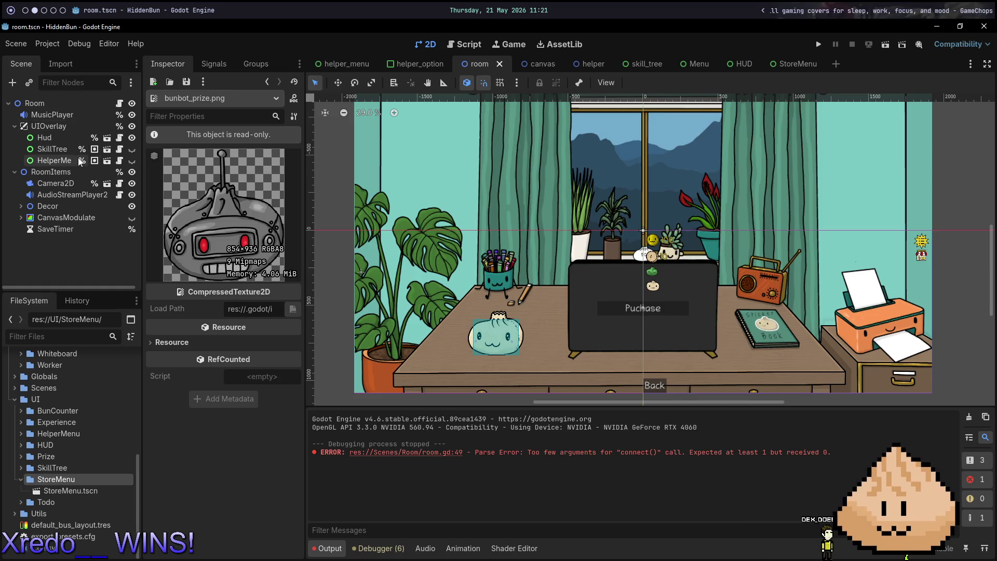
left_click(51, 149)
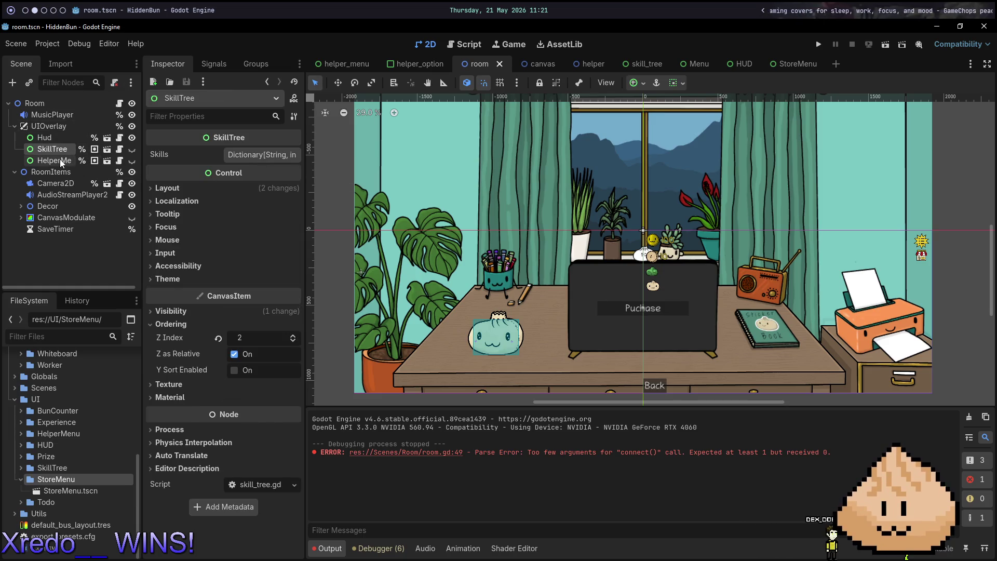
left_click(55, 161)
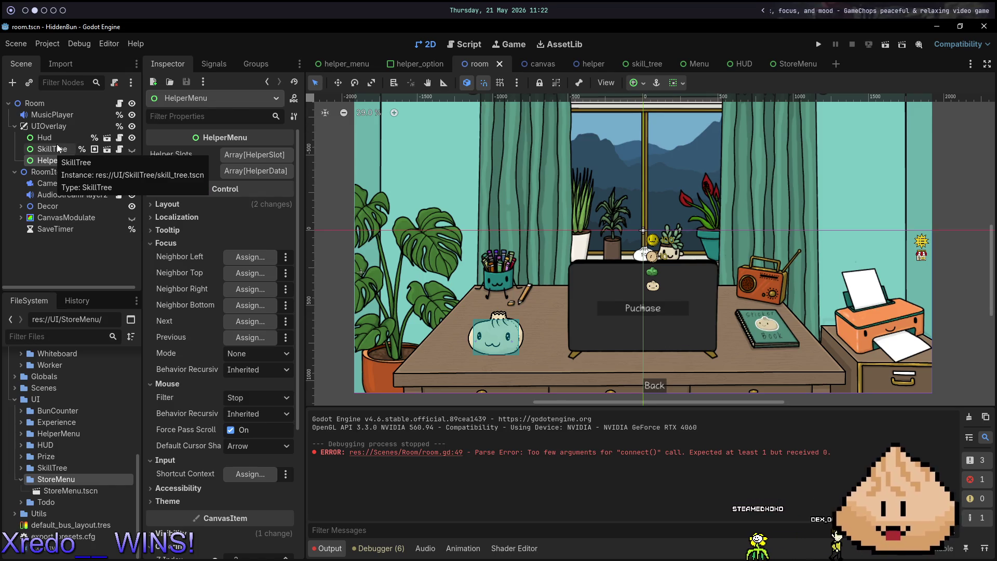
left_click(44, 138)
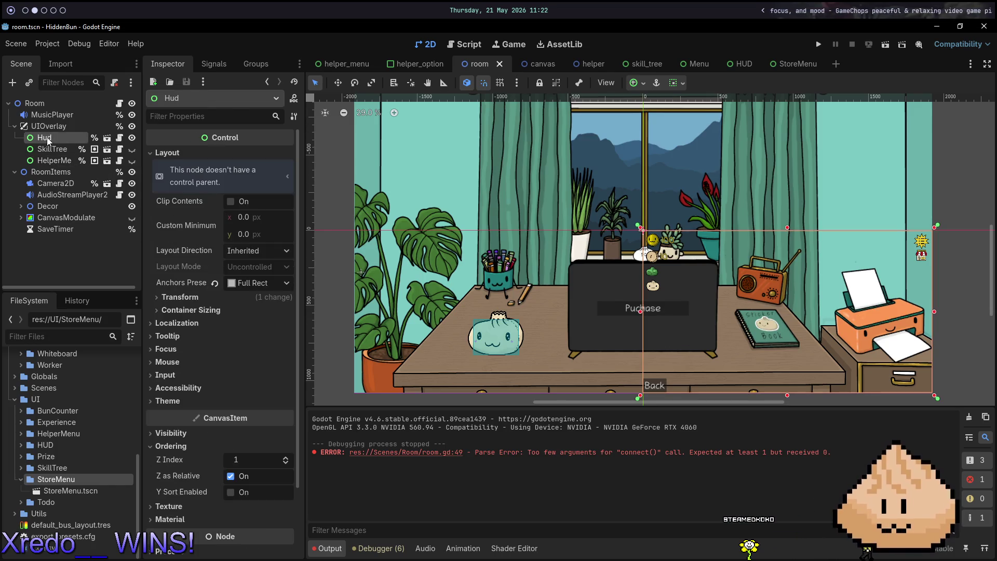
right_click(47, 126)
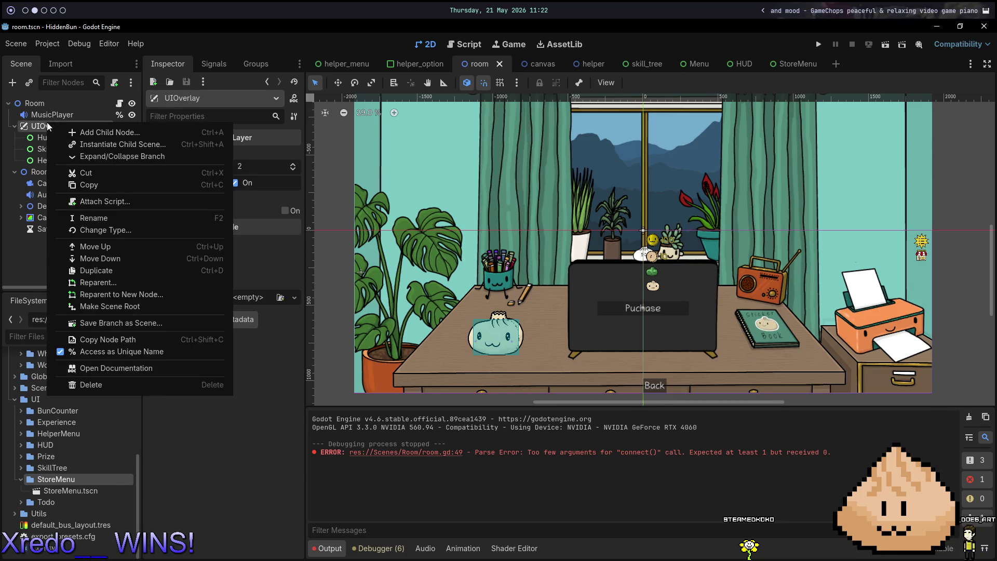
Step: Abandon the Add Child Node search and instance StoreMenu.tscn under UIOverlay instead
left_click(96, 132)
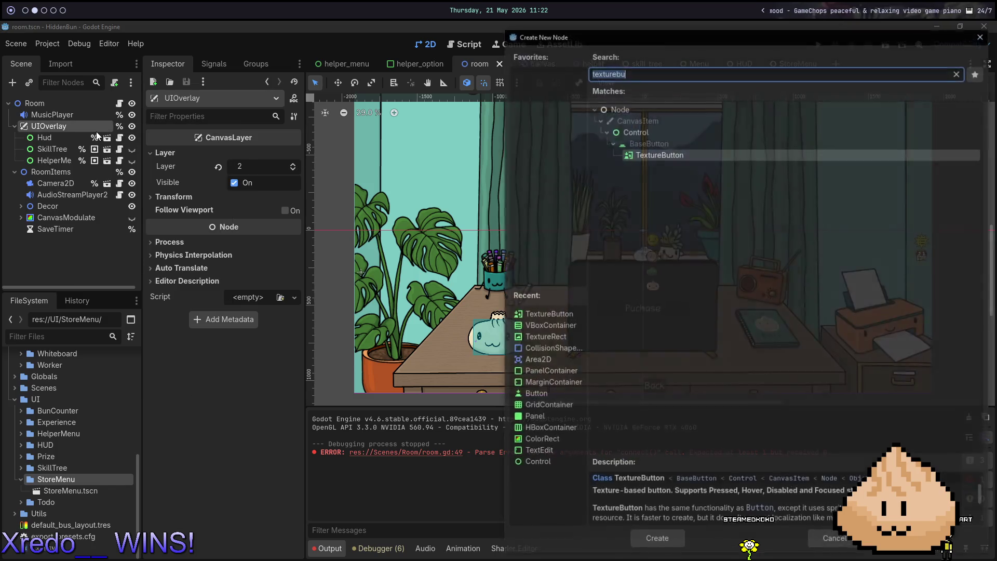
type("sotre")
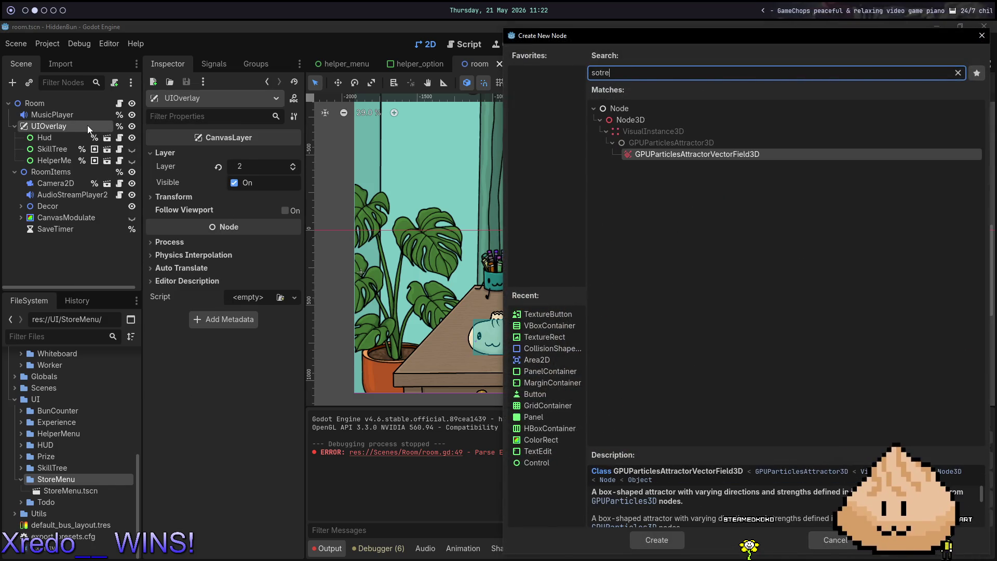
key("BackSpace")
key("BackSpace")
key("BackSpace")
type("tore")
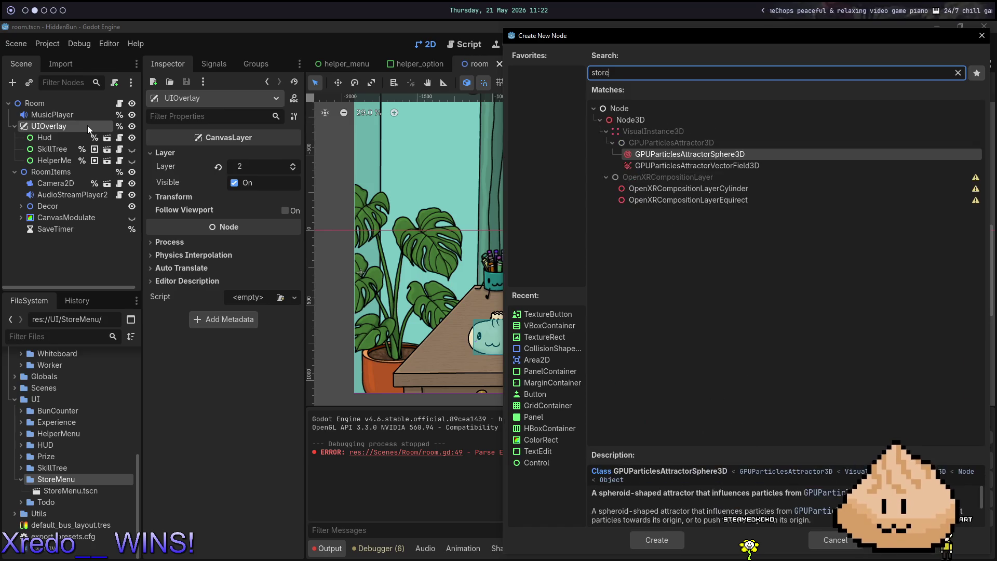
type("m")
key("Escape")
left_click_drag(70, 491, 67, 173)
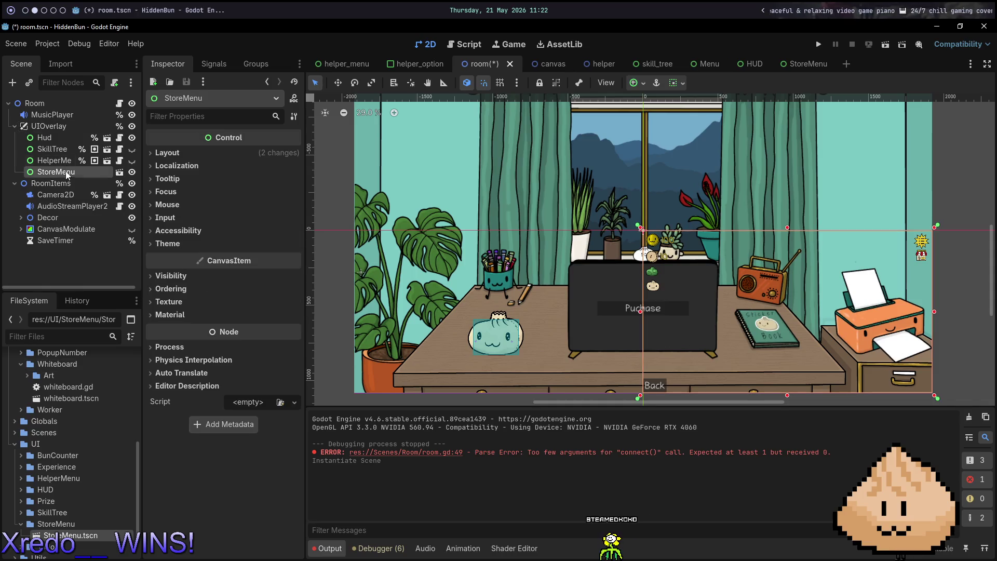
Step: Mark the StoreMenu instance as Access as Unique Name and hide it, then return to Neovim
right_click(57, 173)
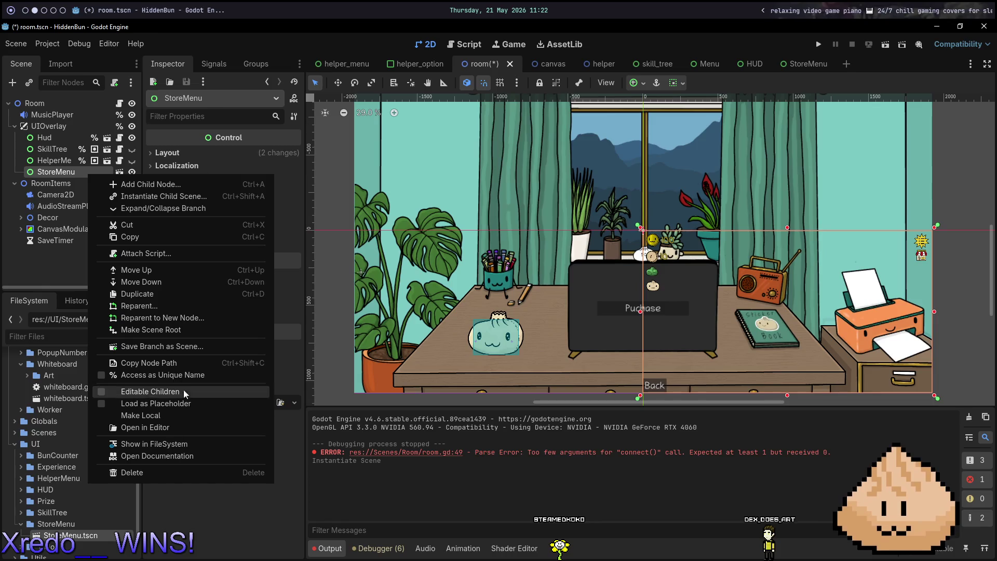
left_click(162, 375)
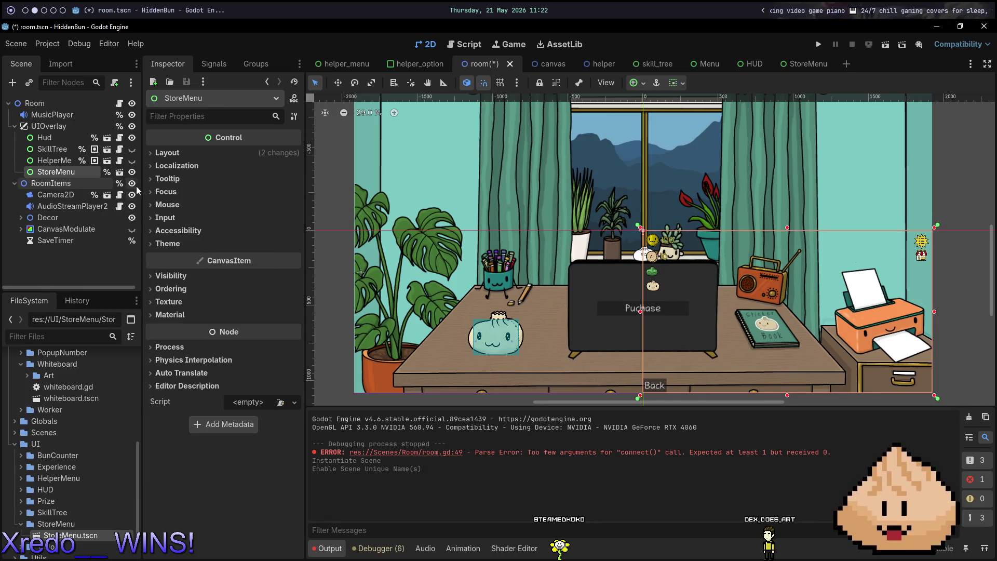
left_click(132, 172)
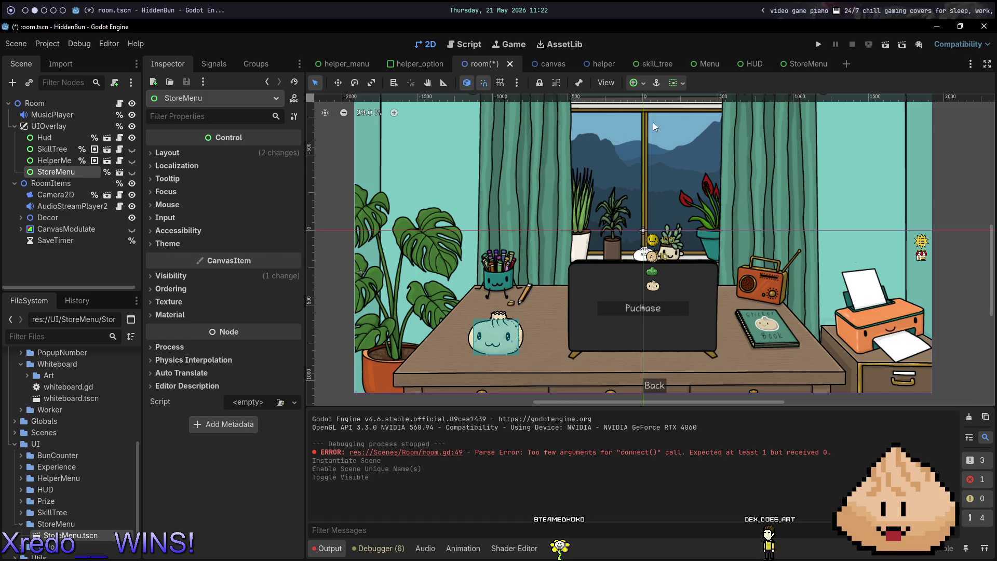
key("alt+Tab")
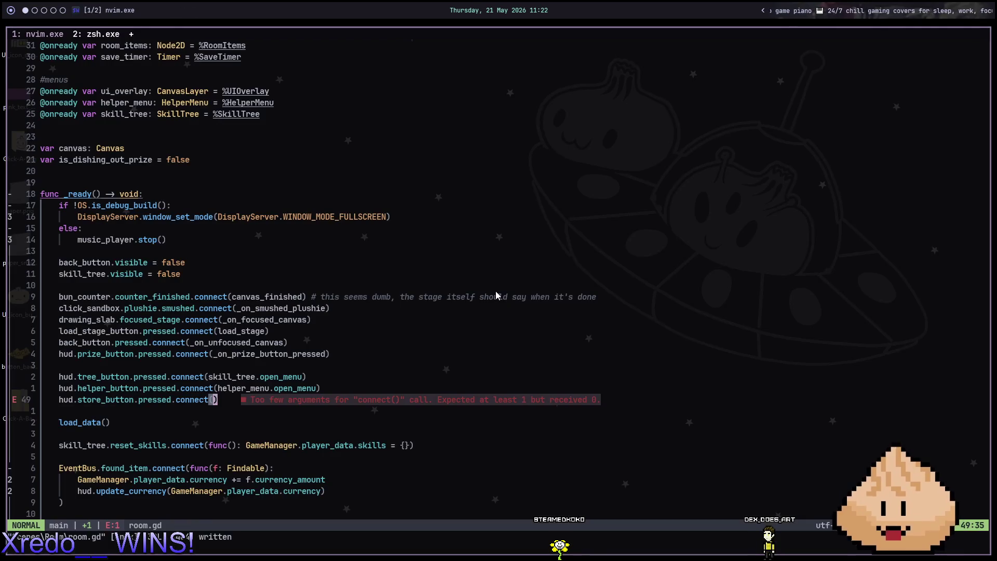
Step: Save room.gd and enter the store_menu onready declaration above the helper menu lines
key("i")
key("Escape")
key("u")
key("colon")
key("w")
key("Return")
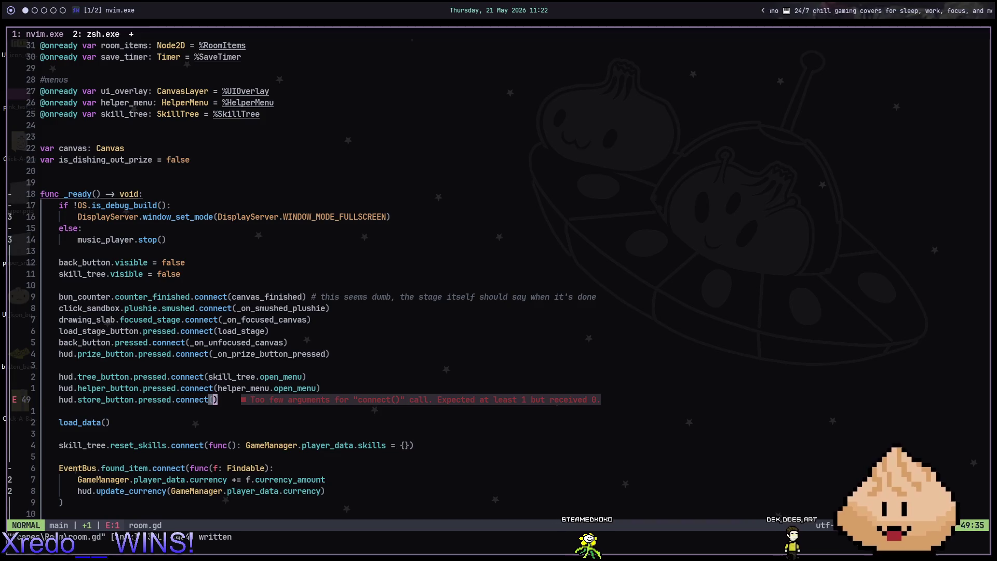
key("k")
type("24kj")
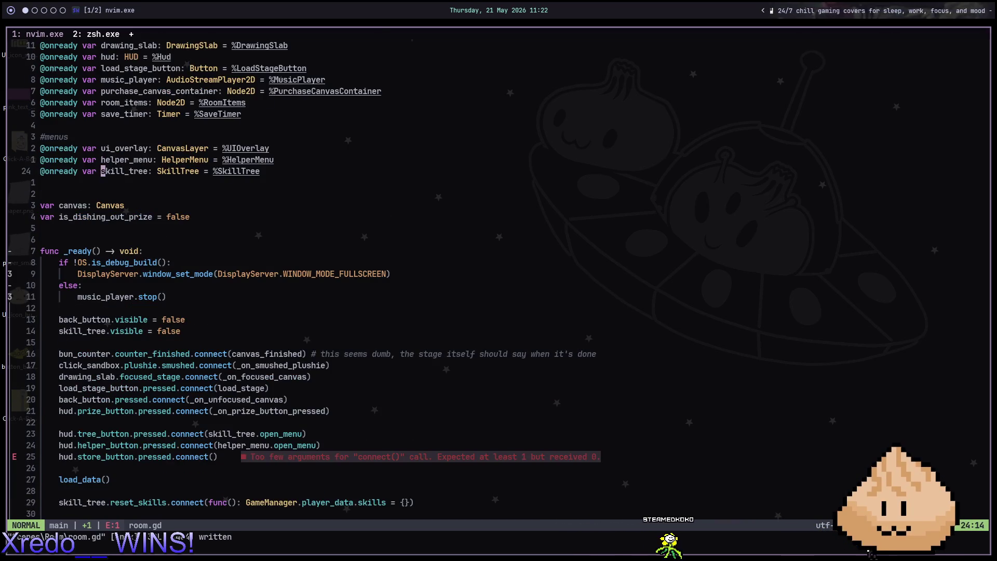
type("o@onready var store")
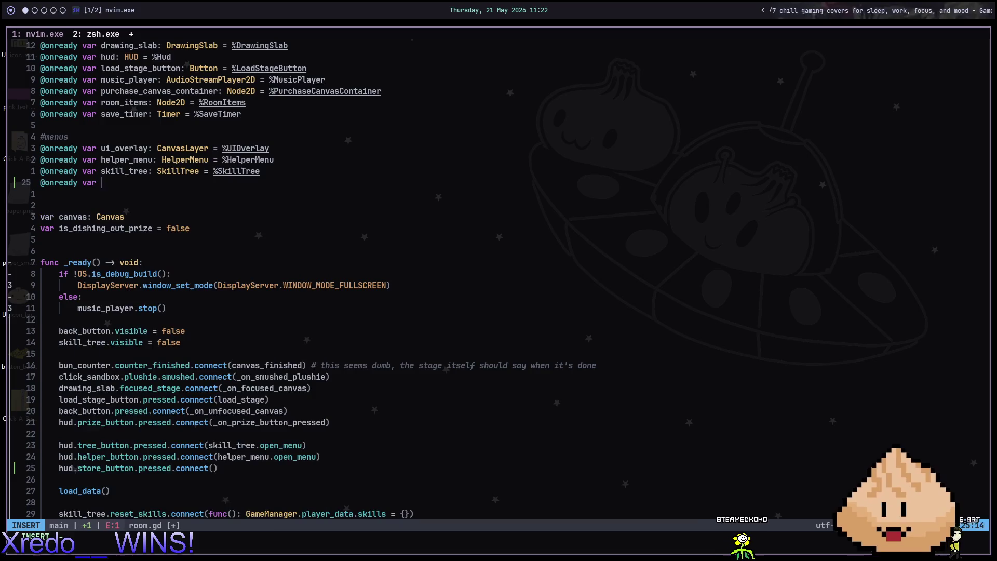
type(": ")
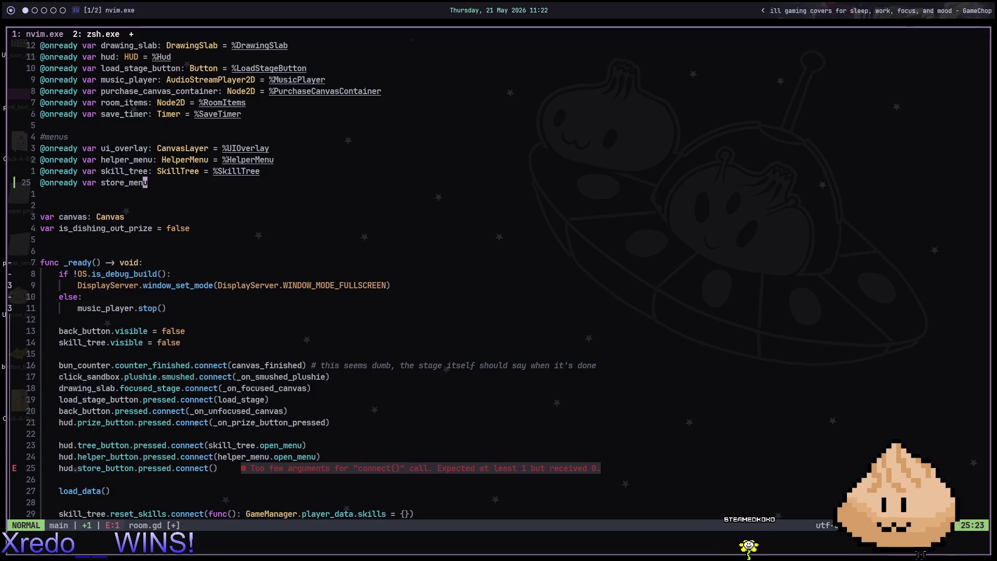
type("tore")
key("Escape")
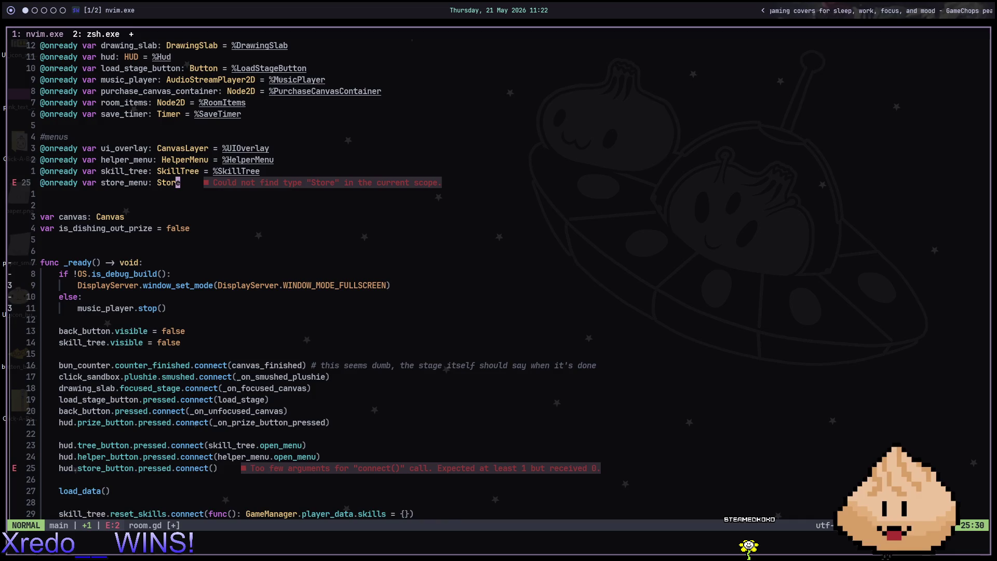
Step: Comment out the store_menu declaration and the store button connect line, saving room.gd
key("g")
key("c")
key("c")
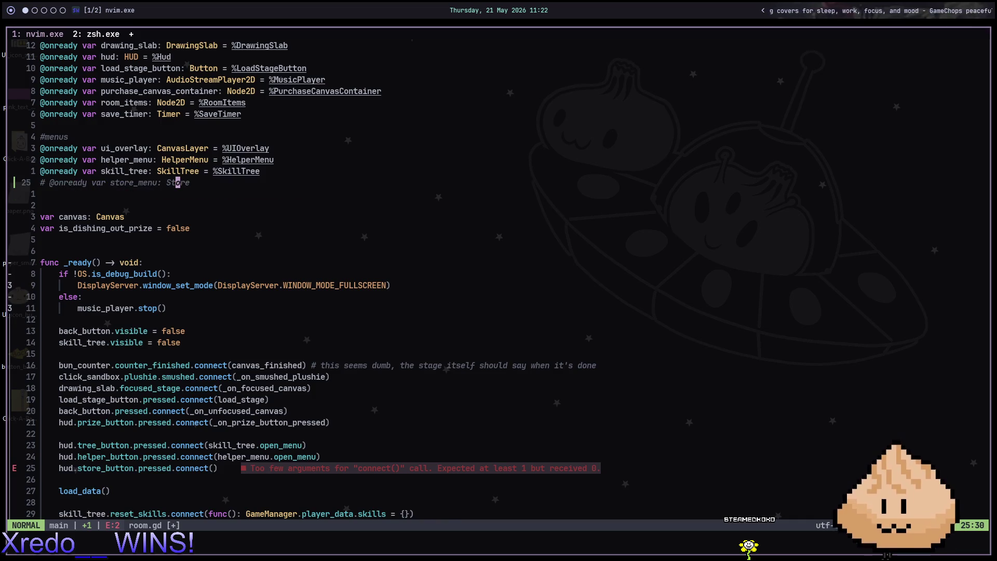
key("ctrl+s")
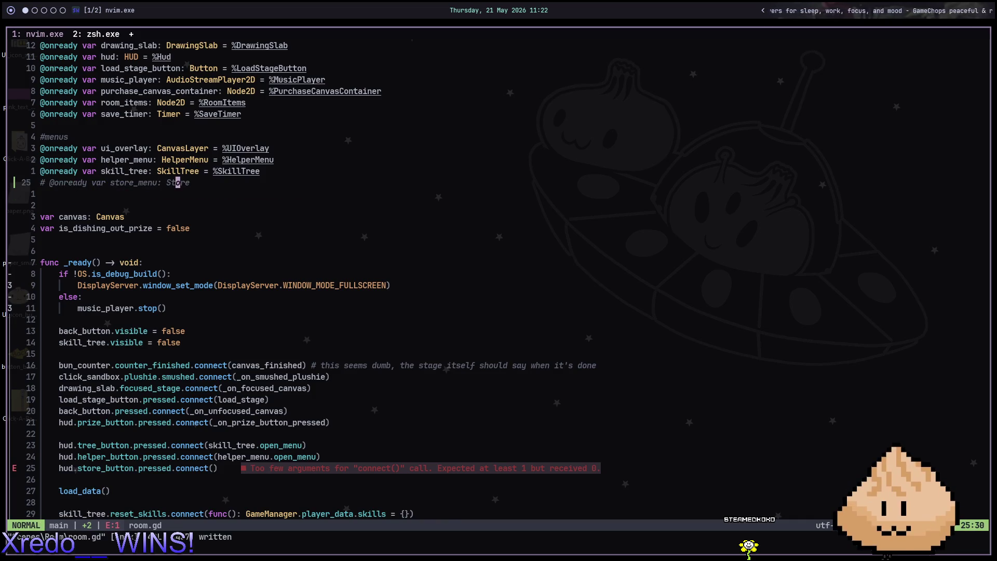
key("bracketright")
key("d")
key("g")
key("c")
key("c")
key("ctrl+s")
key("alt+Tab")
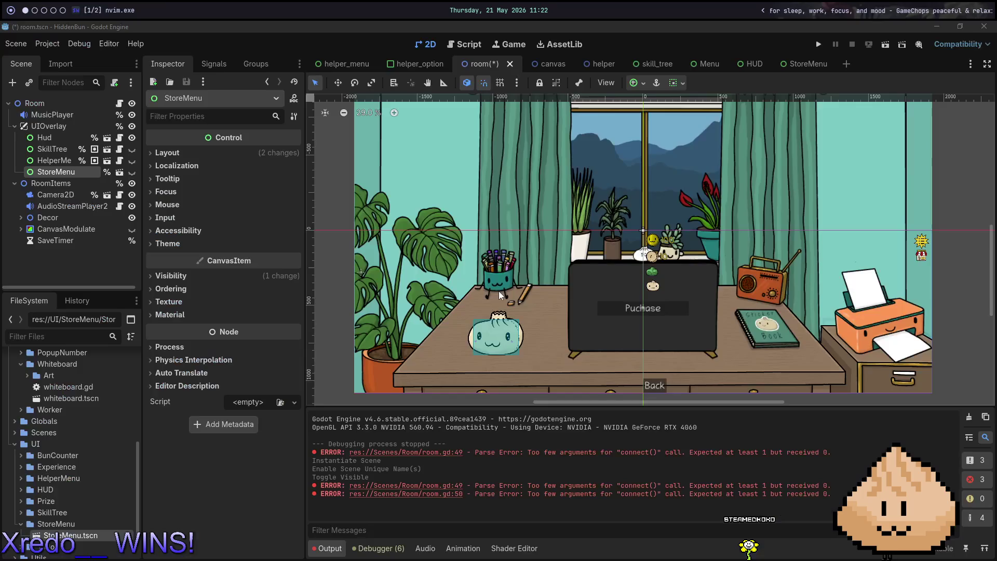
Step: Attach a new store_menu.gd script to the StoreMenu scene's root node
left_click(804, 63)
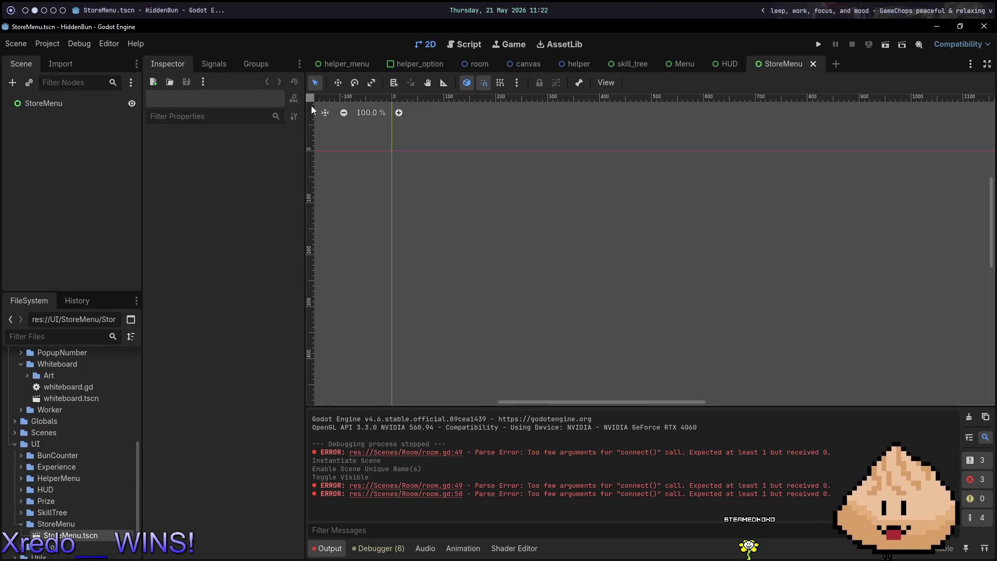
right_click(43, 103)
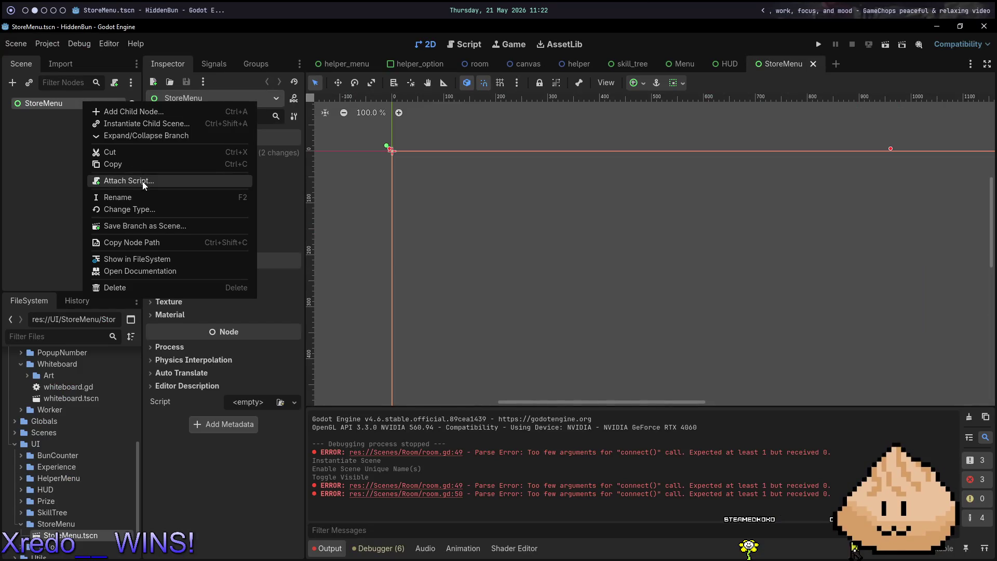
left_click(128, 180)
key("Return")
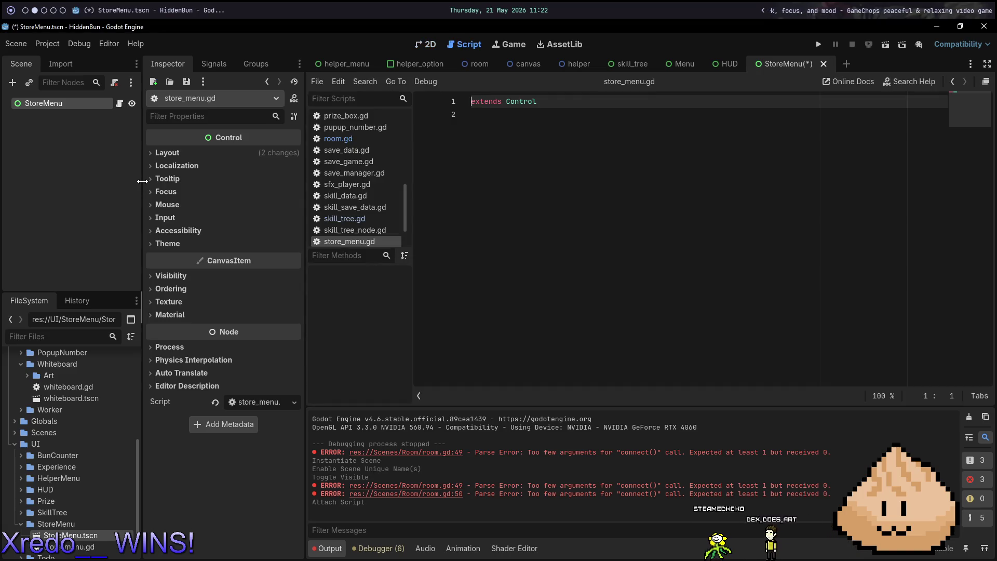
key("alt+Tab")
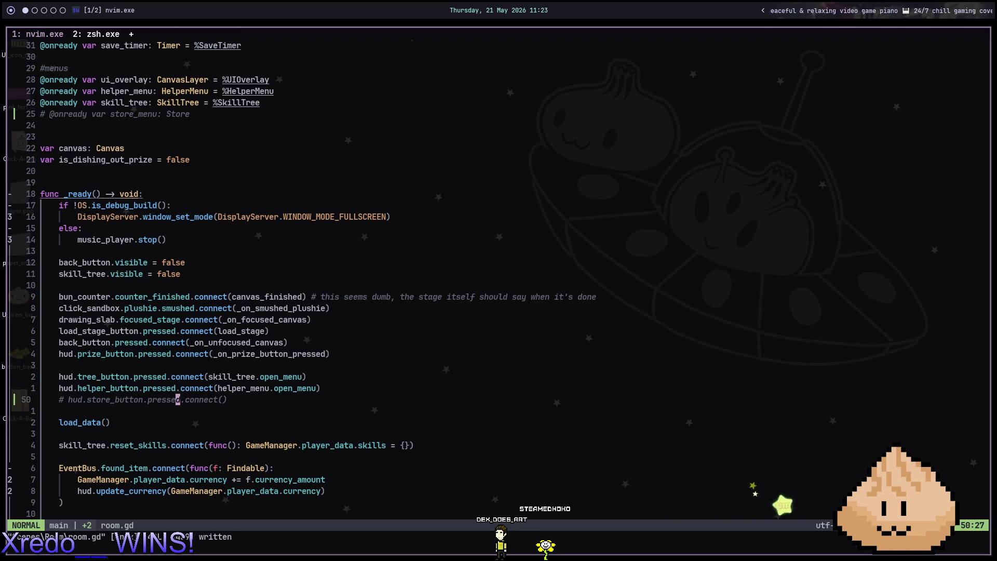
key("space")
key("f")
key("f")
type("storemen")
Step: Add class_name StoreMenu above extends Control in store_menu.gd and save it
key("Return")
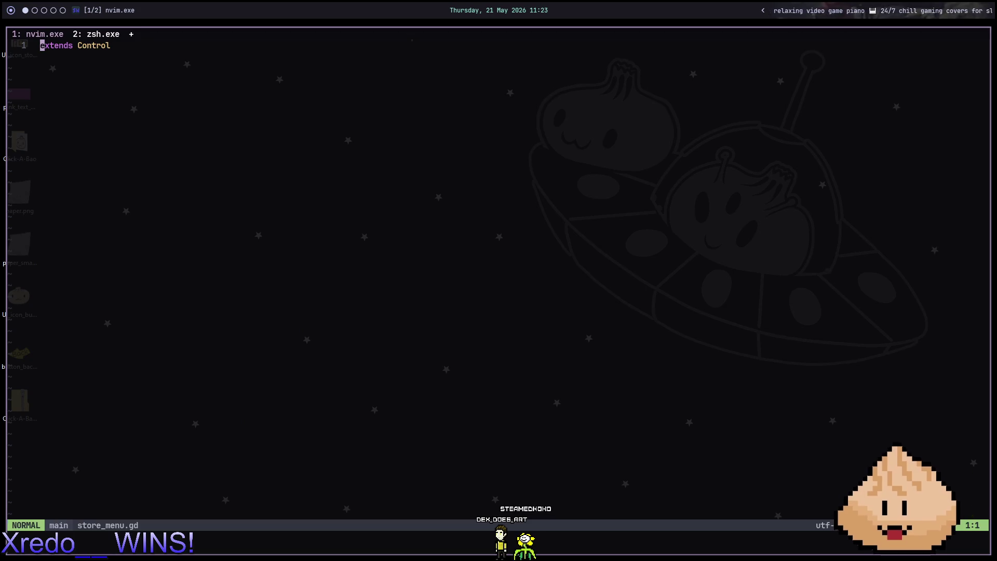
type("Oclass_name ")
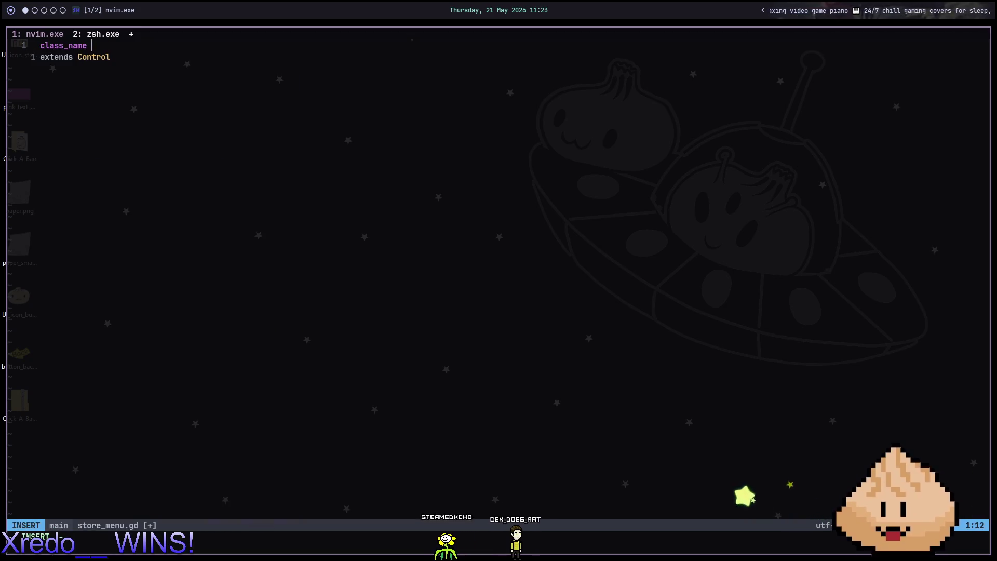
type("StoreMenu")
key("Escape")
key("ctrl+s")
type(":w")
key("Return")
Step: Check Godot and the Trello board, then return to room.gd's store button line in Neovim
key("alt+Tab")
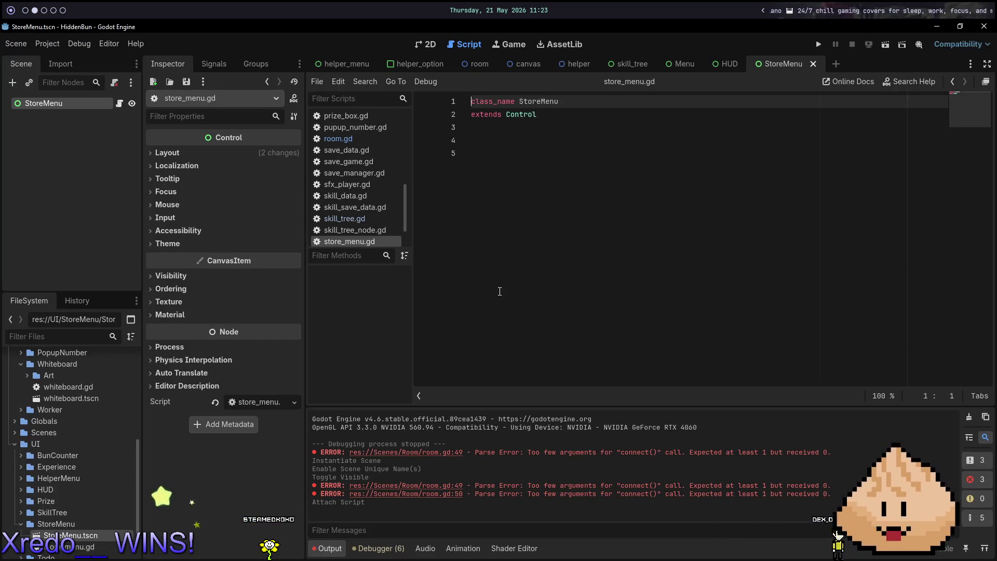
key("alt+Tab")
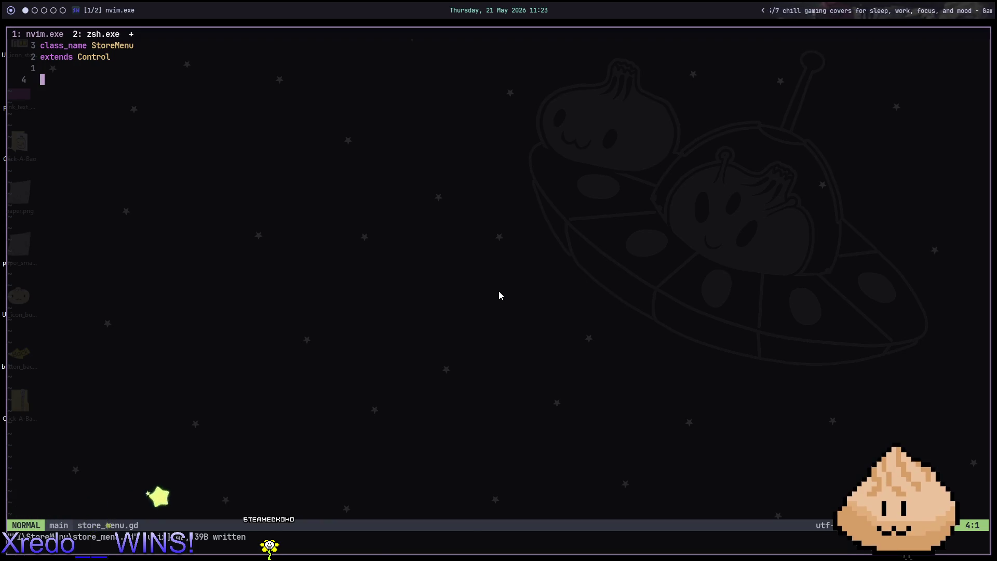
key("alt+Tab")
key("alt+Tab")
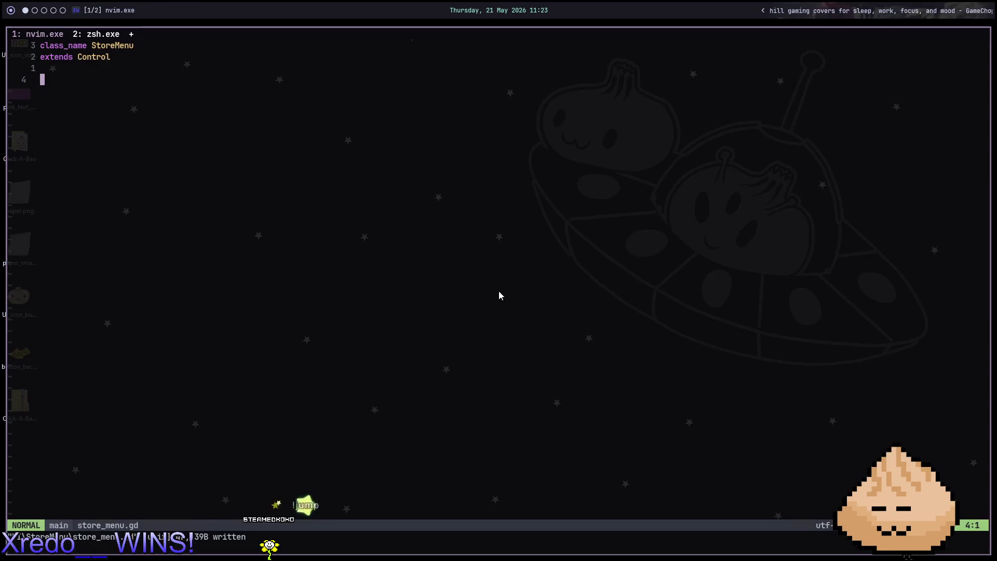
key("alt+Tab")
key("alt+Tab")
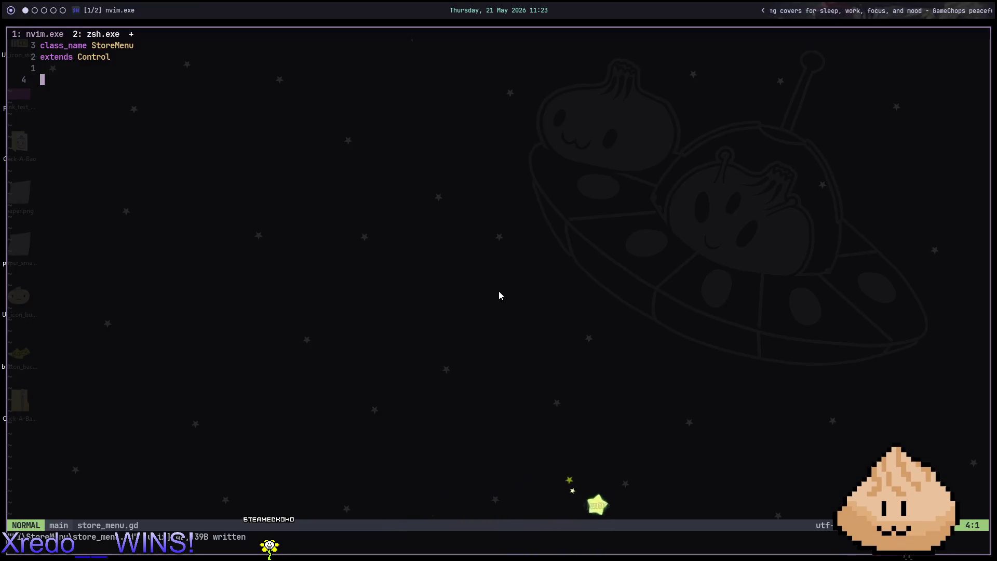
key("ctrl+o")
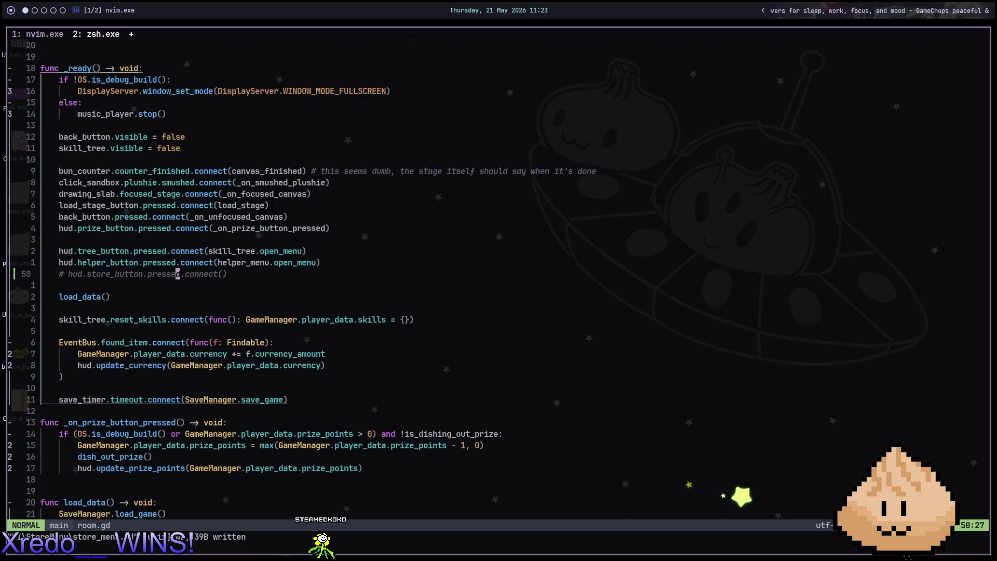
type("f(a")
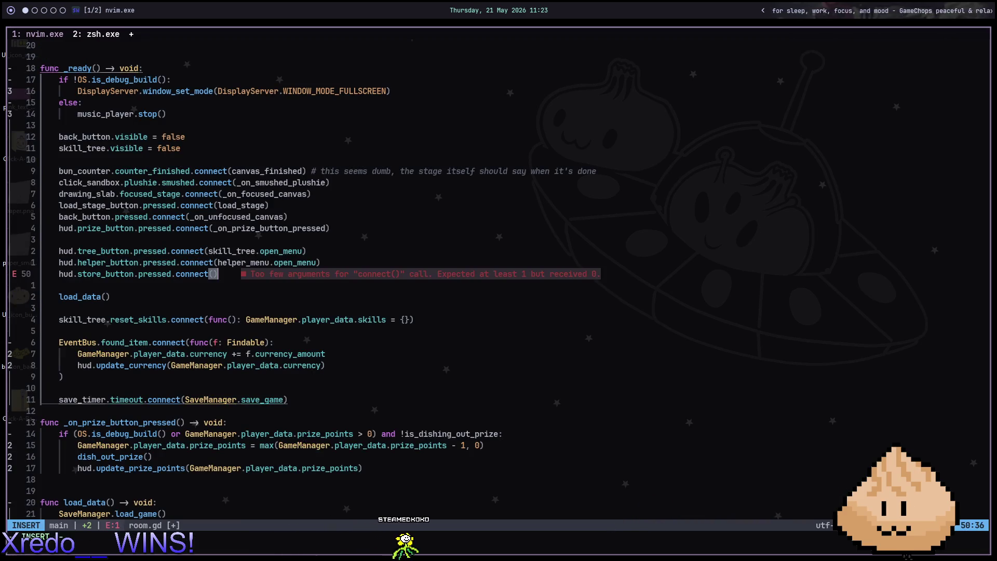
type("store_menu)")
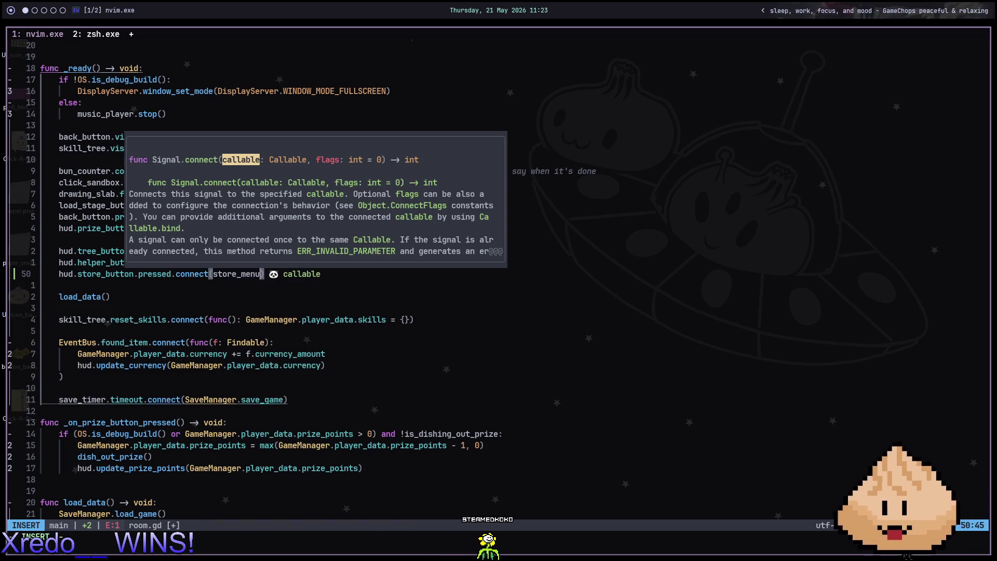
Step: Pass store_menu to connect() and restore the declaration as store_menu: StoreMenu = %StoreMenu, saved
key("Escape")
key("ctrl+o")
key("k")
key("k")
key("k")
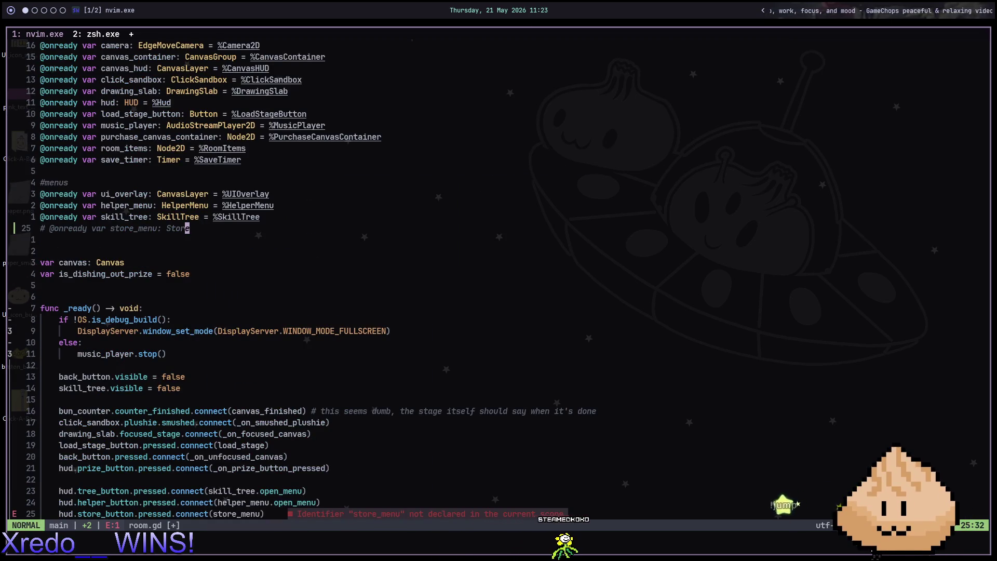
type("gccAMenu = %")
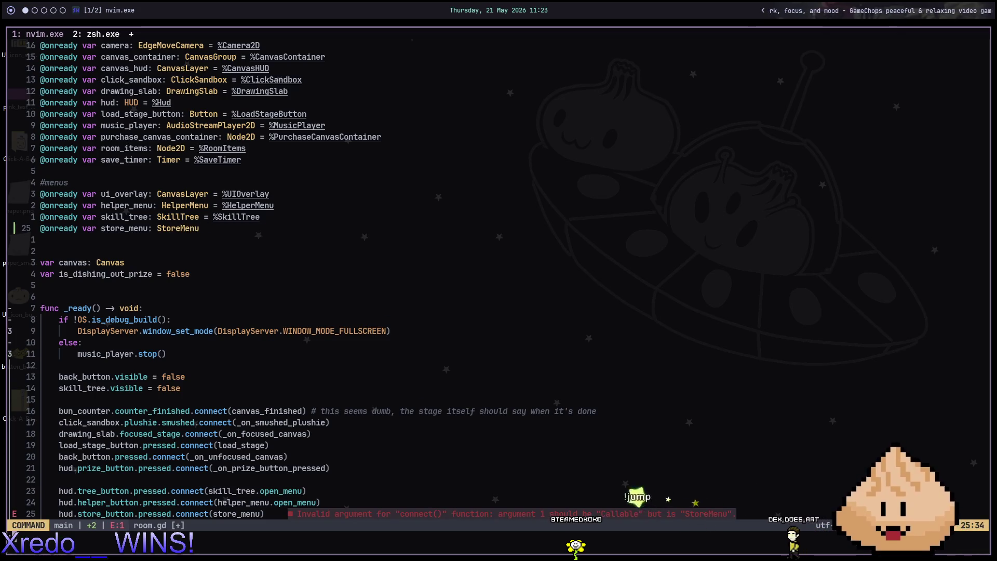
type("Sto")
key("Tab")
key("Escape")
key("ctrl+s")
Step: Jump back to the store button connect line and bring up the project file finder
key("ctrl+d")
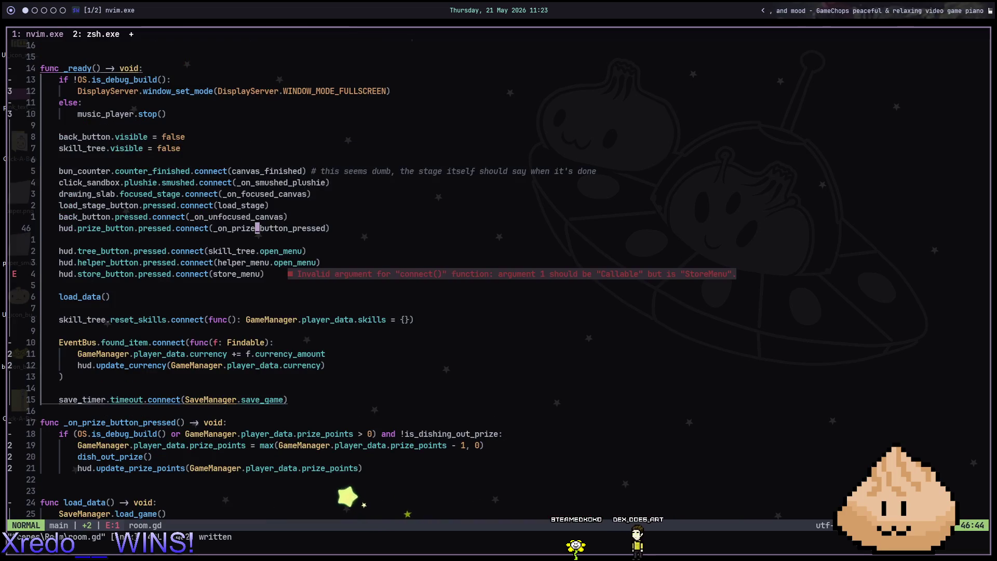
key("ctrl+u")
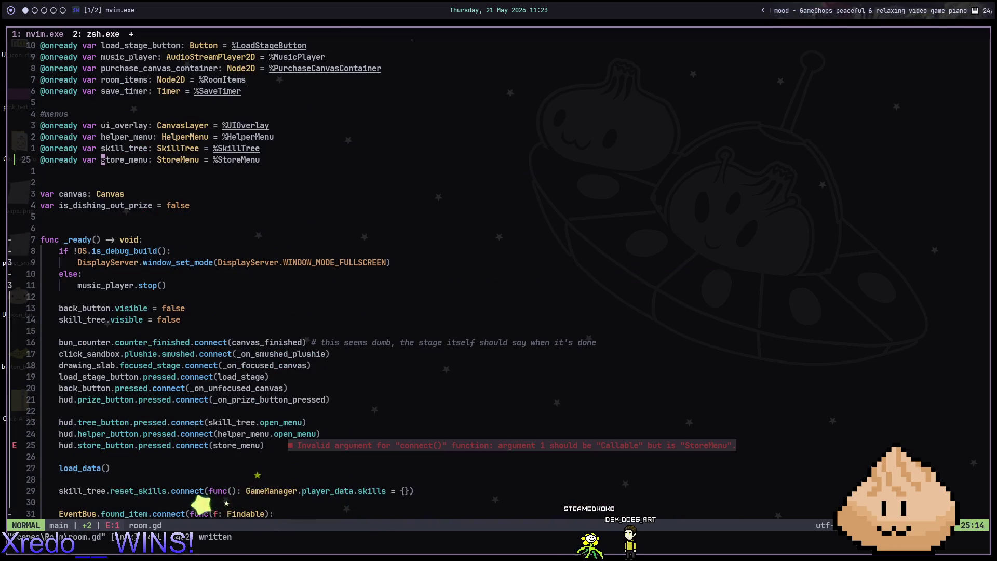
key("2")
key("5")
key("j")
key("space")
key("f")
key("f")
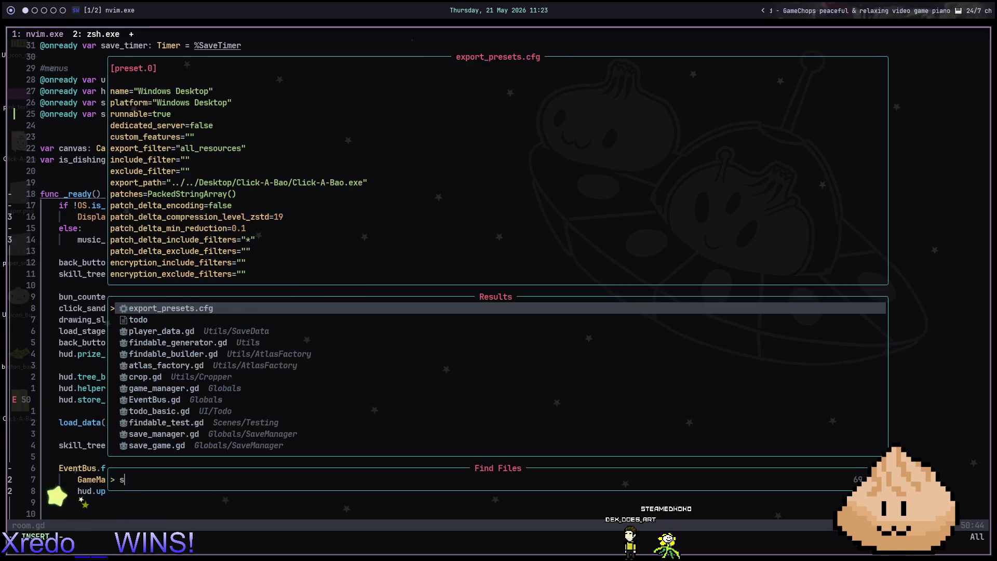
type("sotremen")
Step: Add an open_menu() -> void stub with a pass body to store_menu.gd
key("Return")
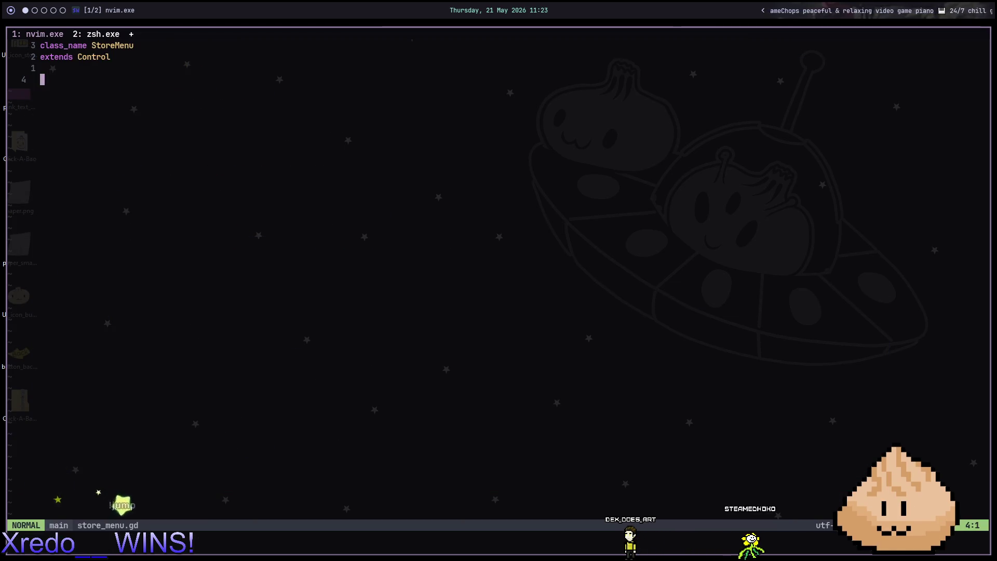
type("i")
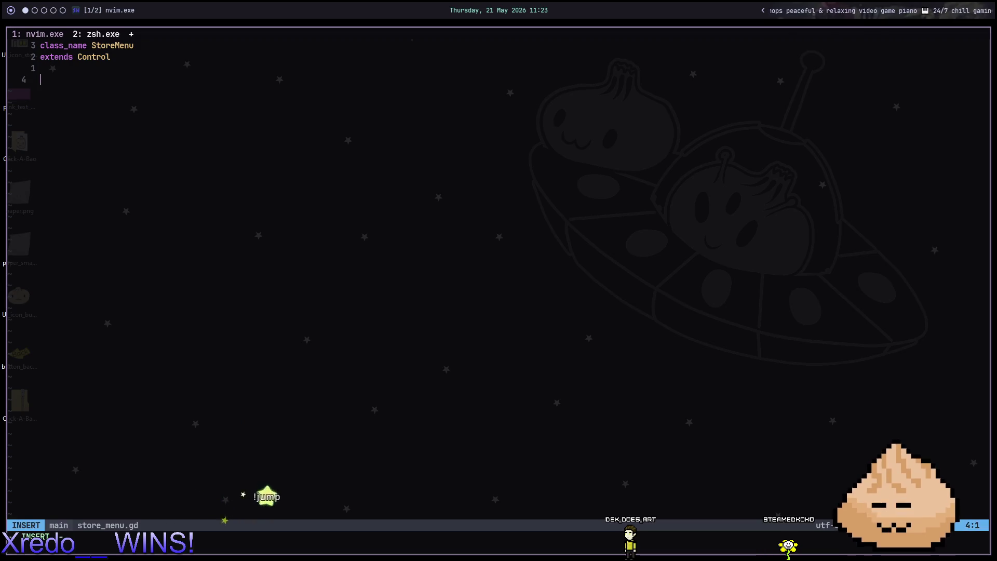
type("nc open_menu():")
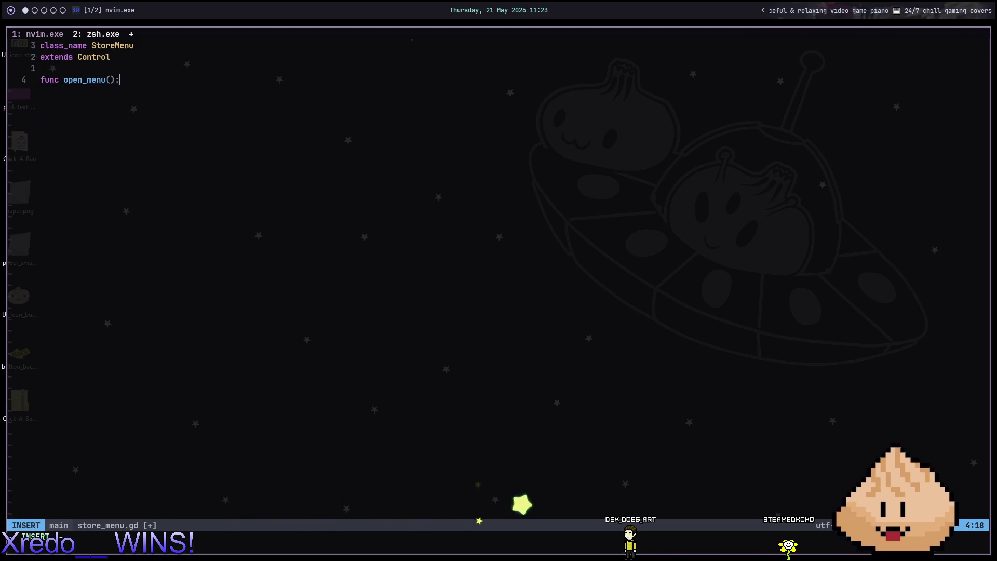
key("BackSpace")
type("-> void:")
key("Escape")
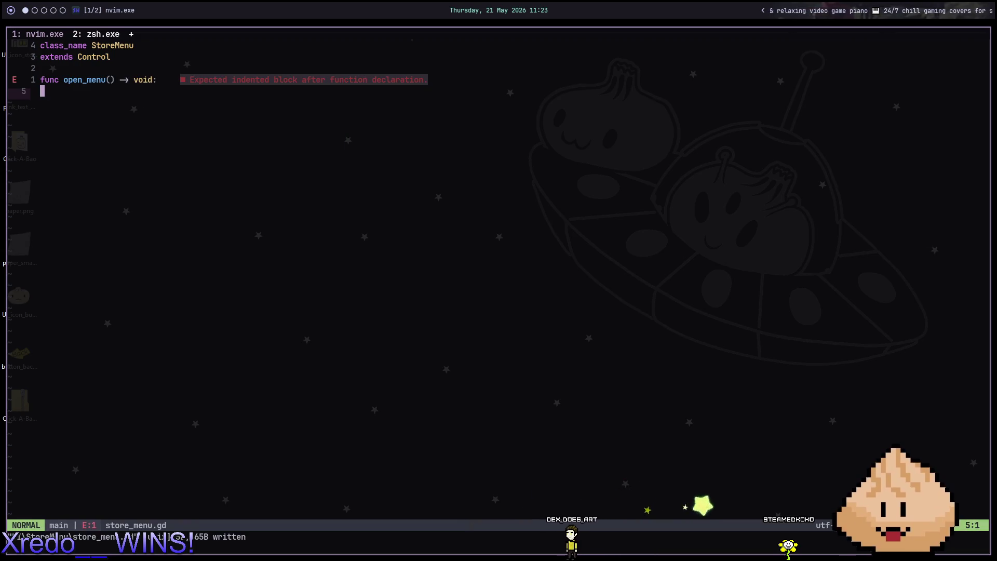
type("opass")
key("Return")
key("Return")
type("func close_")
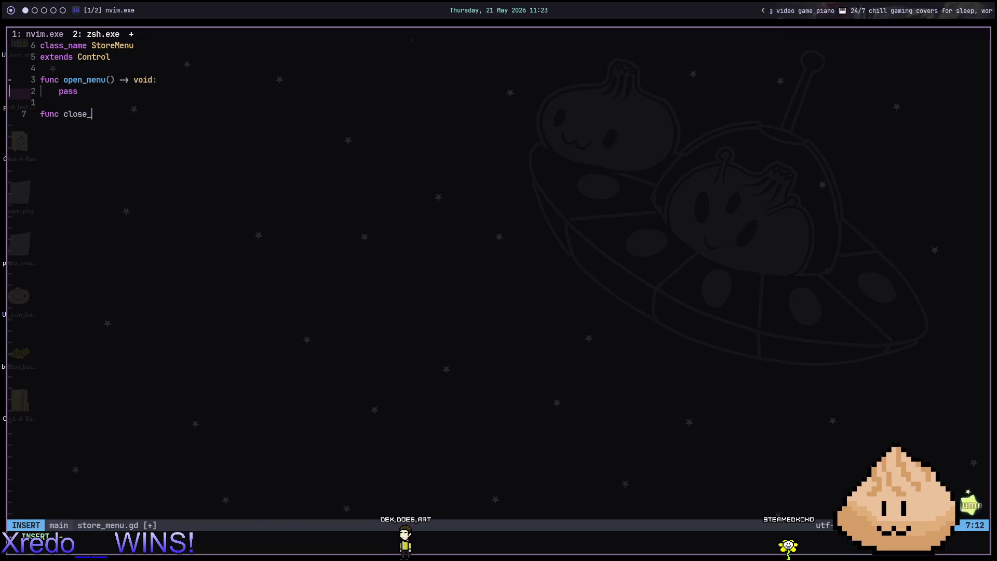
type("menu() -> void:")
Step: Add a close_menu() -> void stub with pass and save store_menu.gd
key("Escape")
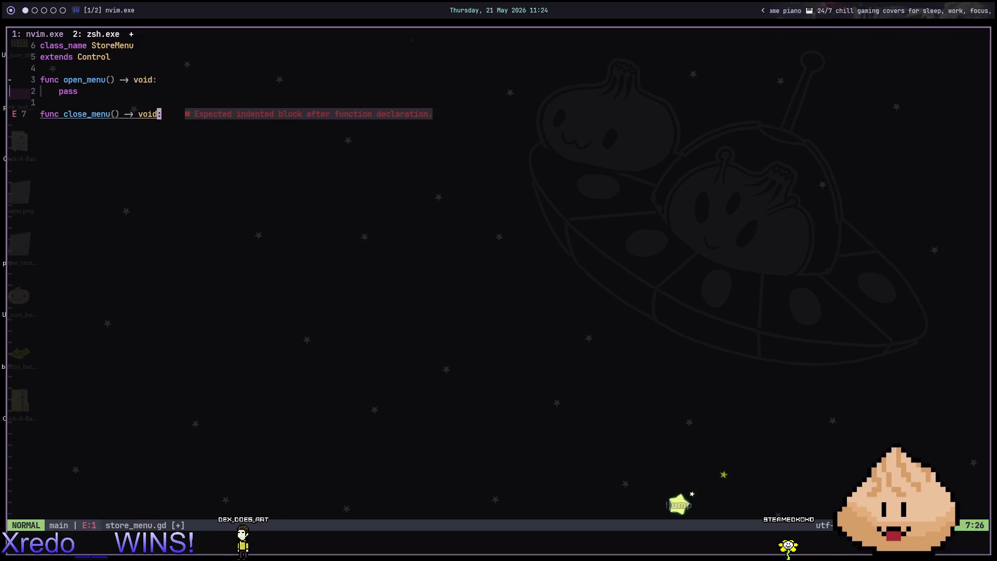
type("oa")
type("pass")
key("Escape")
type(":w")
key("Return")
Step: Cycle through Godot and the Trello board, then reopen room.gd in Neovim
key("alt+Tab")
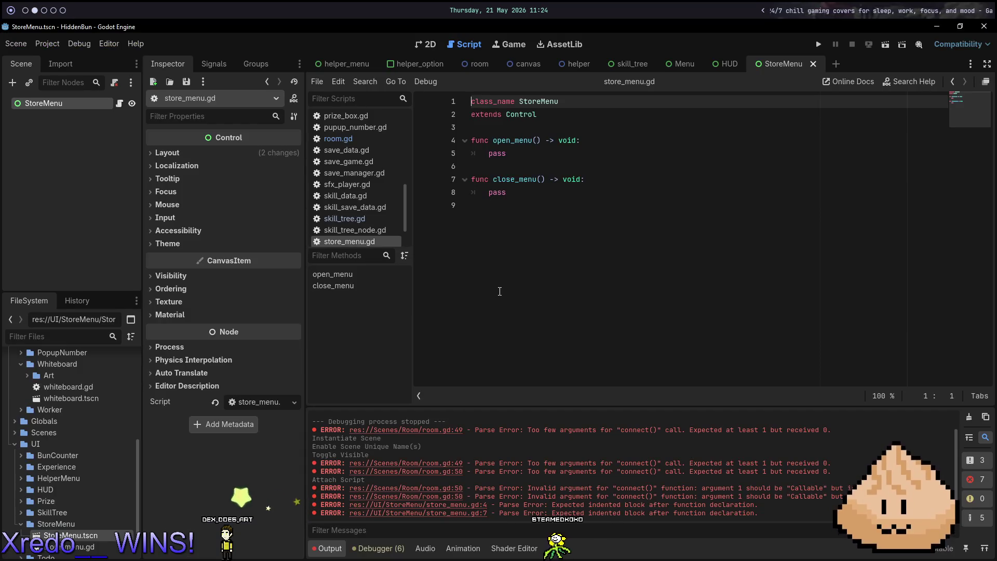
key("alt+Tab")
key("alt+Tab")
key("alt+Tab")
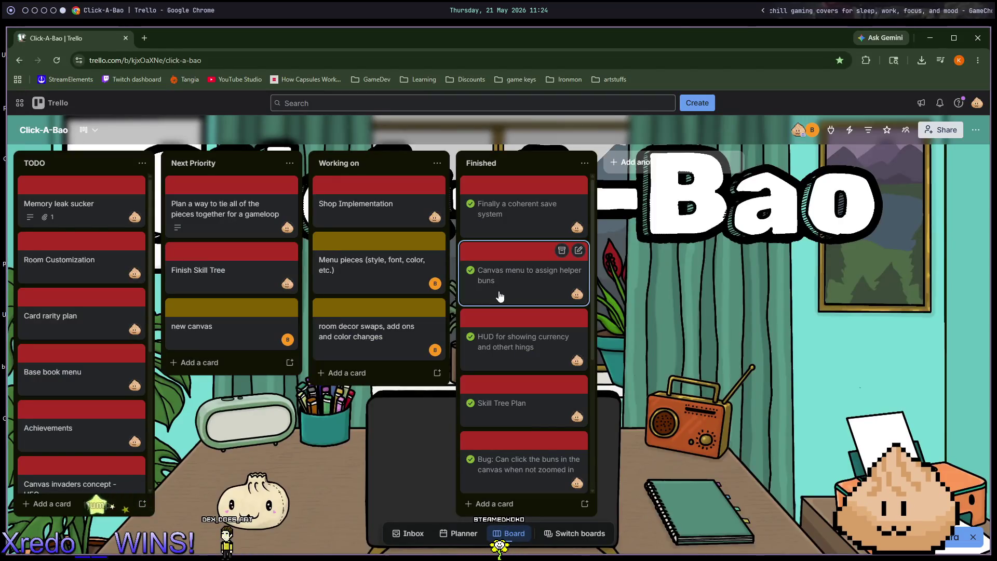
key("alt+Tab")
key("alt+Tab")
key("alt+Tab")
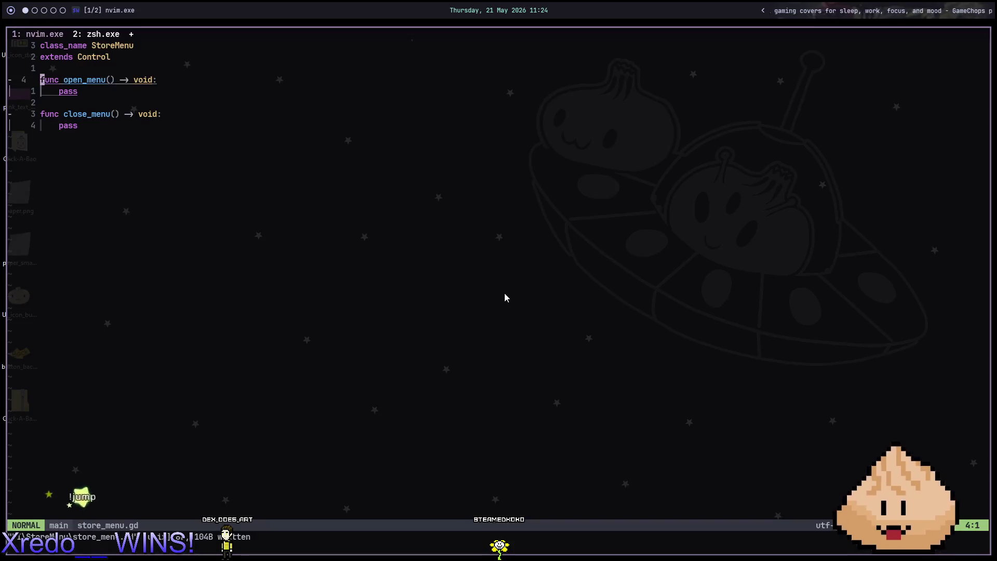
key("alt+Tab")
key("alt+Tab")
key("alt+Tab")
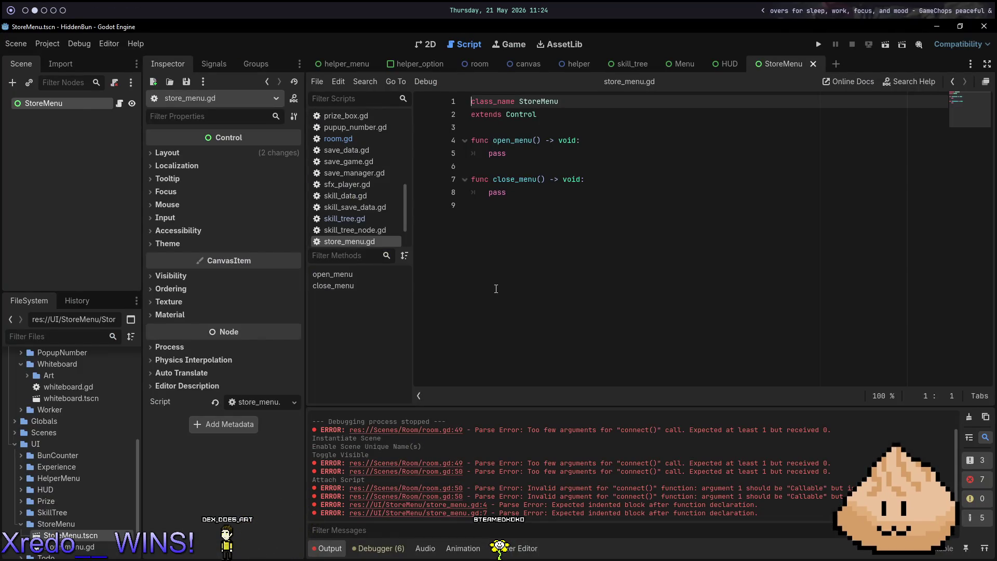
key("super+1")
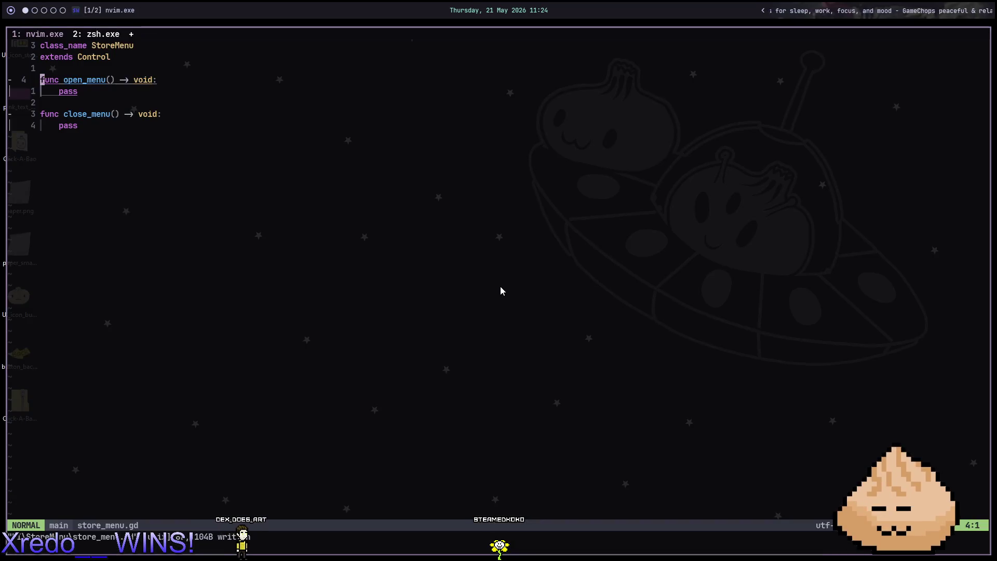
key("ctrl+o")
type("a")
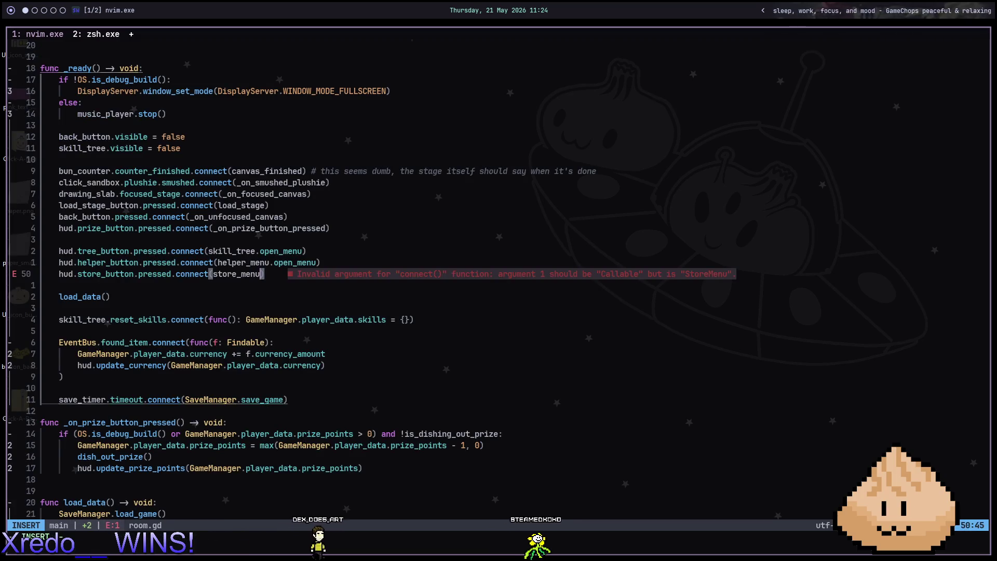
type(".cl")
Step: Connect the HUD store button to store_menu.open_menu in room.gd, save, and return to Godot
key("BackSpace")
key("BackSpace")
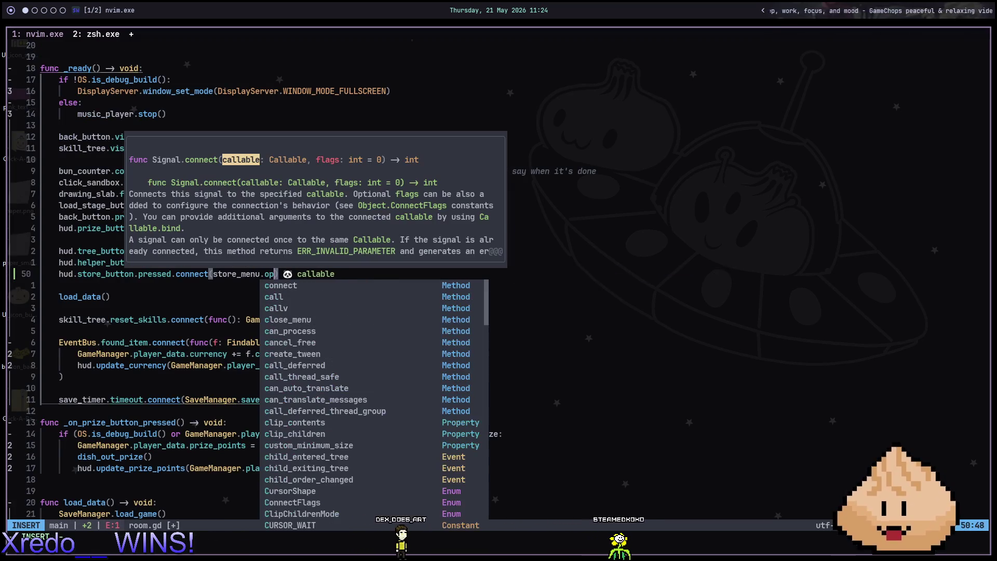
type("op")
key("ctrl+y")
key("Escape")
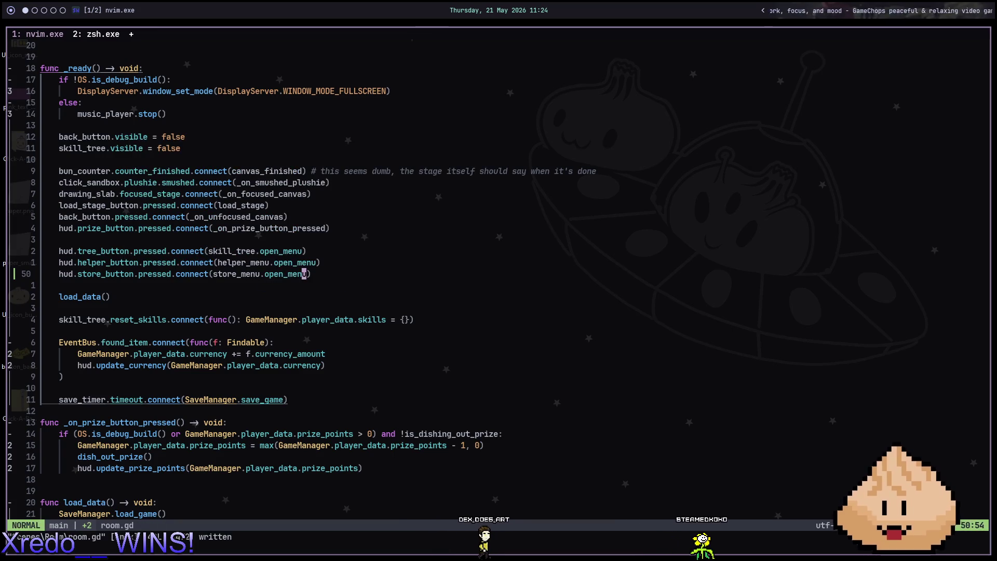
key("colon")
key("alt+Tab")
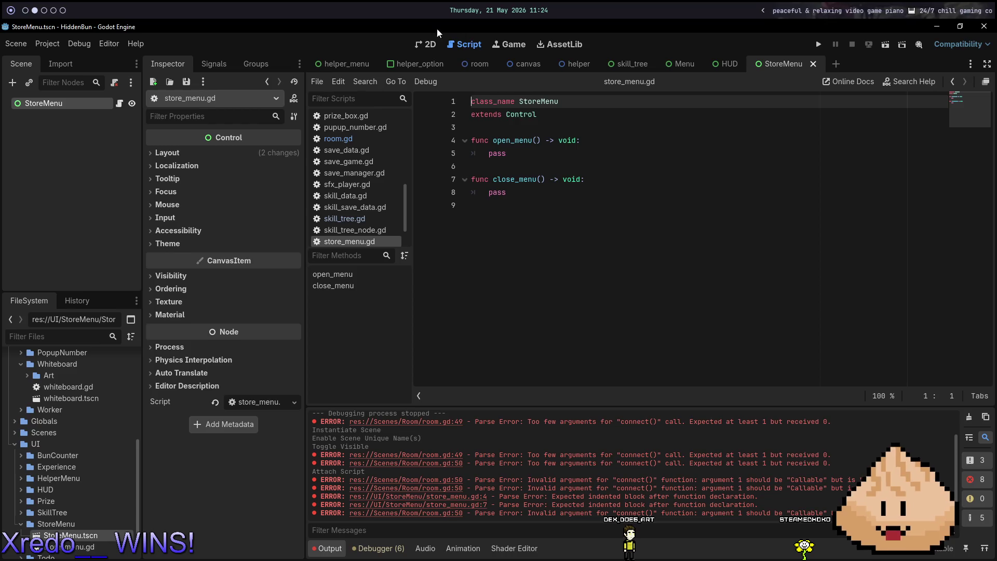
Step: Show the StoreMenu scene in the 2D view, briefly peeking at the desktop
left_click(431, 44)
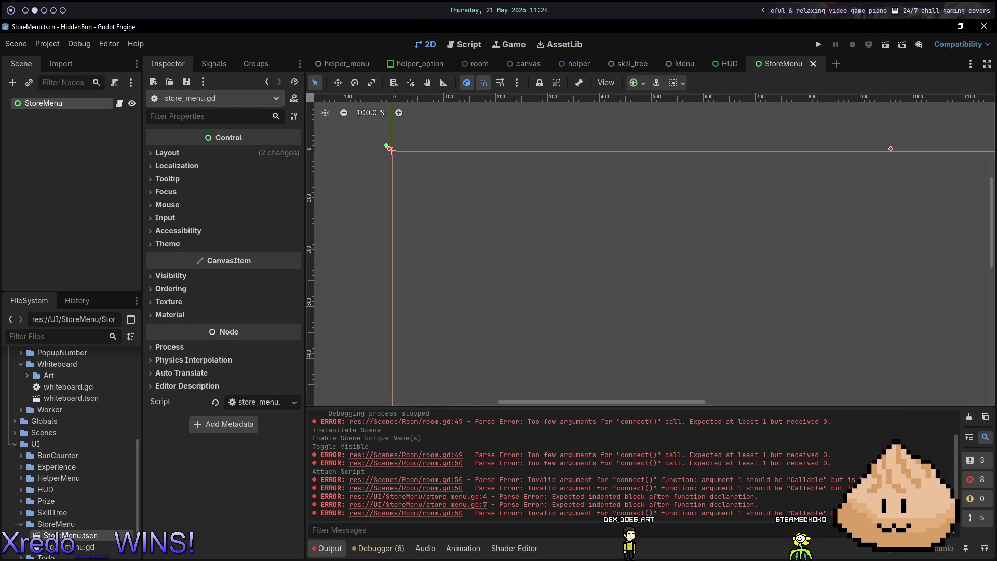
key("super+d")
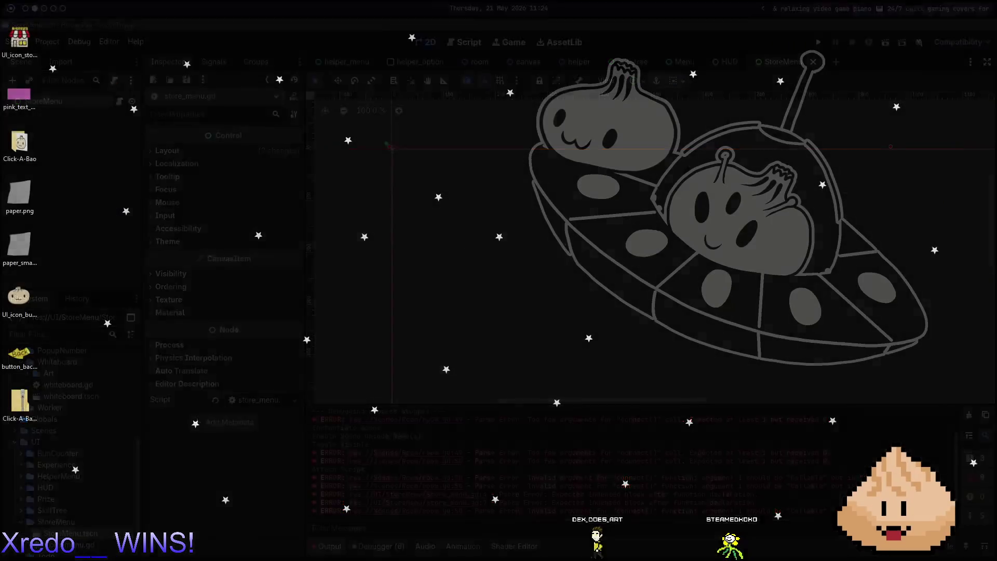
key("super+d")
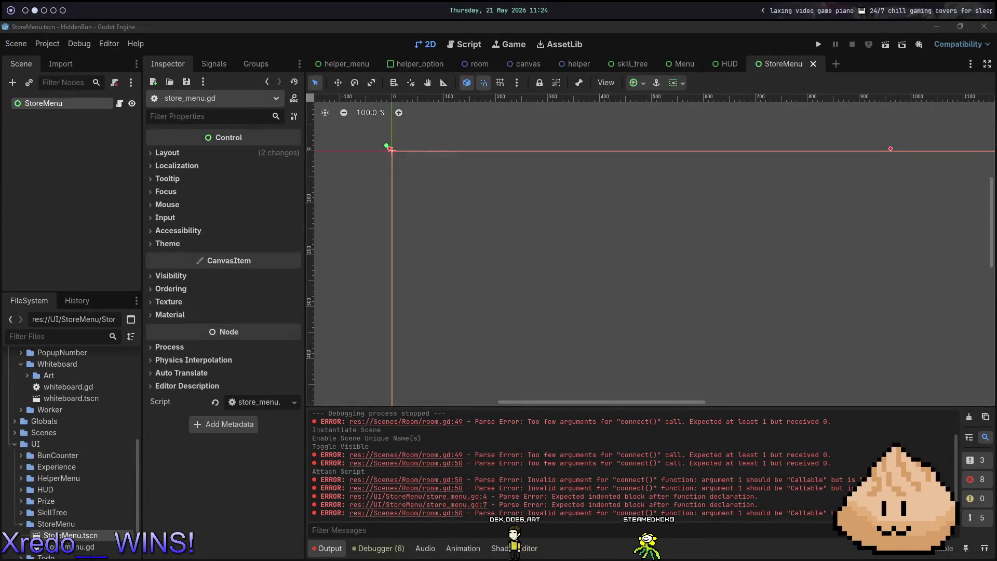
key("super+d")
key("super+d")
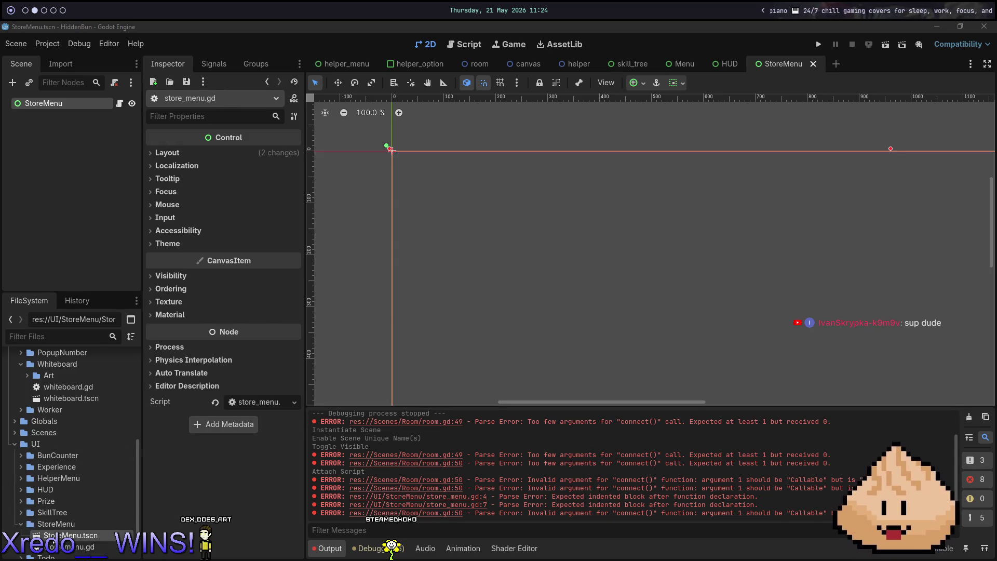
Step: Create an Art subfolder inside the StoreMenu folder in the FileSystem dock
right_click(52, 526)
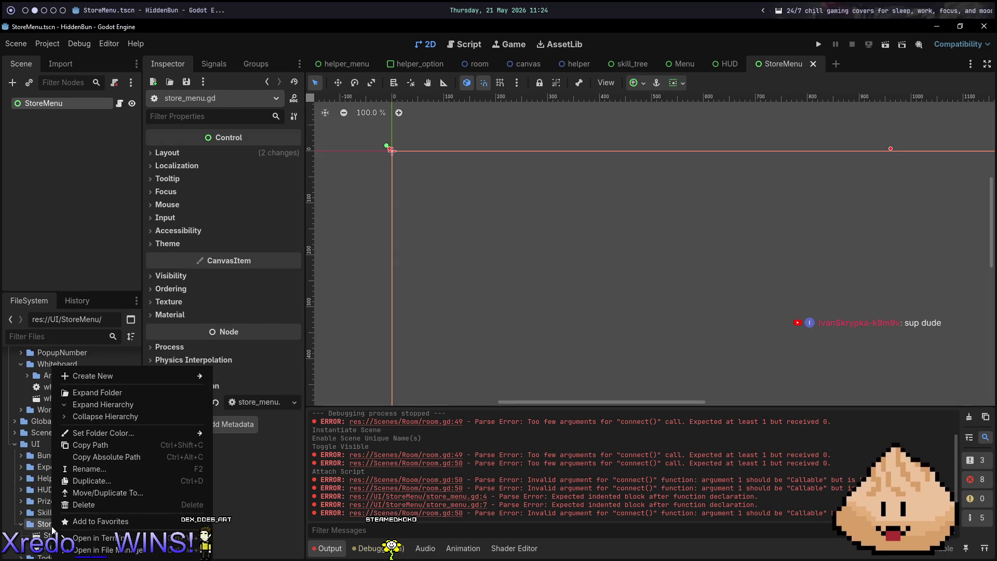
left_click(234, 378)
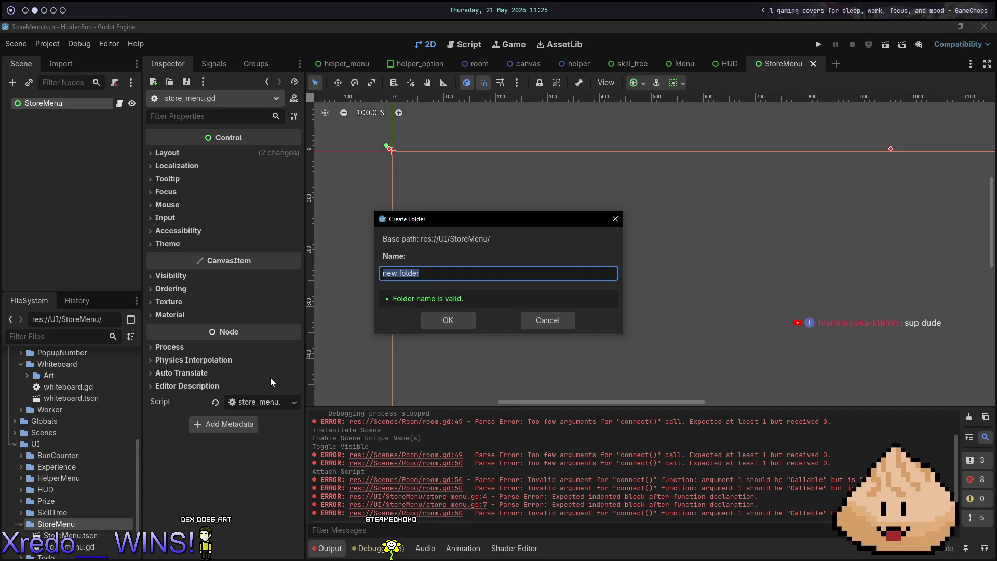
type("Art")
key("Return")
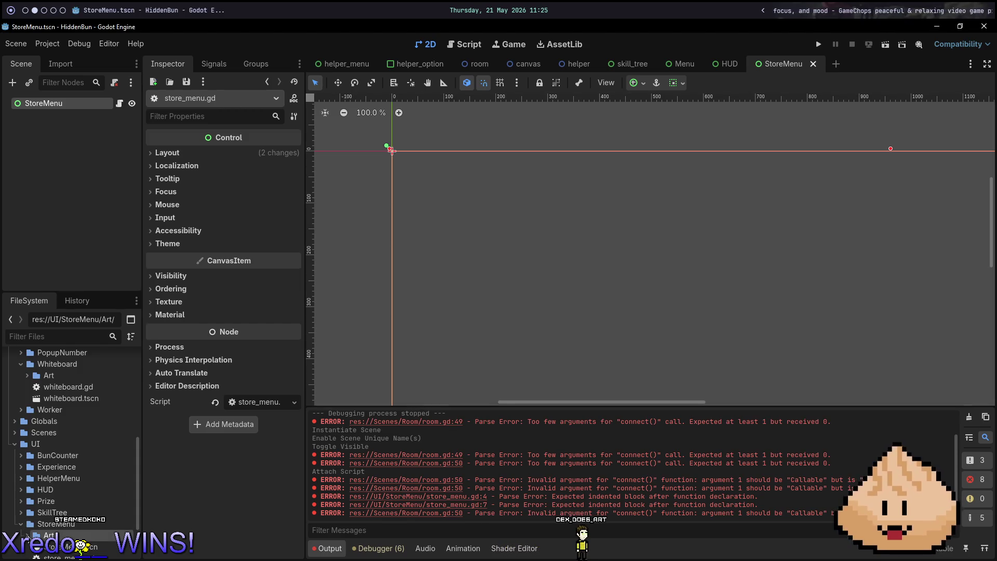
scroll(85, 508, "down", 4)
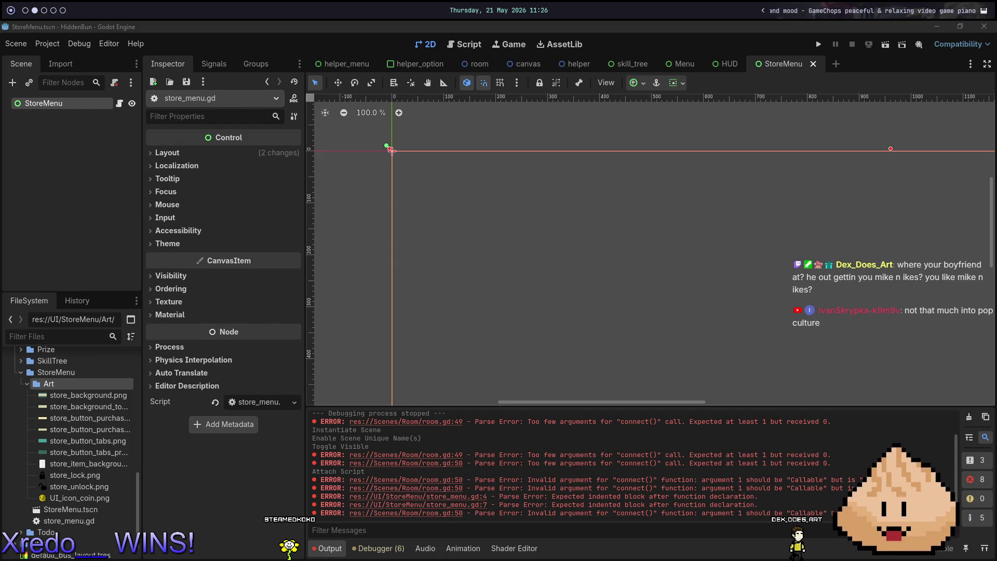
Step: Look over the store artwork in StoreMenu/Art, then switch to room.gd in Neovim
left_click(722, 36)
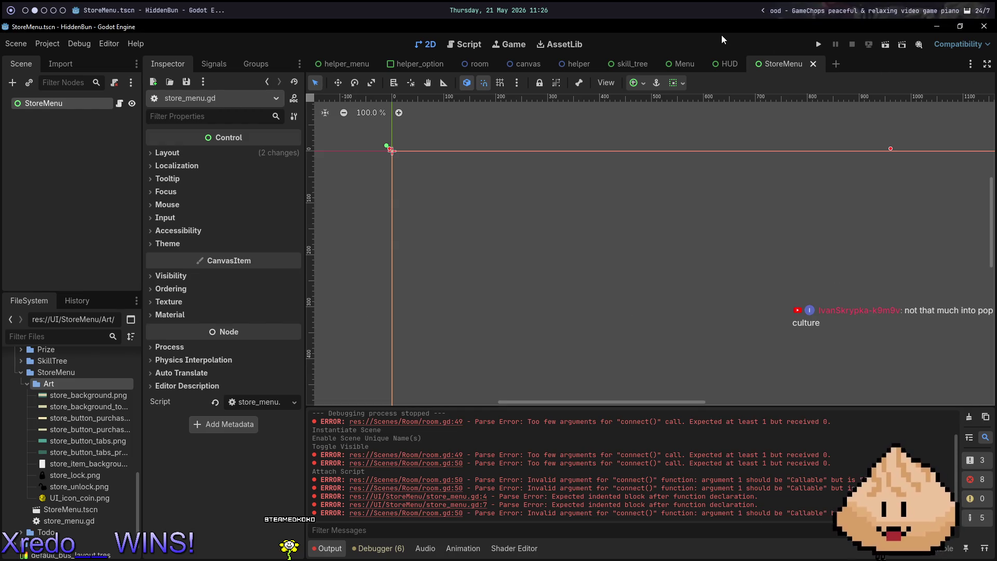
key("alt+Tab")
key("alt+Tab")
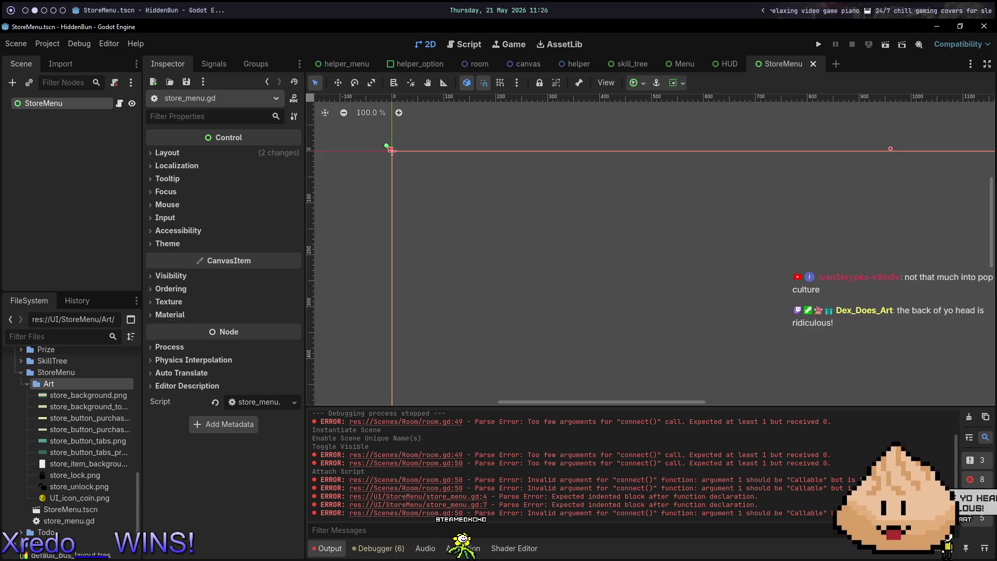
key("alt+Tab")
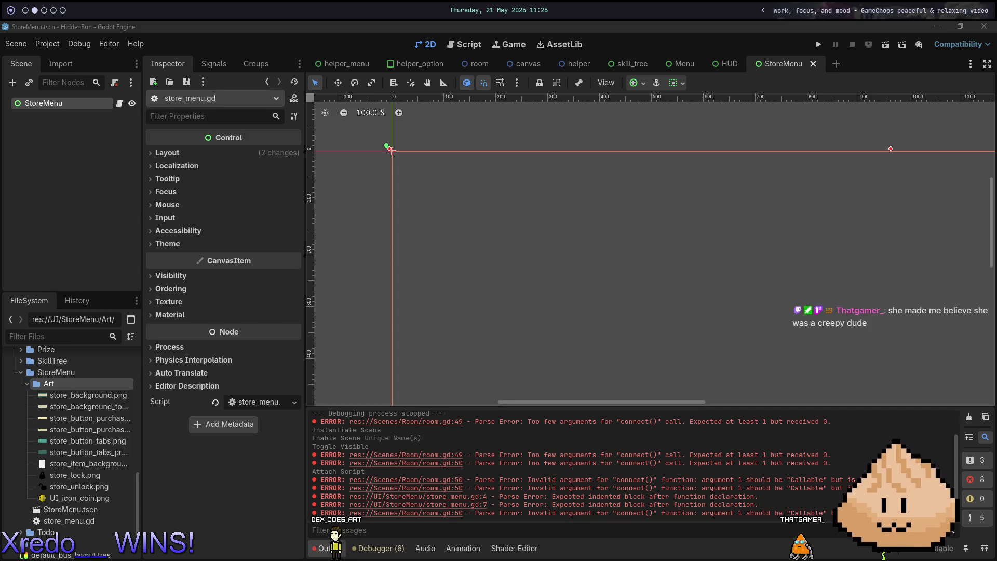
left_click(659, 29)
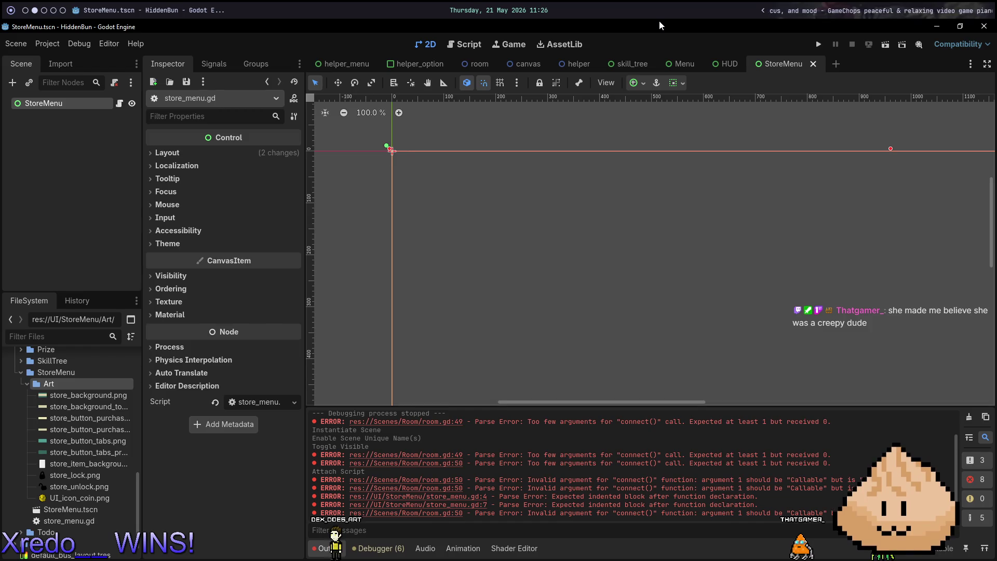
key("alt+Tab")
key("alt+Tab")
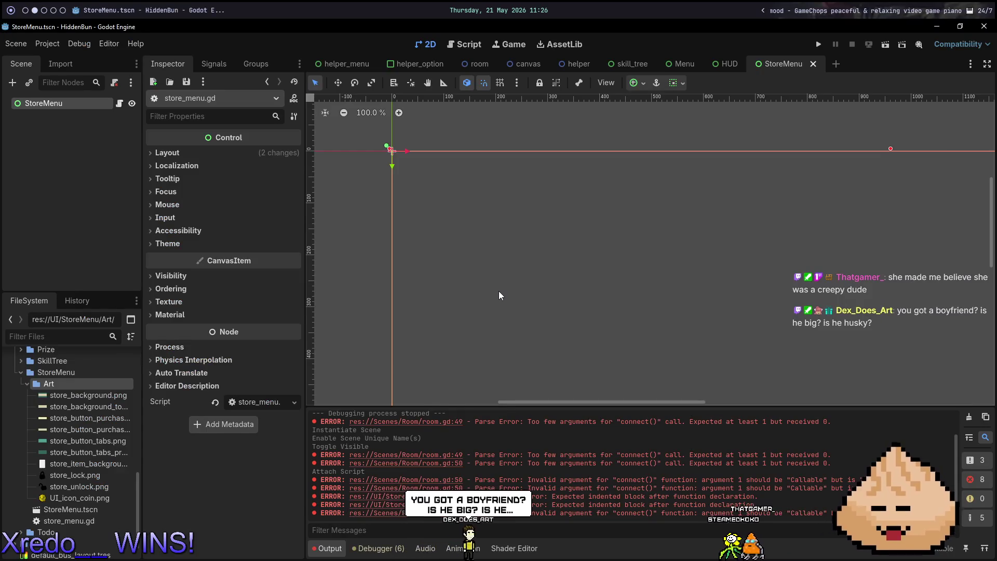
key("alt+Tab")
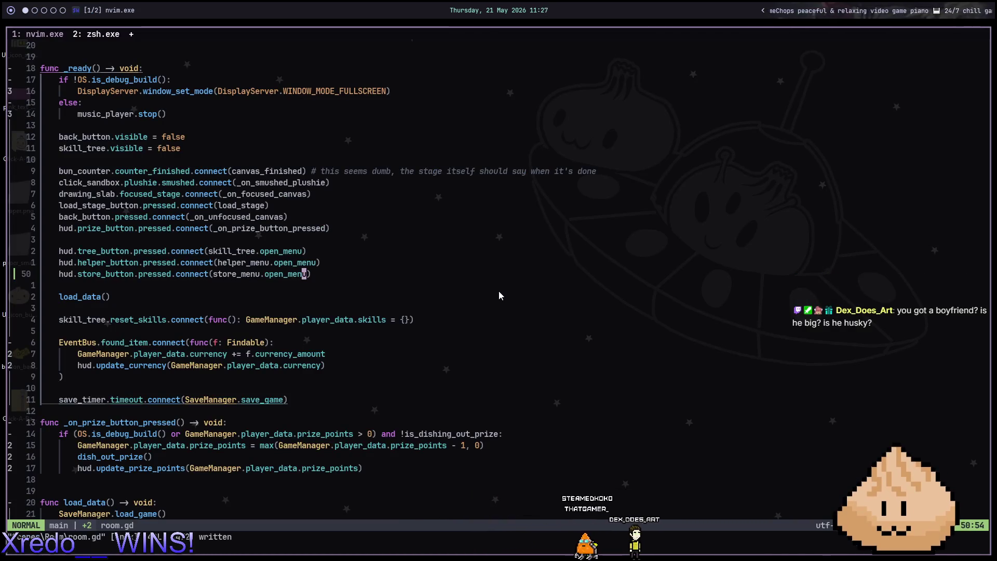
Step: Cycle through the tutorial video, GIMP, Godot and Trello, then minimize GIMP to show the desktop
key("alt+Tab")
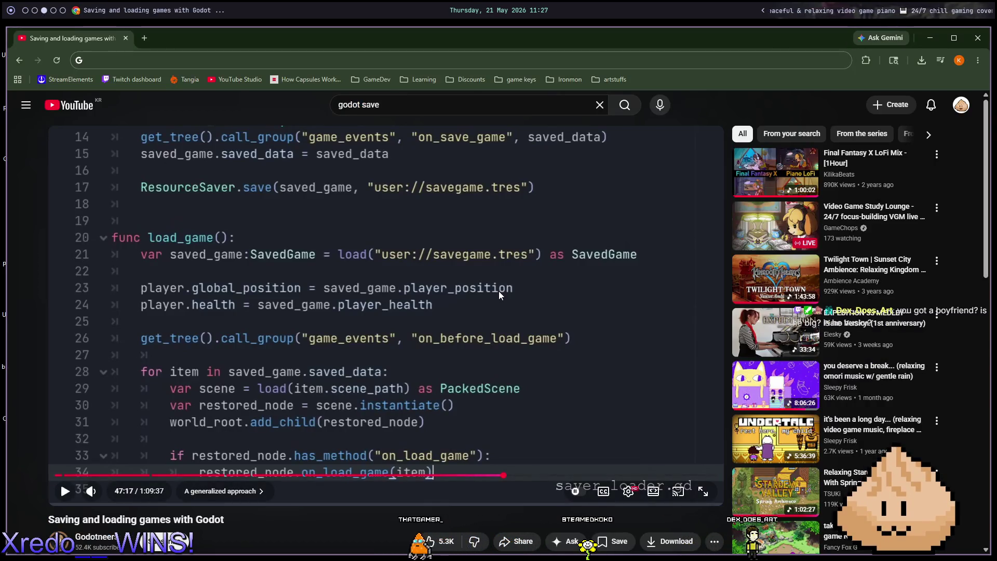
key("alt+Tab")
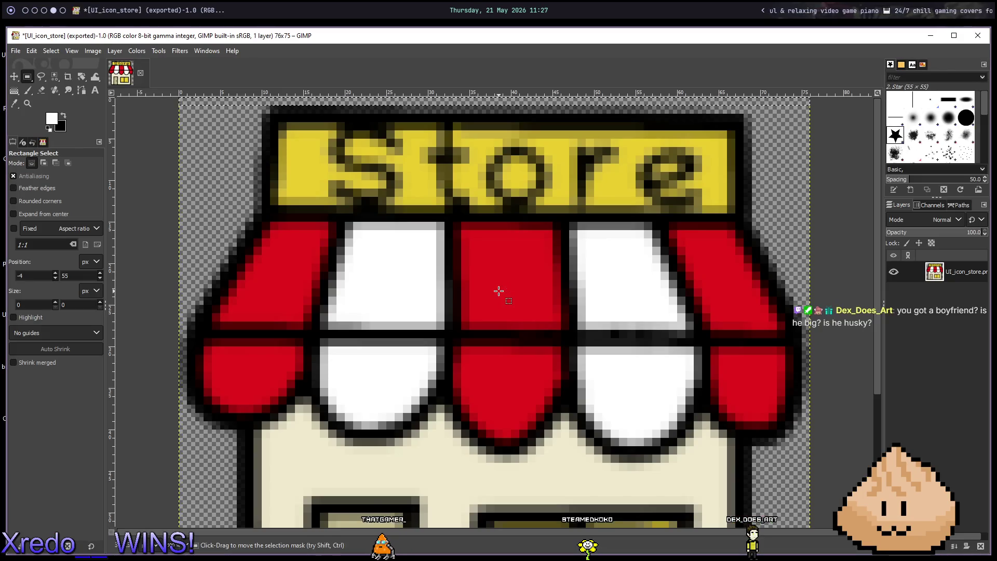
key("alt+Tab")
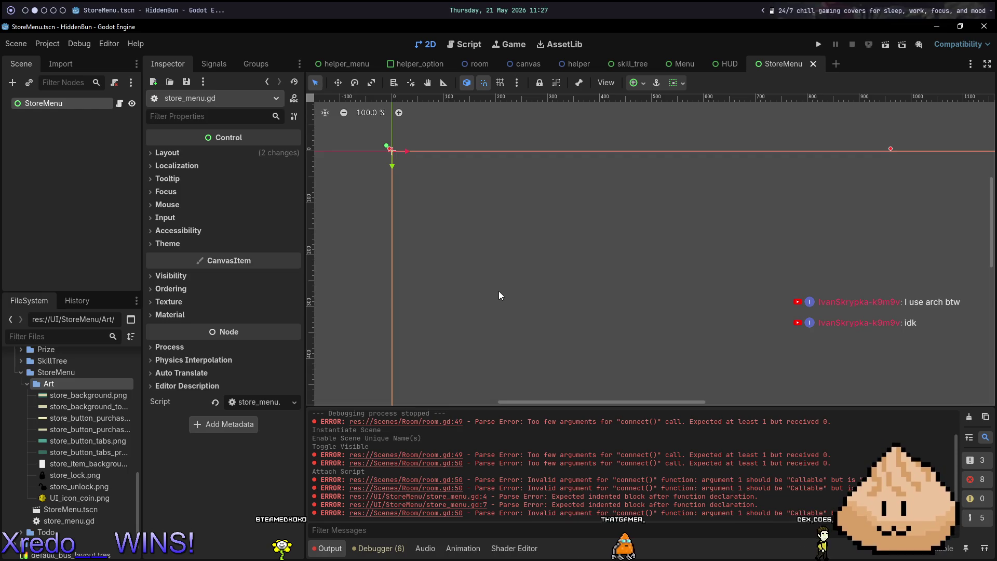
key("alt+Tab")
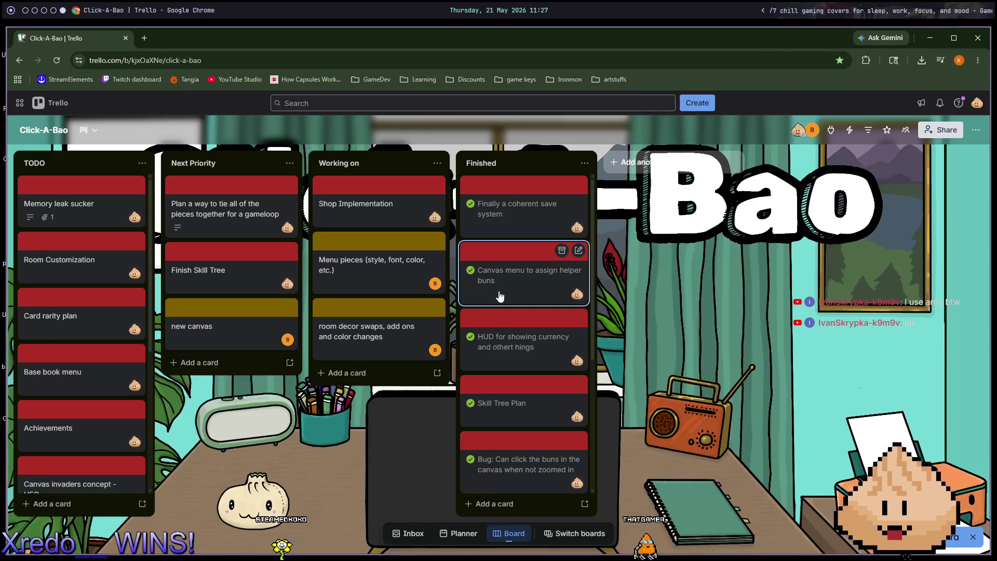
key("alt+Tab")
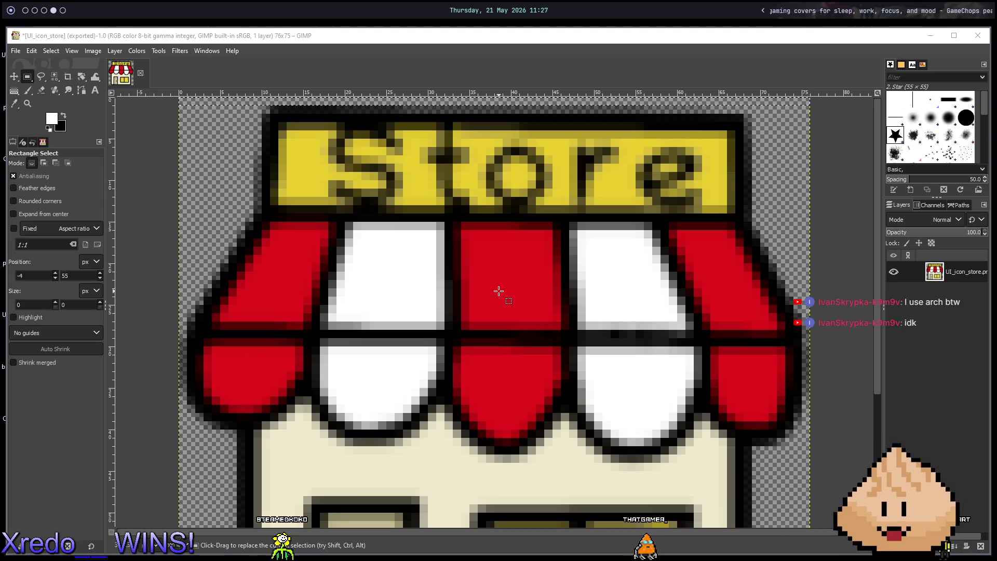
key("super+d")
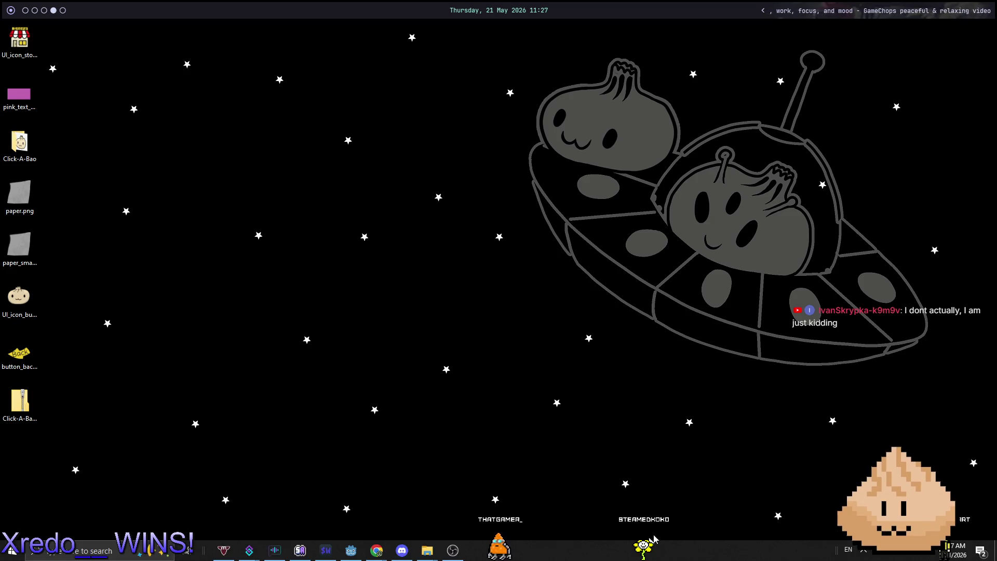
Step: Jump across workspaces past Godot to the YouTube save/load tutorial, then back to room.gd in Neovim
key("super")
key("super")
key("super")
key("super")
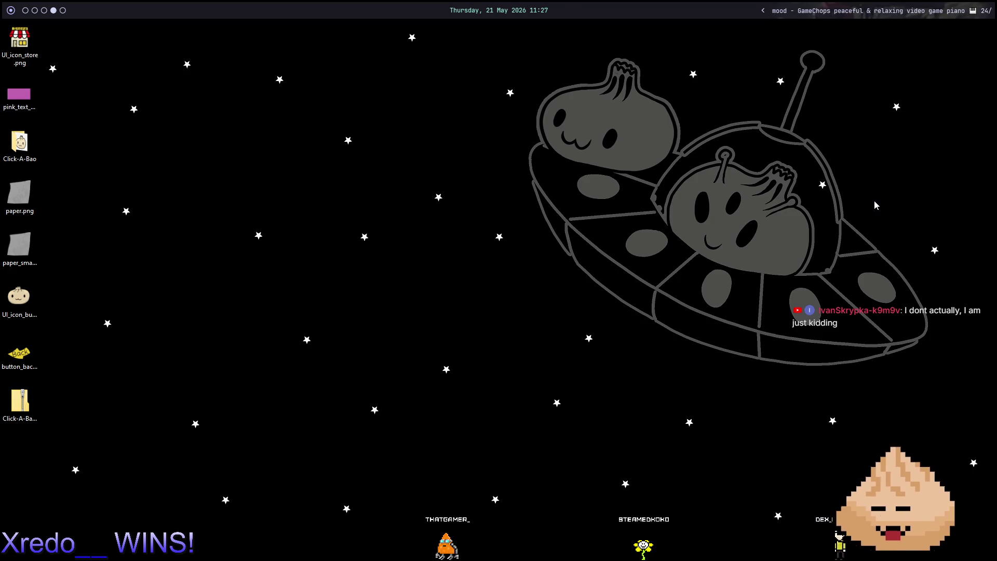
key("super+2")
key("super+3")
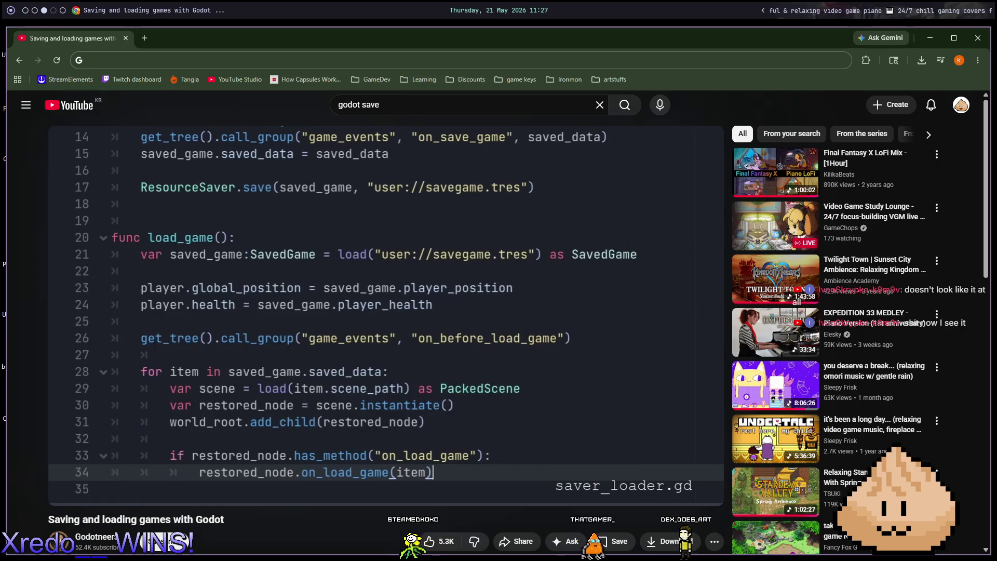
key("alt+Tab")
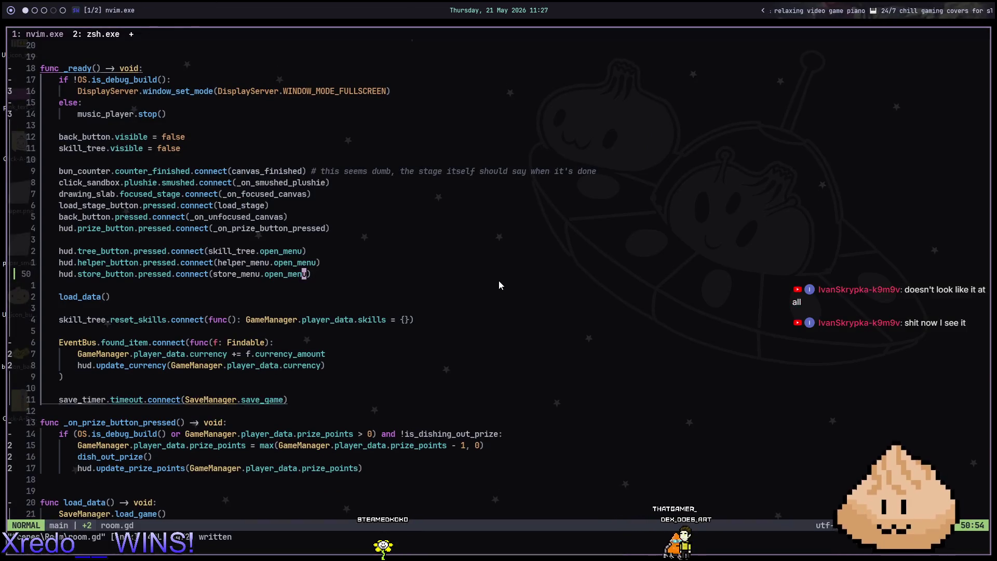
Step: Review the store button connection in room.gd, start Komorebi from the YASB tray, and bring Godot forward
key("k")
key("k")
key("k")
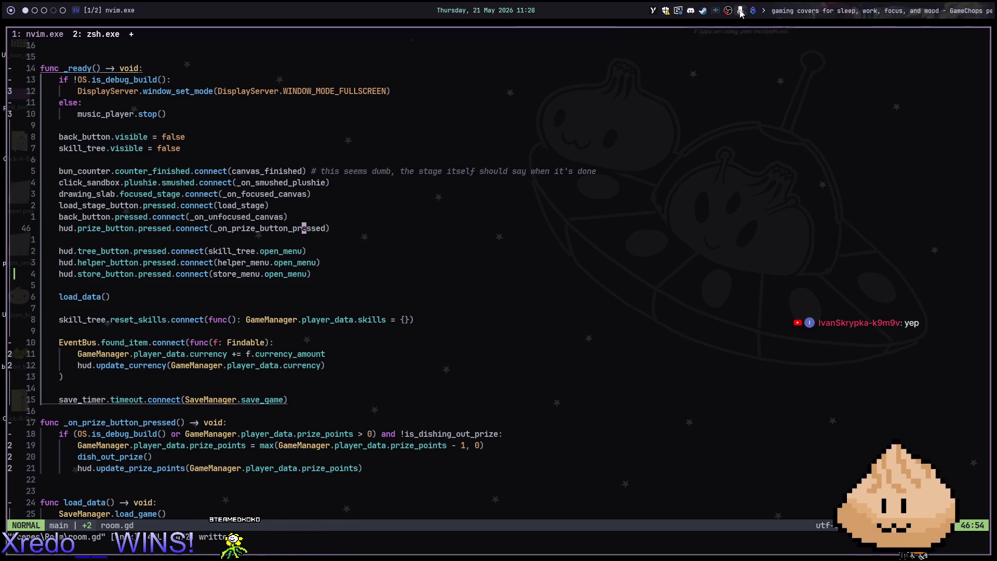
right_click(655, 10)
mouse_move(682, 61)
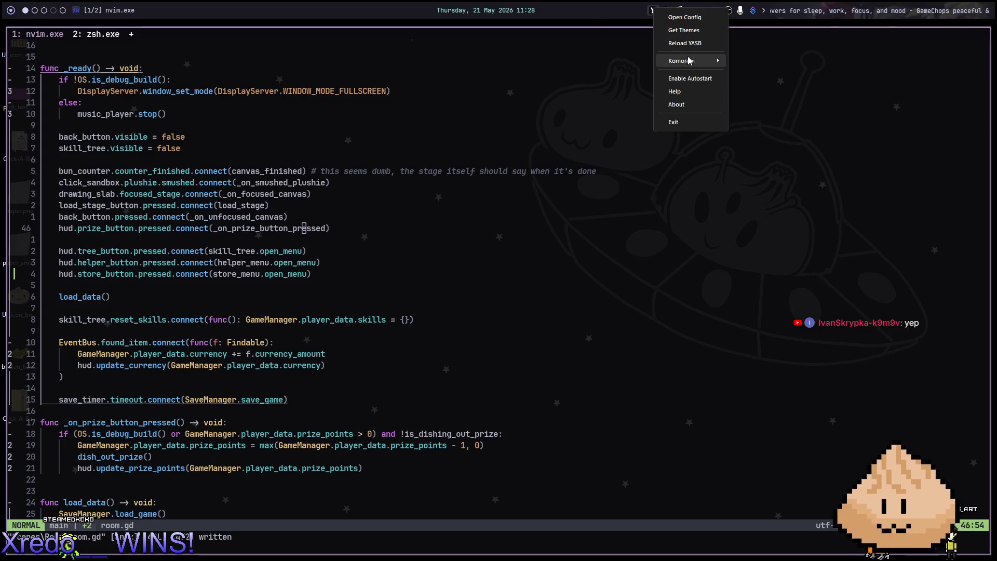
left_click(760, 61)
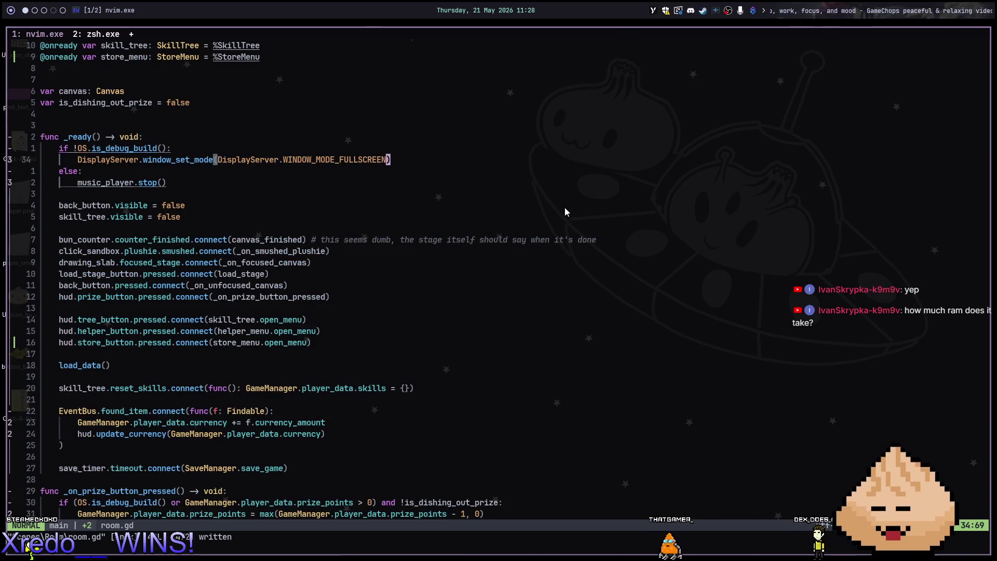
key("alt+Tab")
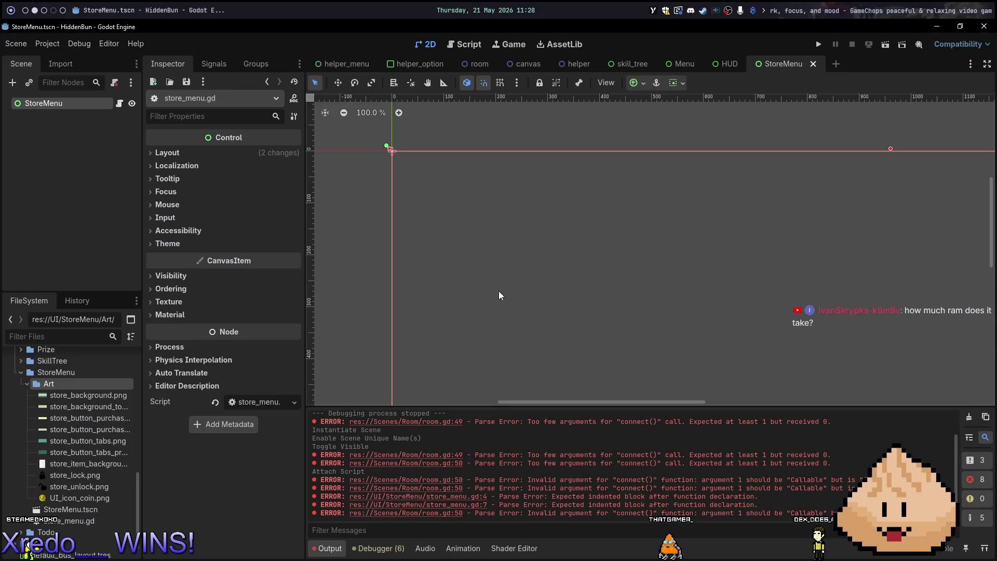
Step: Flip between Godot's StoreMenu scene and room.gd in Neovim, then bring up Task Manager
key("alt+Tab")
key("alt+Tab")
key("alt+Tab")
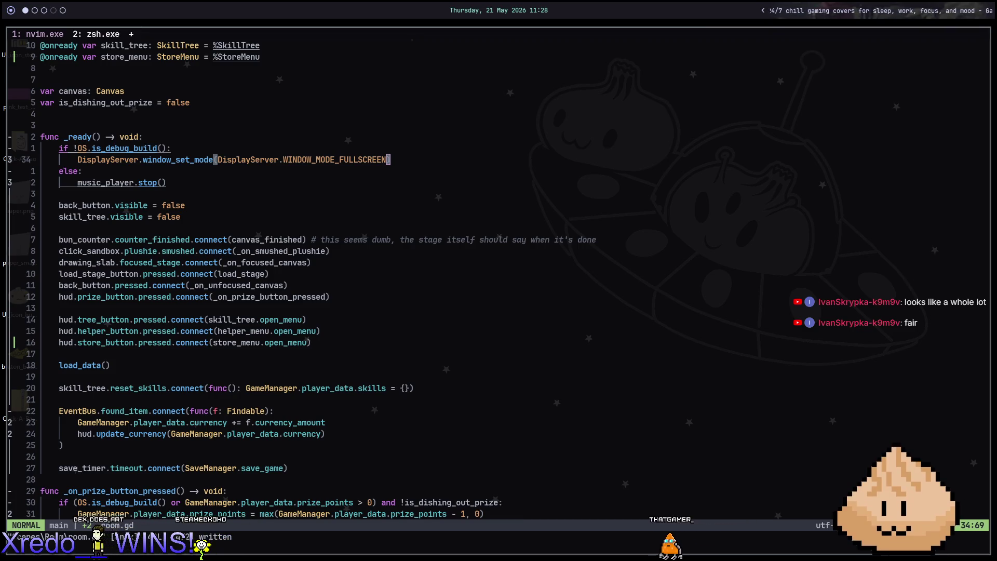
key("alt+Tab")
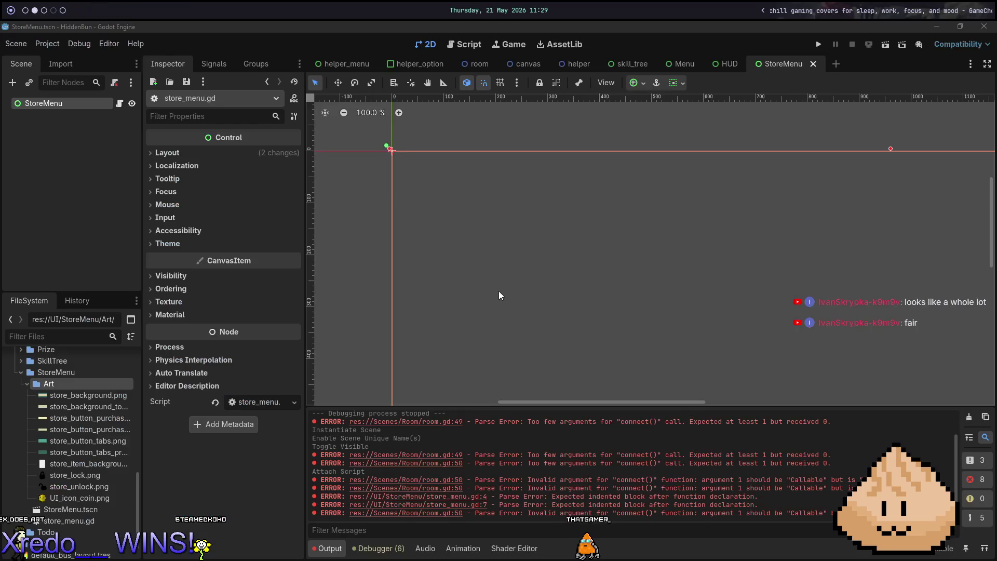
key("alt+Tab")
key("alt+Tab")
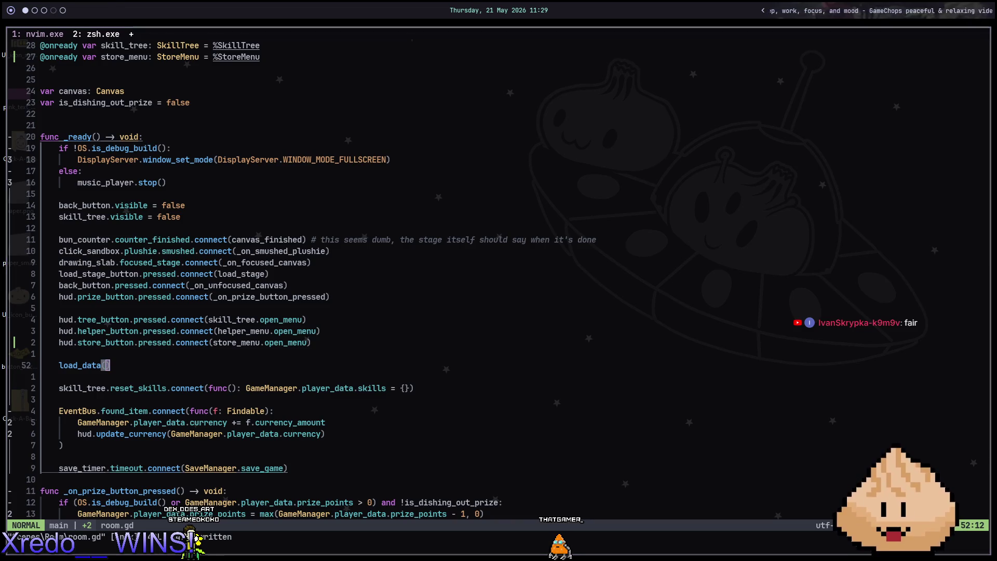
key("ctrl+shift+Escape")
left_click_drag(861, 93, 424, 100)
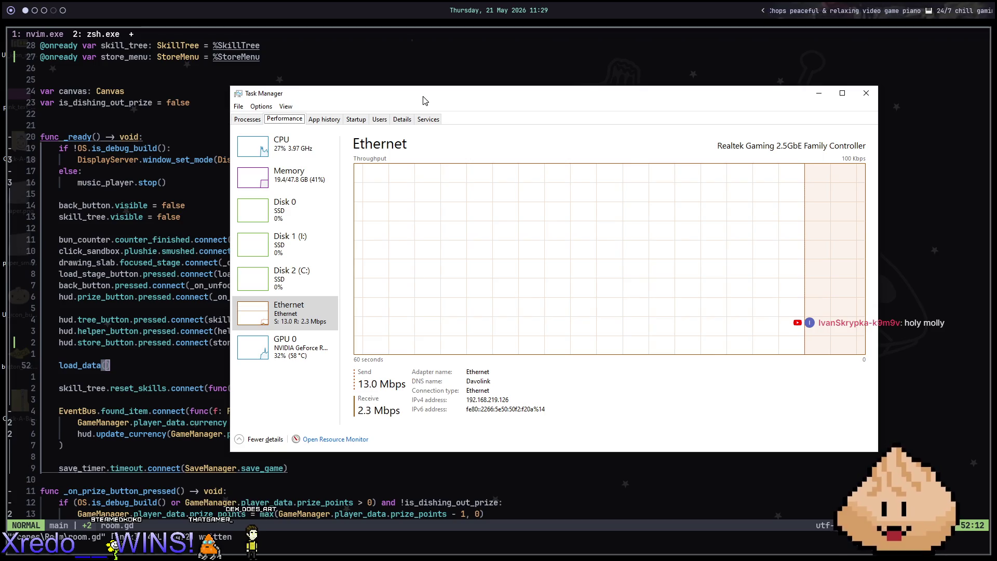
key("alt+F4")
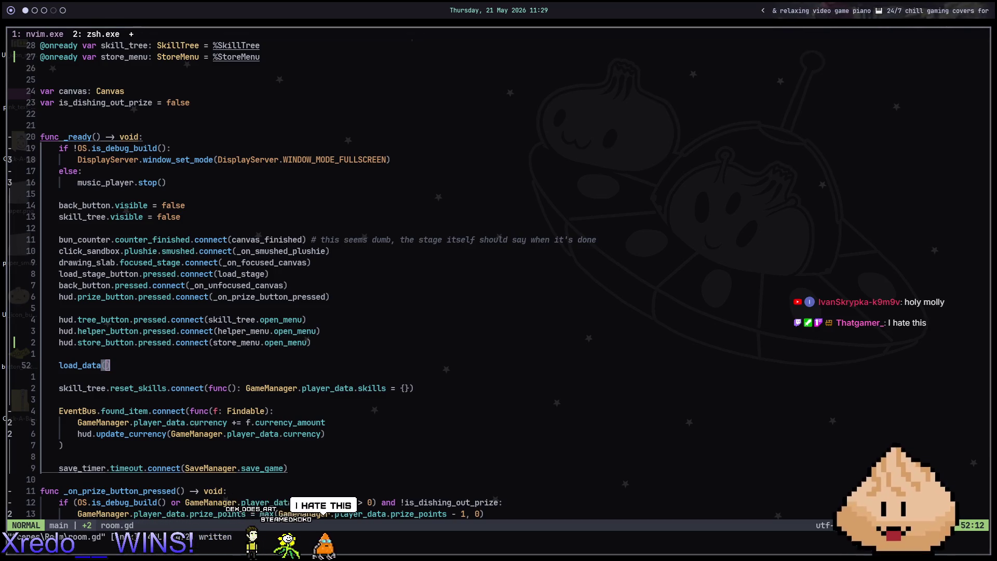
key("ctrl+u")
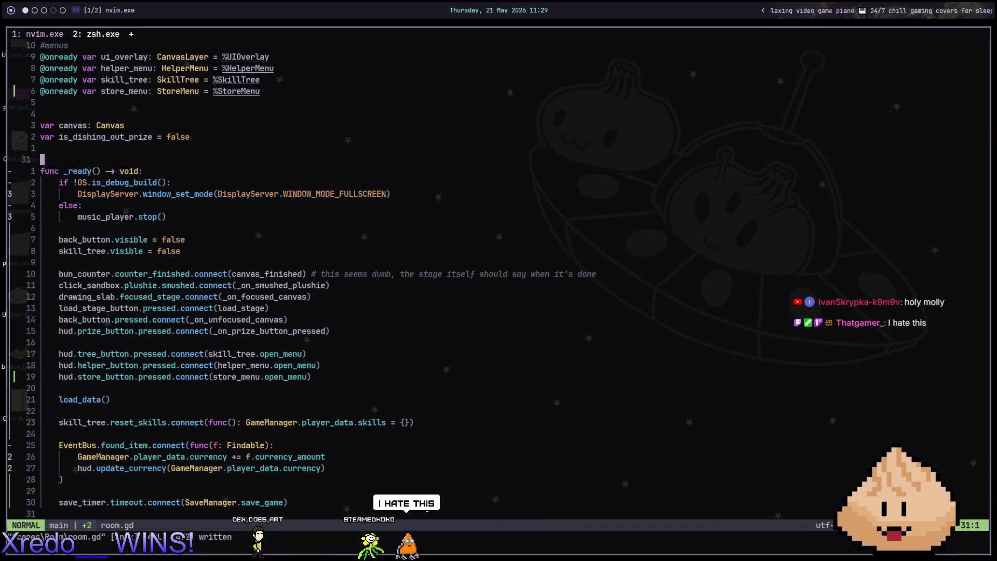
key("j")
key("j")
key("j")
key("j")
key("j")
key("j")
key("j")
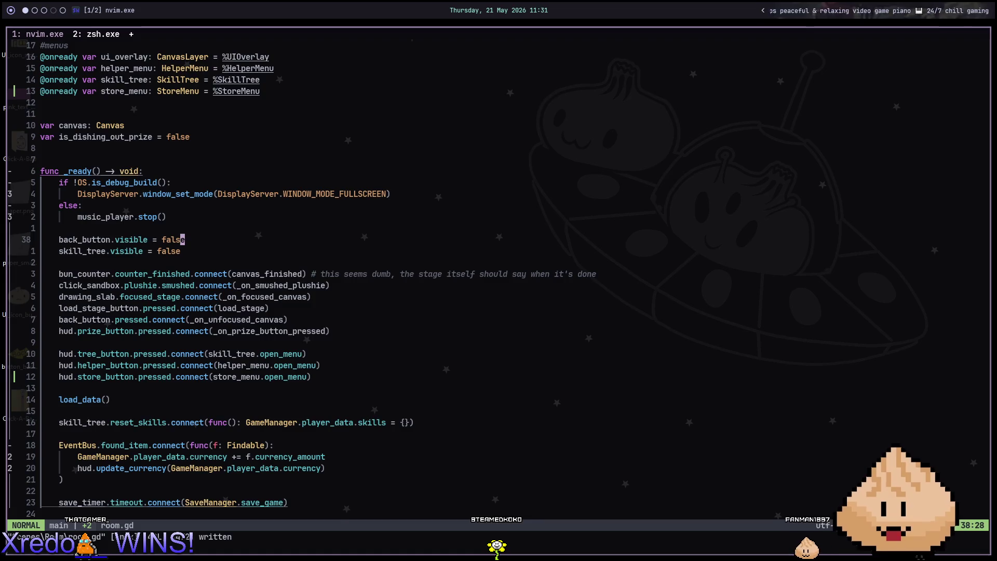
Step: Switch from Neovim's room.gd to the StoreMenu scene in Godot
key("alt+Tab")
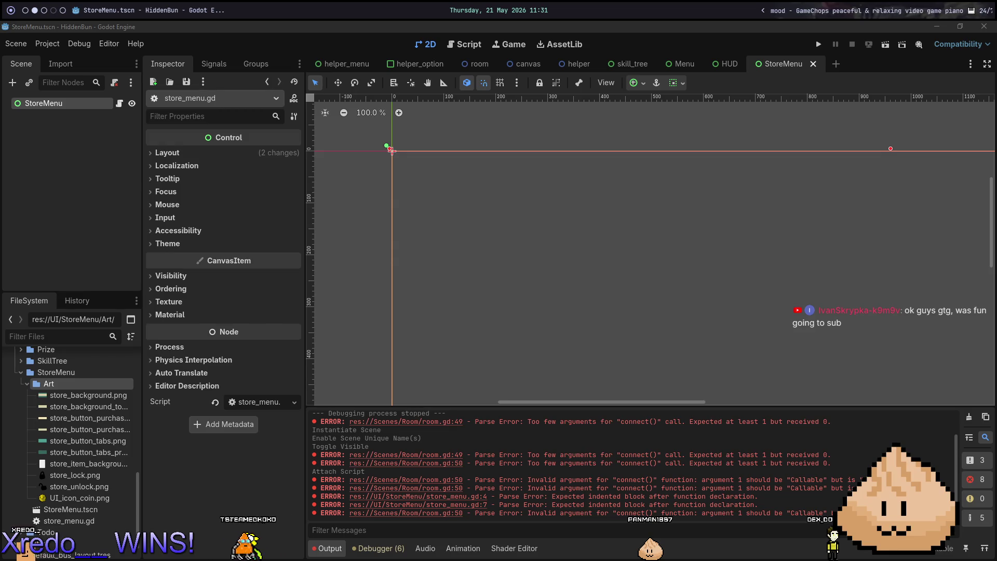
key("super+i")
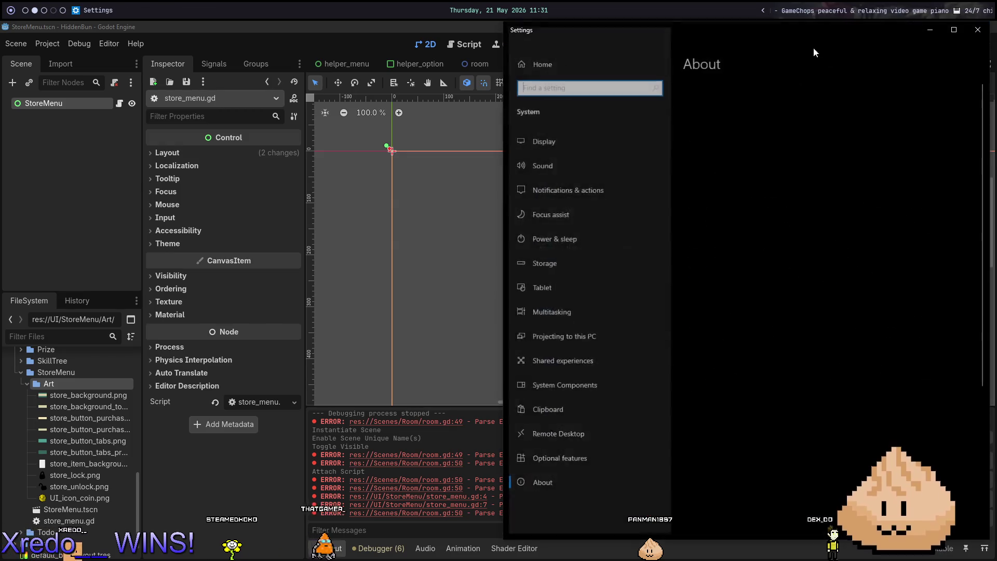
key("alt+F4")
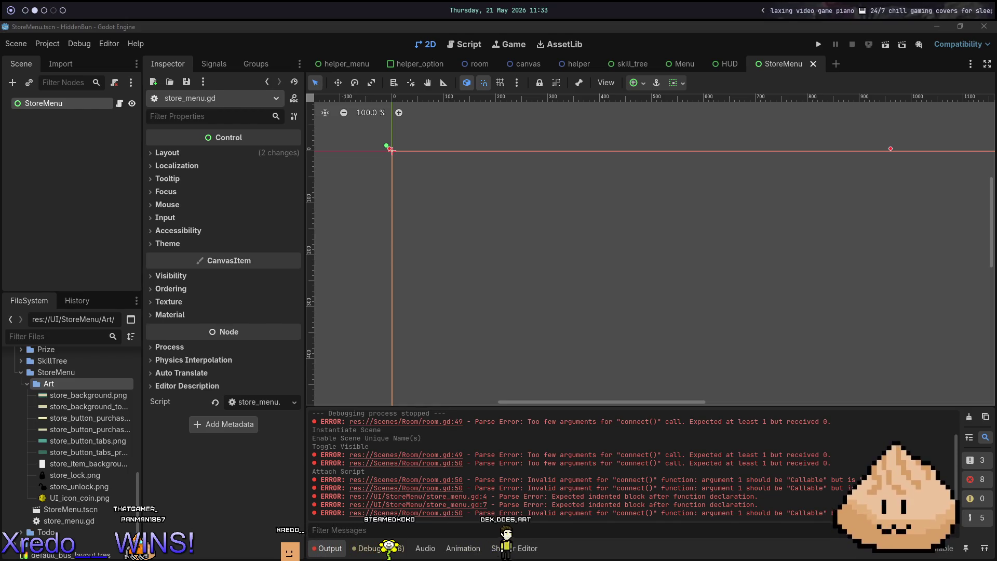
Step: Refocus the Godot editor on the StoreMenu scene with store_menu.gd attached
left_click(730, 38)
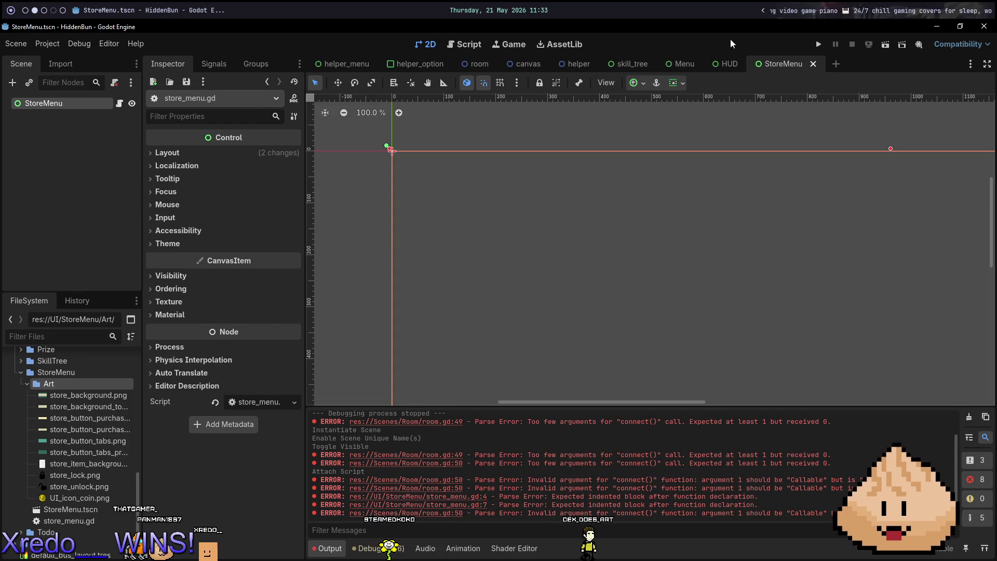
scroll(727, 183, "down", 4)
scroll(726, 199, "down", 3)
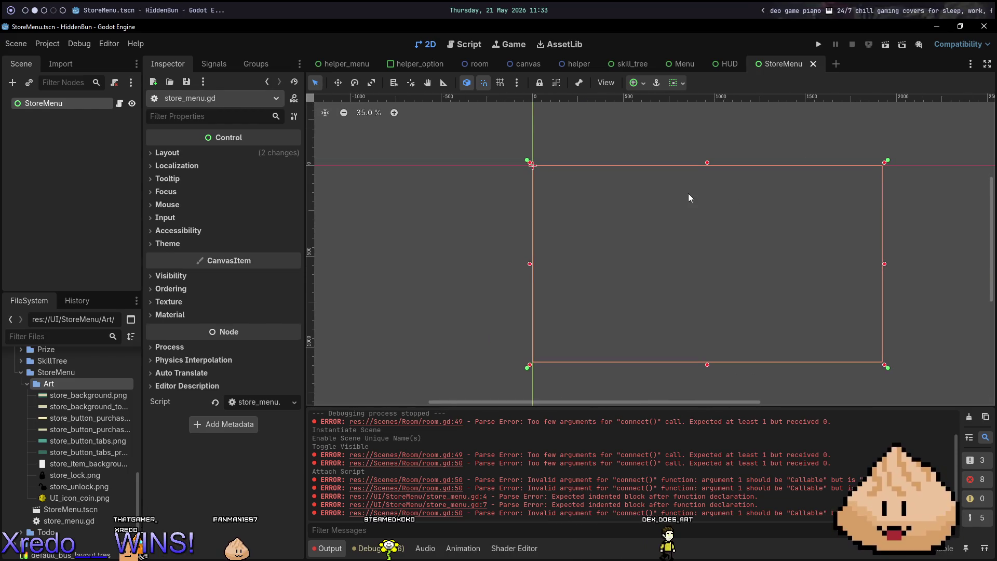
scroll(688, 194, "down", 2)
scroll(613, 215, "up", 2)
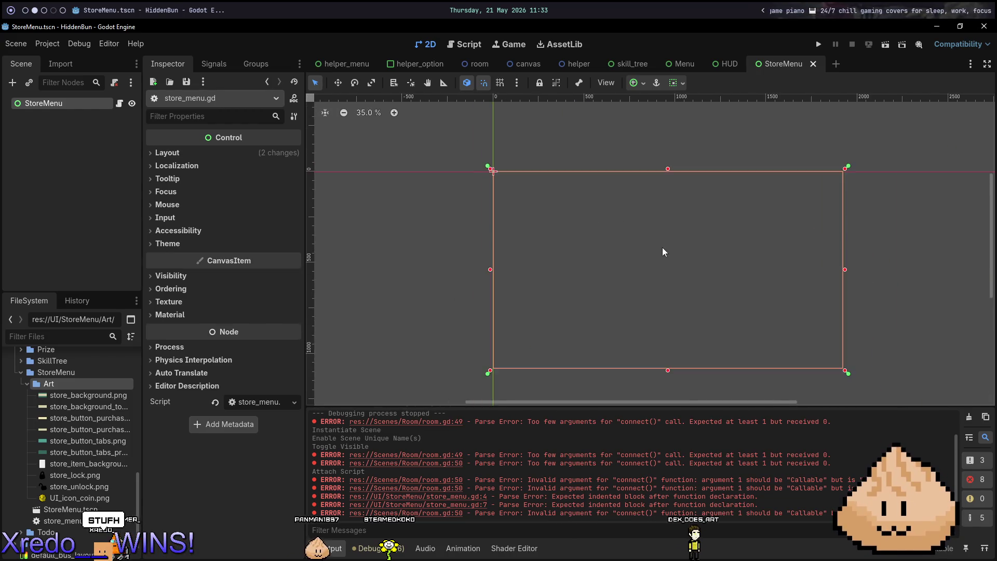
scroll(662, 247, "up", 1)
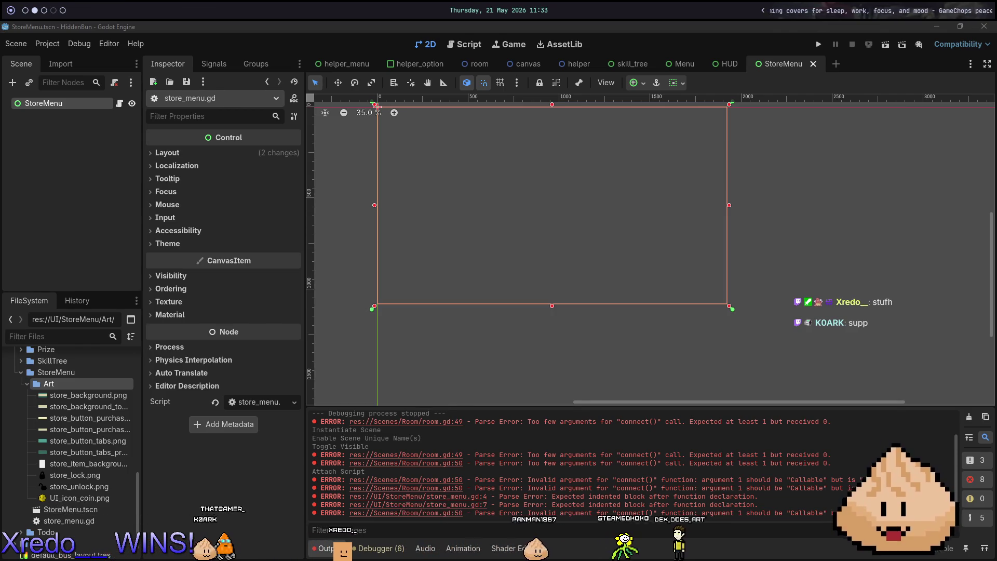
Step: Bring up the context menu for the StoreMenu root node in the Scene dock
right_click(37, 95)
Step: Start adding a child node under StoreMenu, then cancel the Create New Node dialog
left_click(39, 98)
right_click(42, 98)
left_click(92, 124)
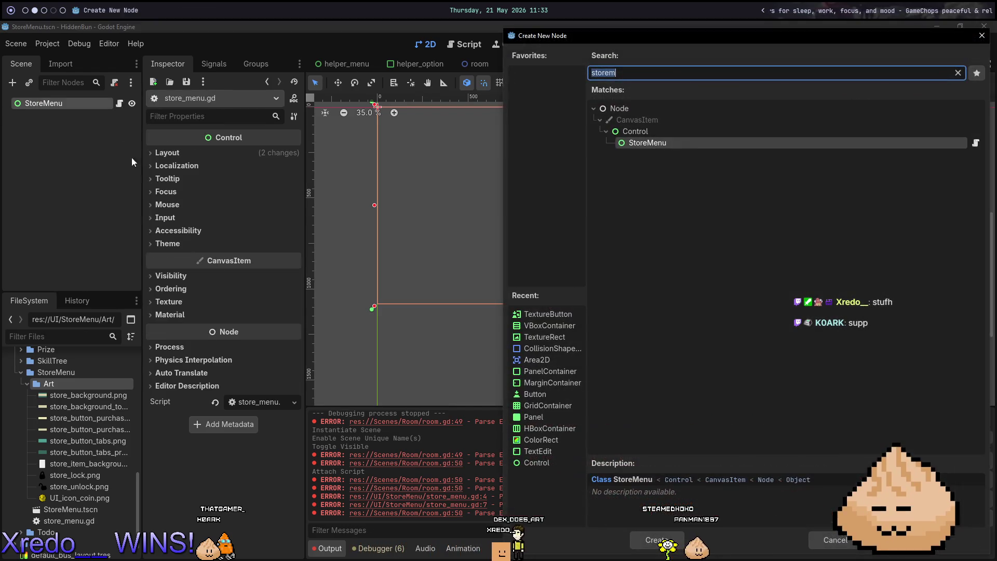
key("Escape")
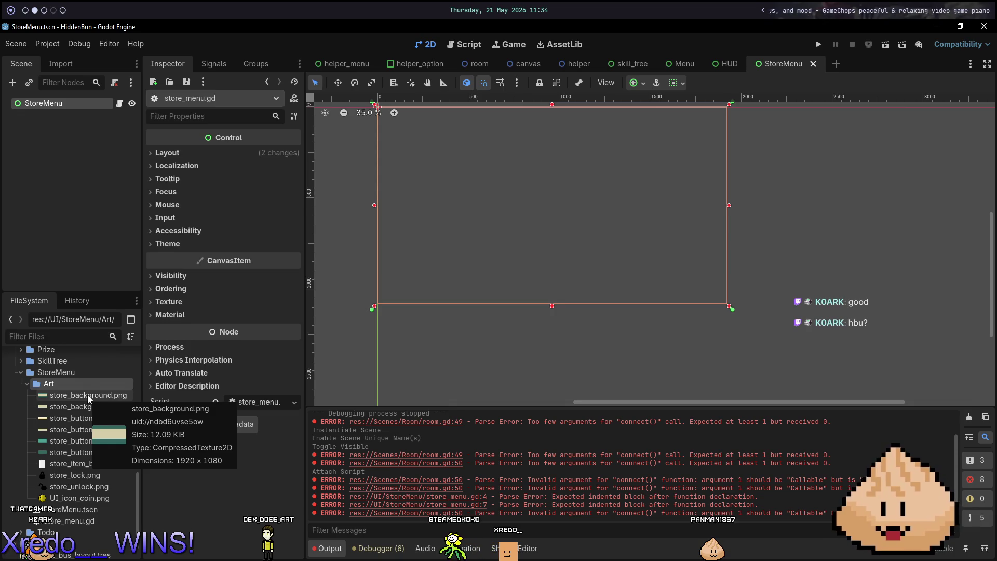
Step: Reopen Add Child Node on StoreMenu so the Create New Node search is up again
right_click(77, 111)
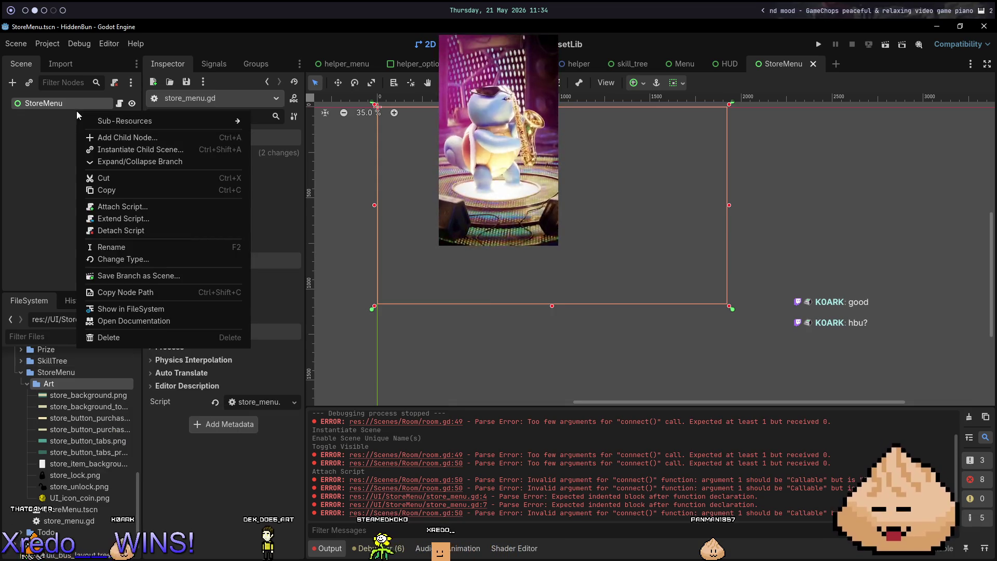
left_click(76, 108)
right_click(76, 109)
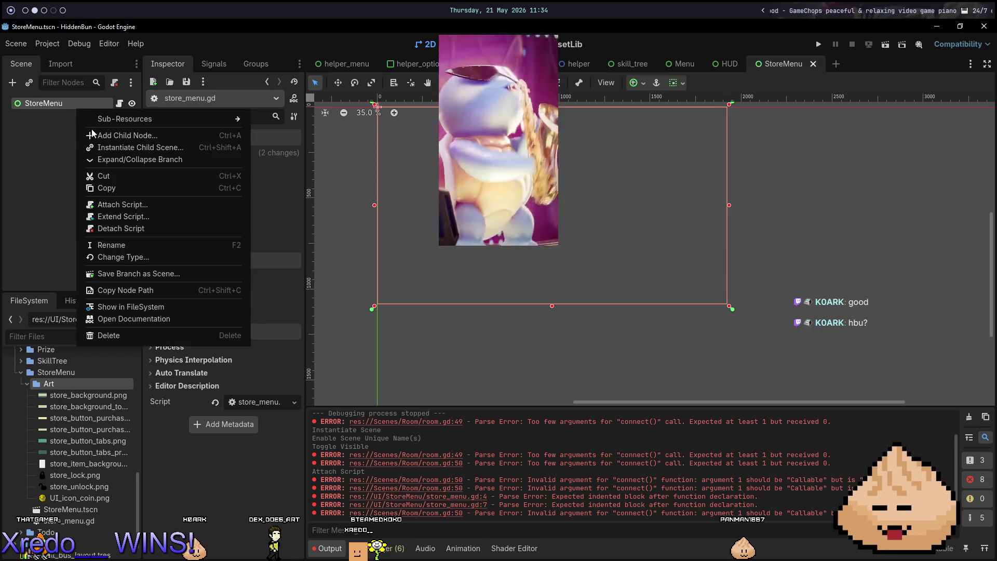
left_click(92, 130)
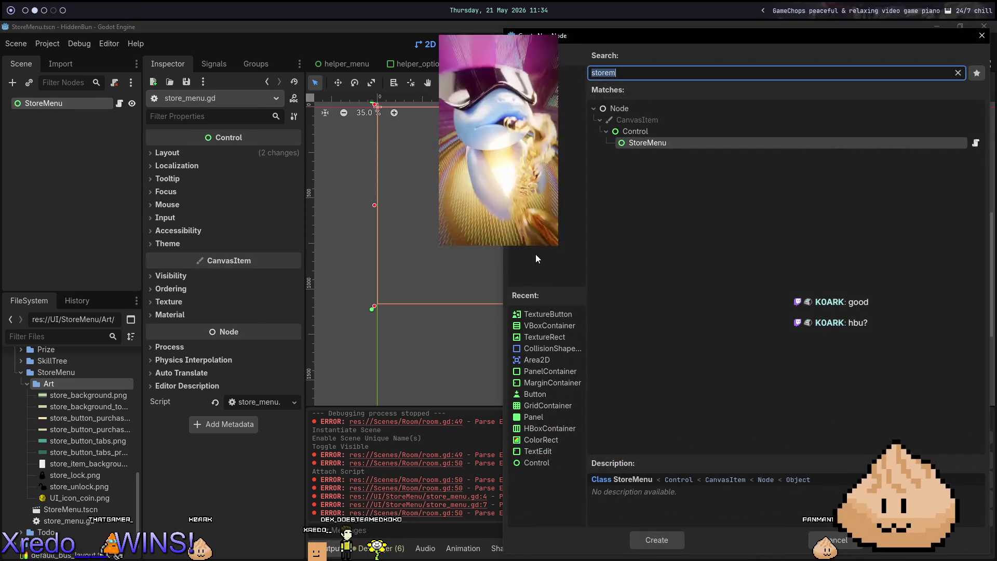
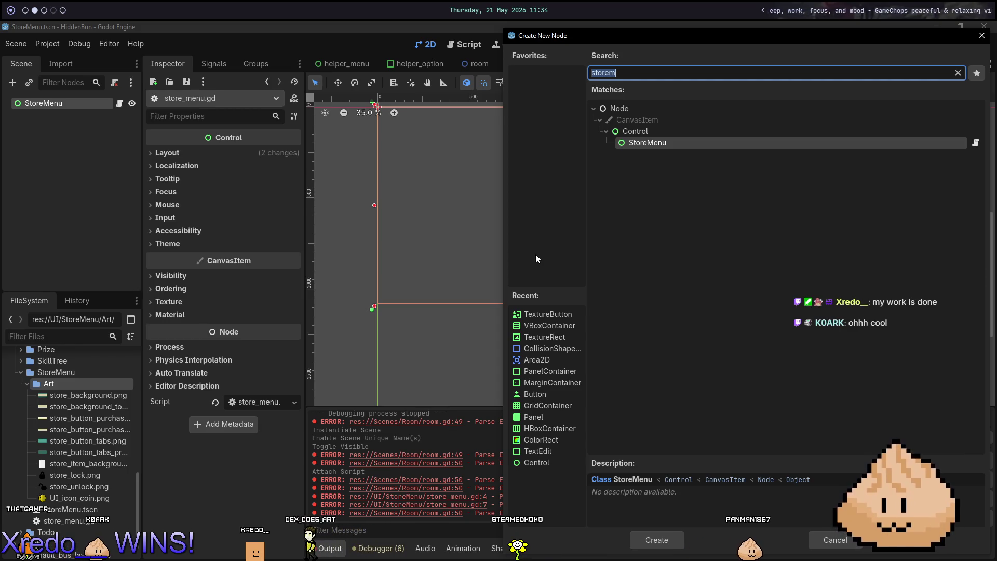
type("te")
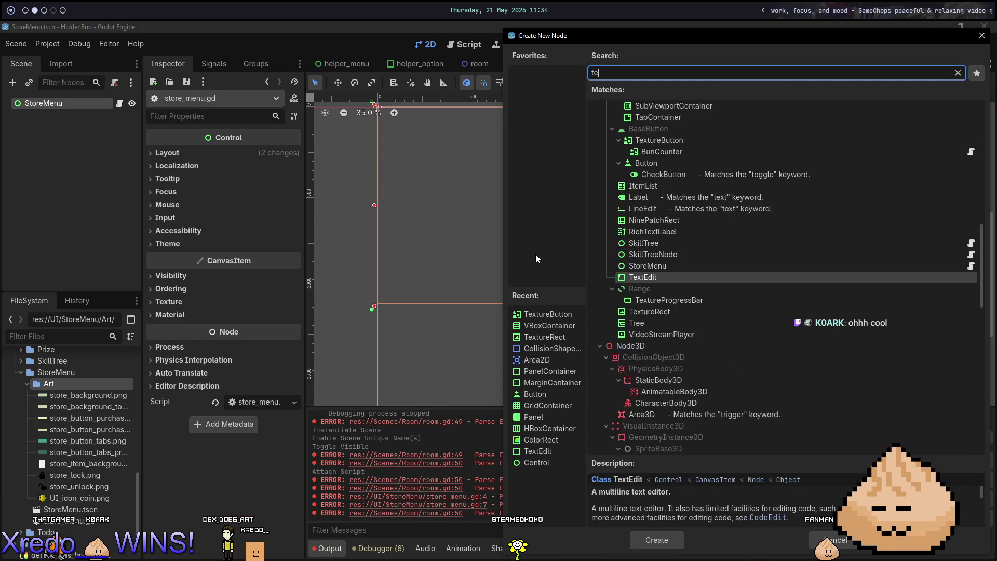
type("xture")
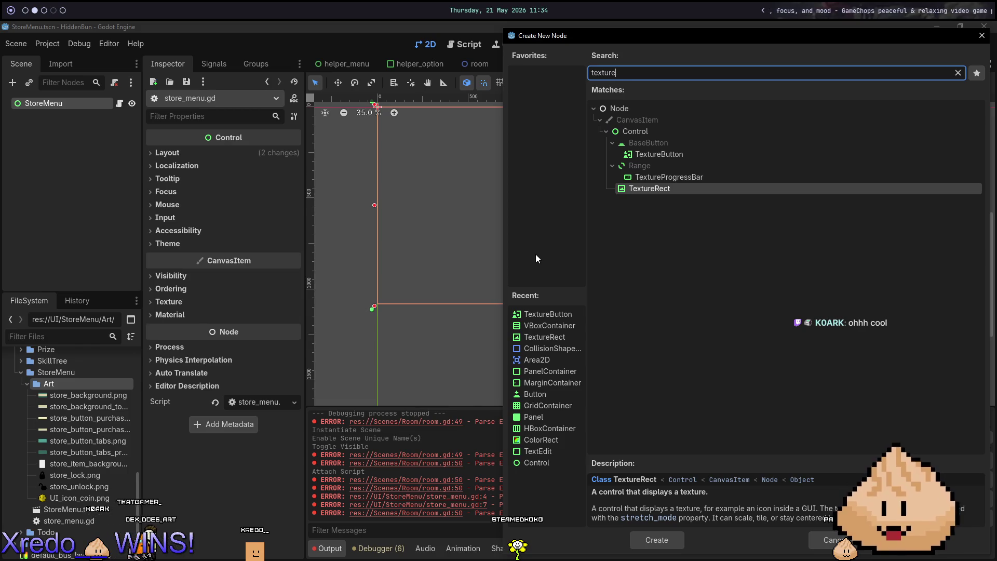
Step: Add a full-rect TextureRect under StoreMenu using store_background.png and save the scene
key("Return")
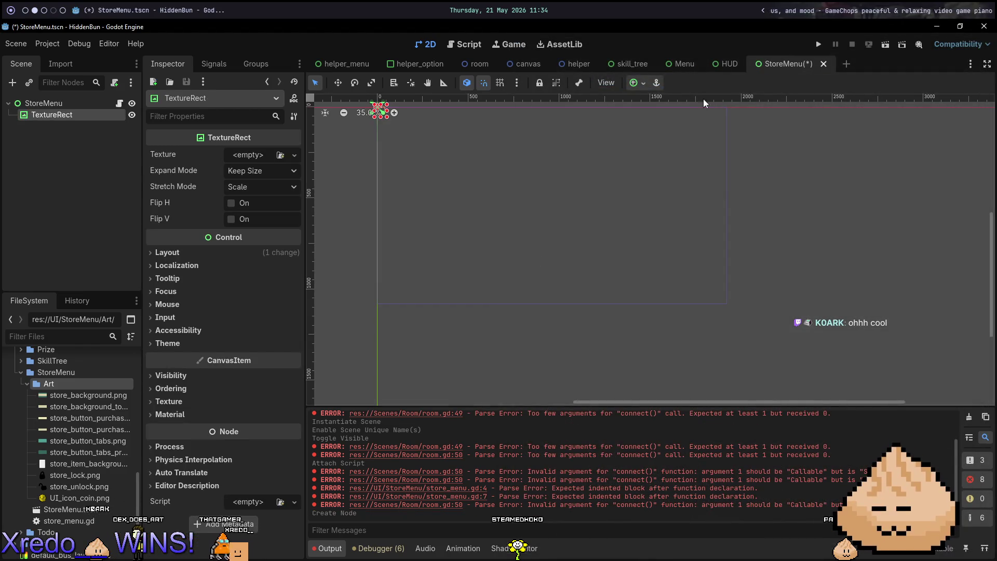
left_click(640, 83)
left_click(697, 178)
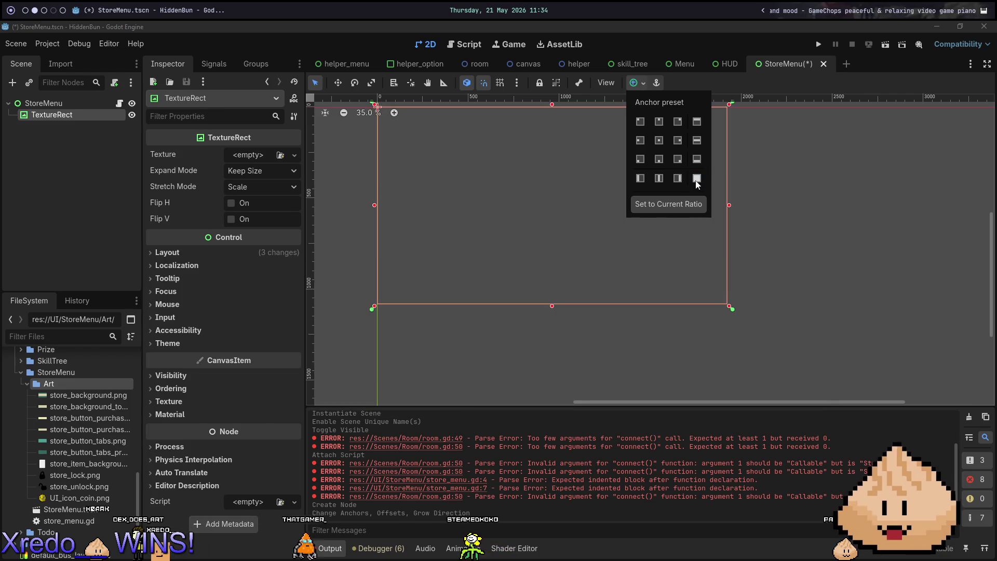
key("ctrl+s")
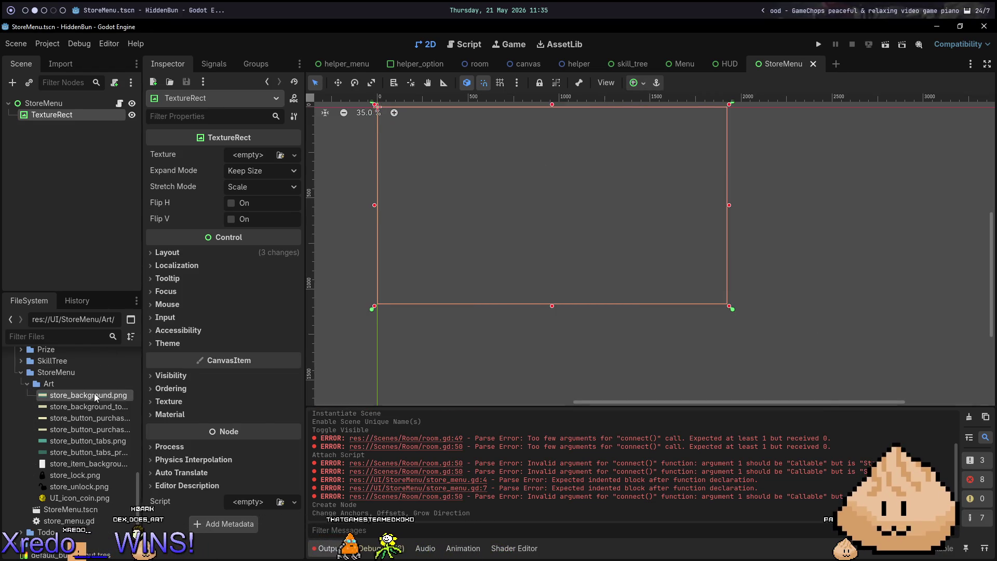
left_click_drag(88, 395, 250, 155)
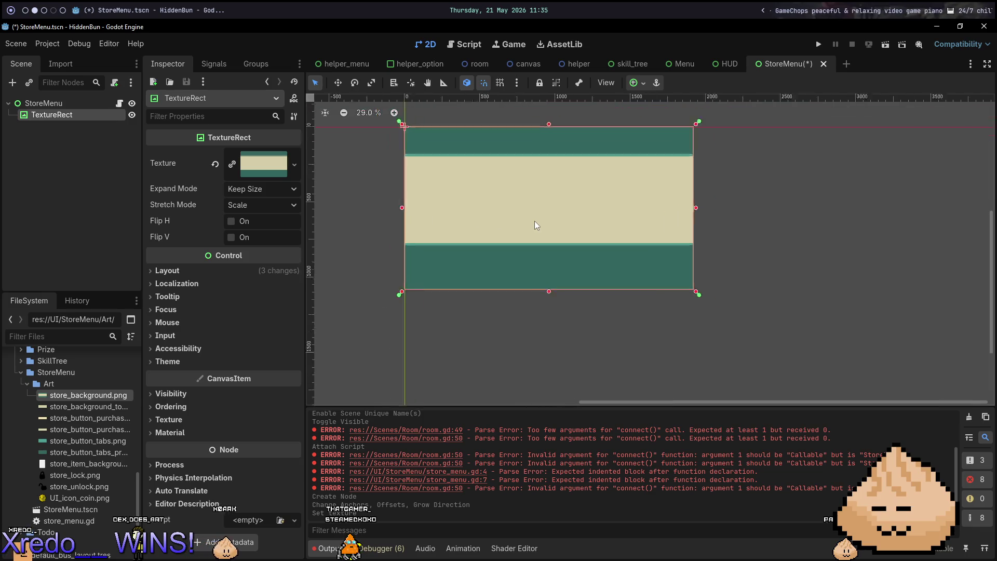
Step: Run the game to preview the store background, then stop it
key("F5")
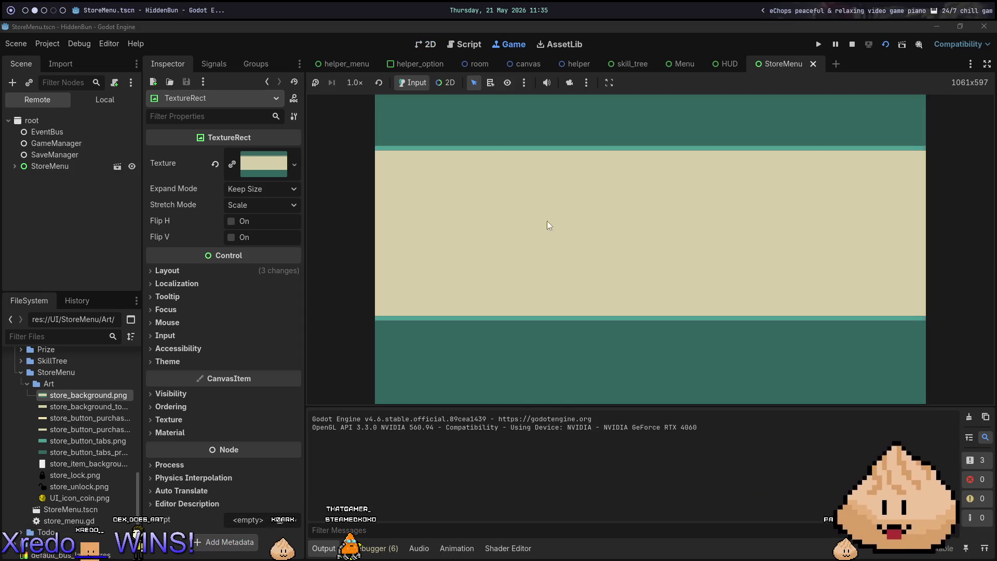
key("F8")
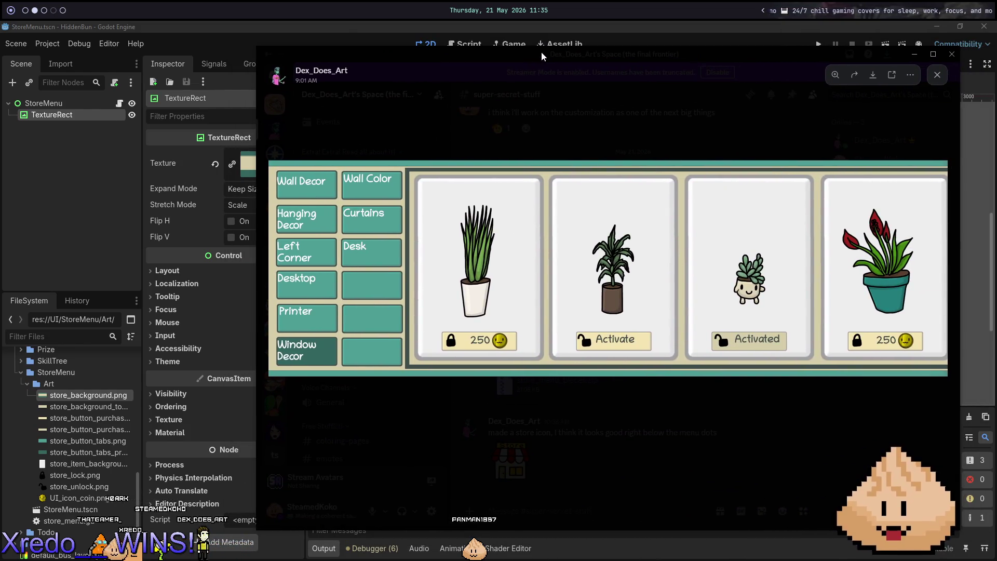
Step: Close the Discord mockup viewer and refocus the Godot editor
key("Escape")
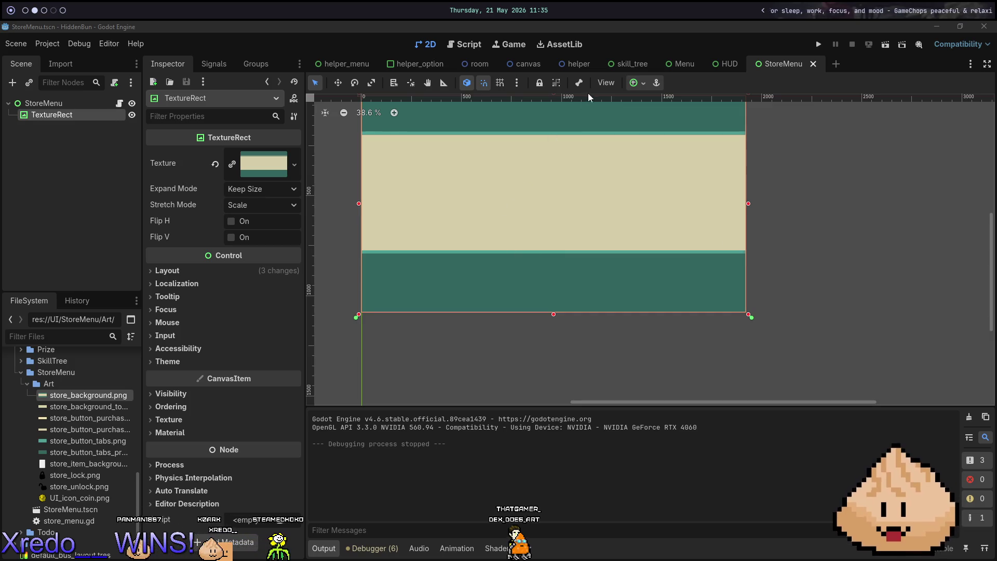
left_click(651, 37)
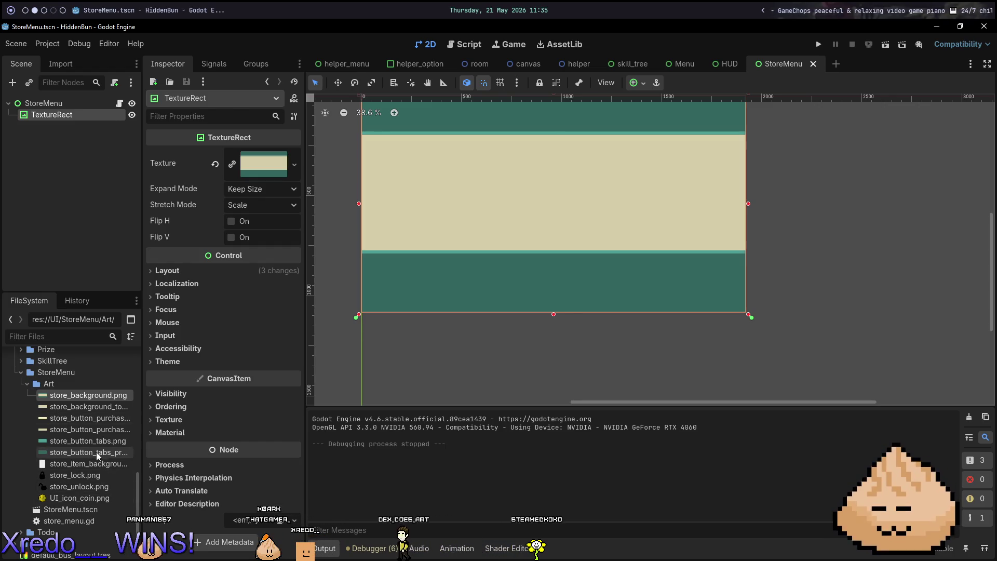
scroll(80, 410, "up", 8)
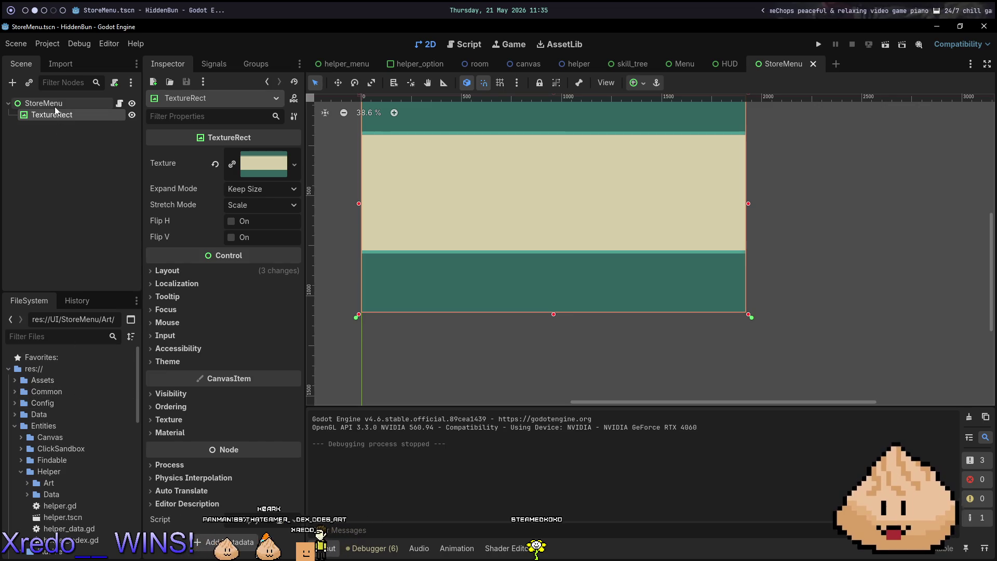
key("ctrl+a")
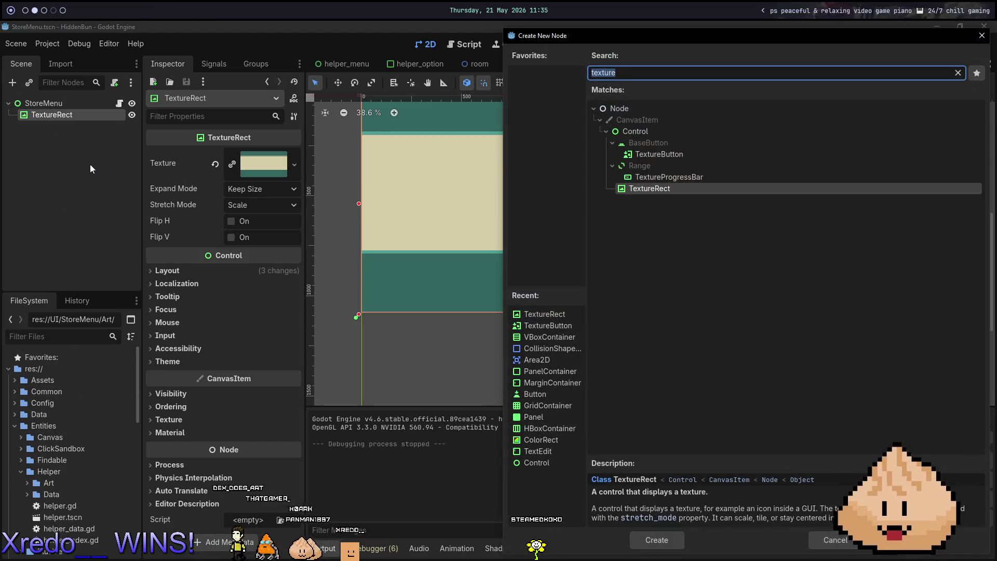
type("b")
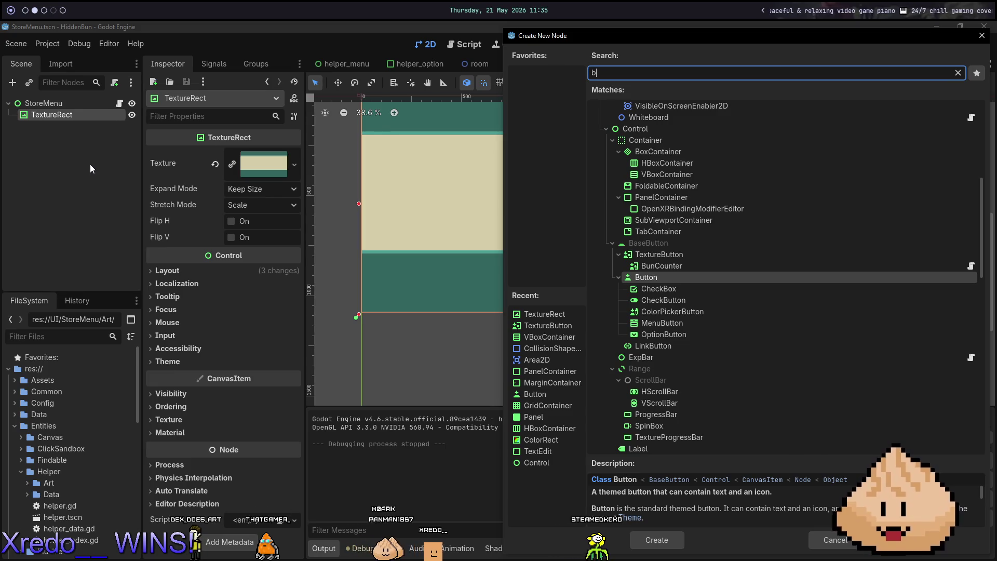
key("BackSpace")
type("texture")
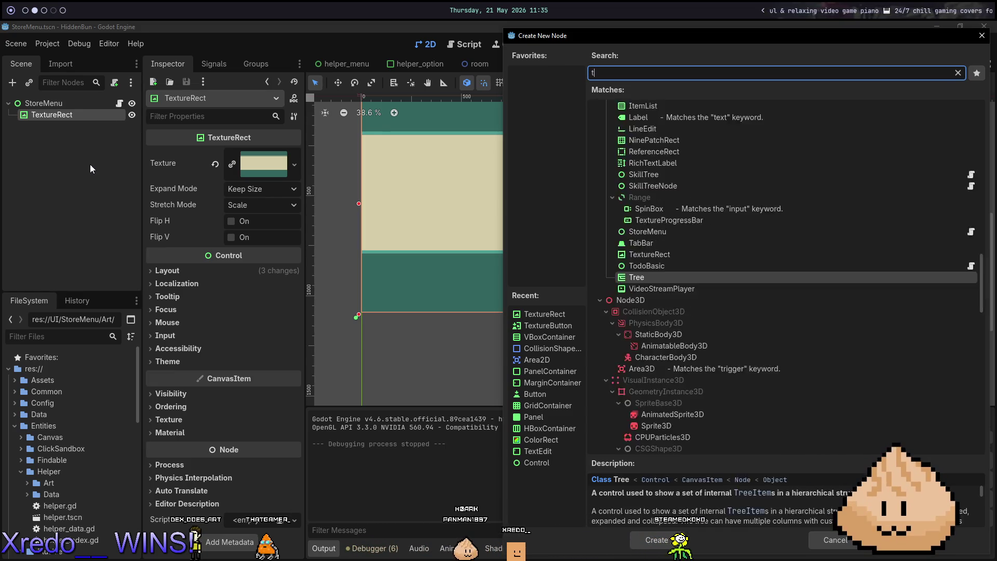
key("Return")
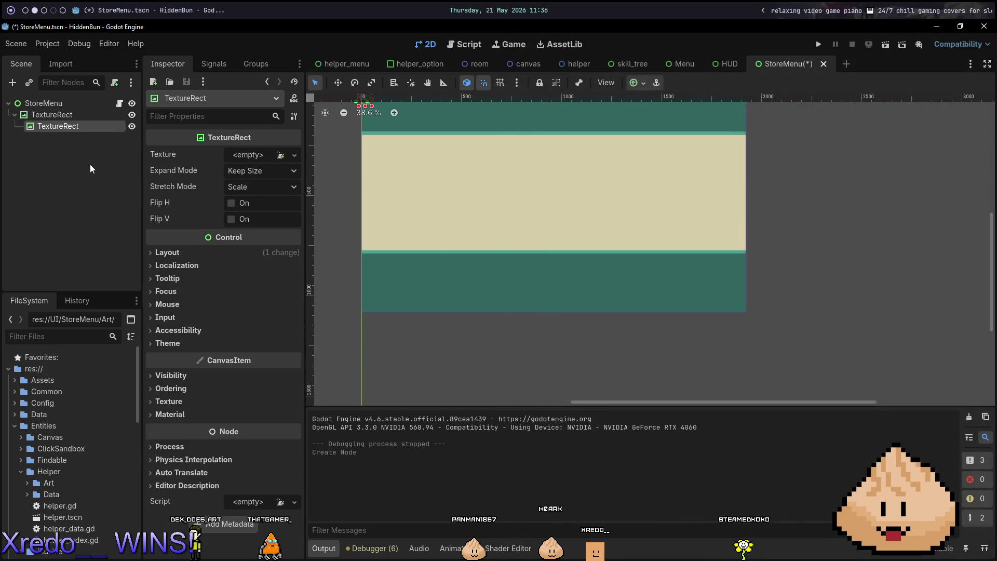
key("ctrl+z")
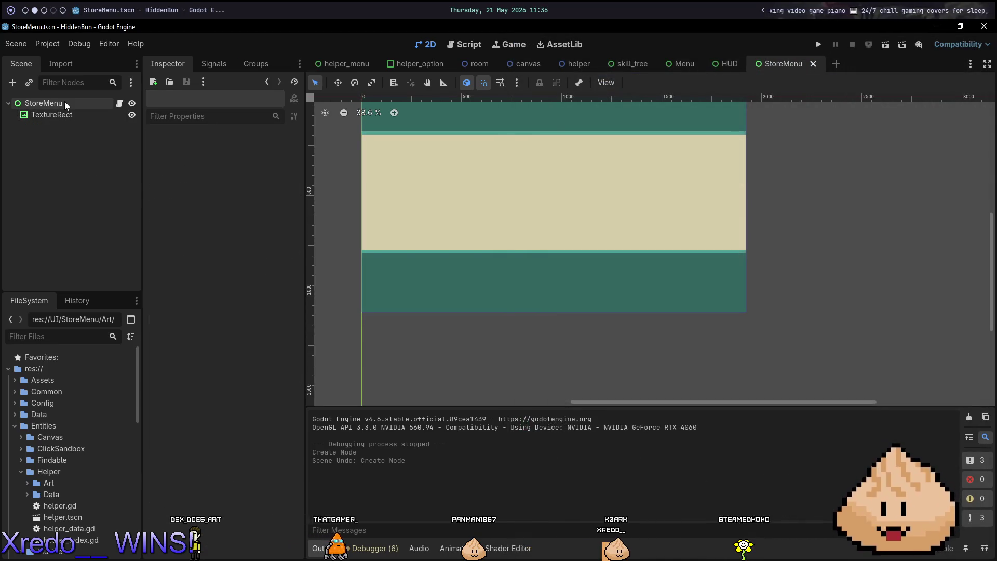
left_click(45, 103)
left_click(53, 115)
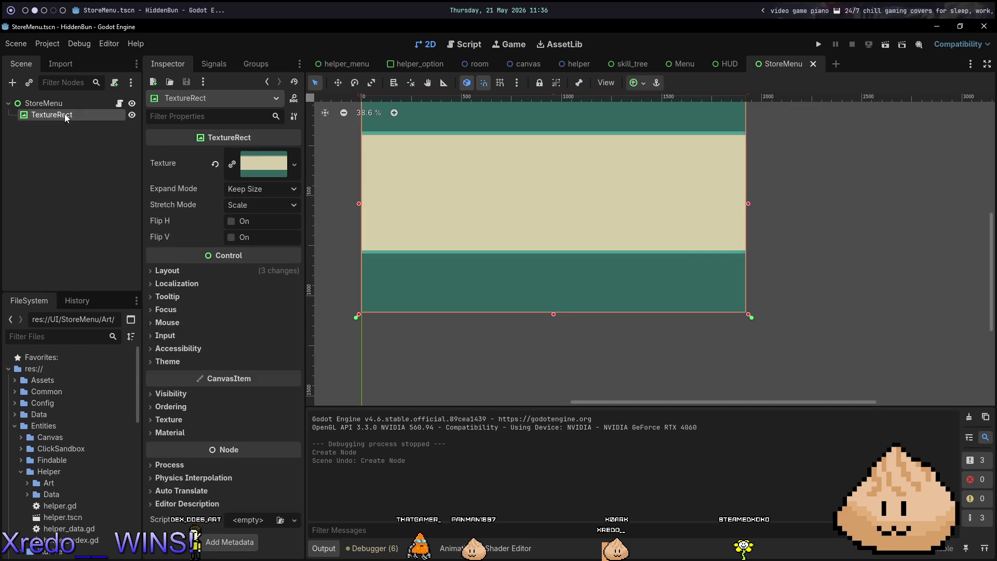
Step: Add a TextureButton child under the background TextureRect and select it
right_click(64, 115)
left_click(127, 140)
type("tex")
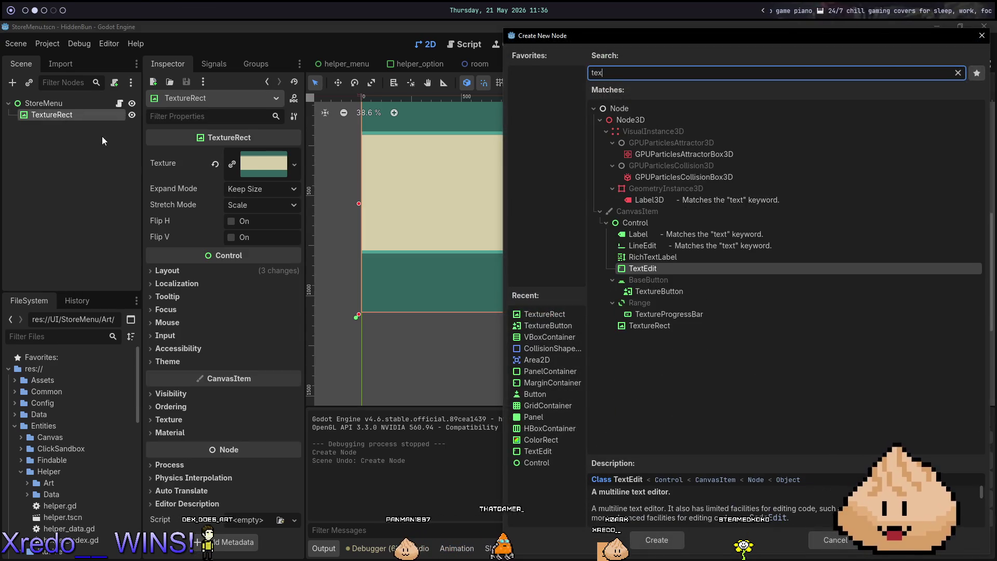
type("turebu")
key("Return")
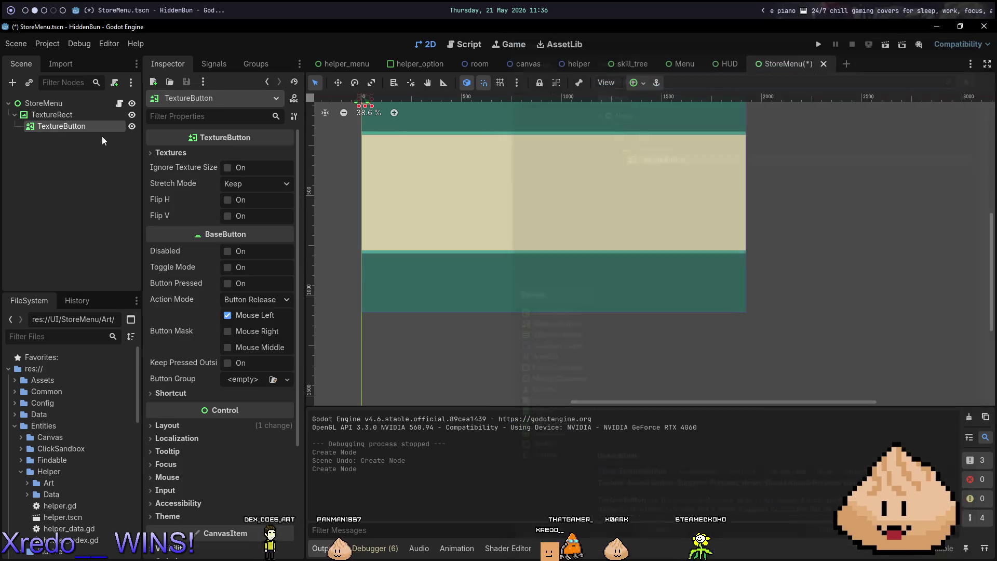
left_click(82, 145)
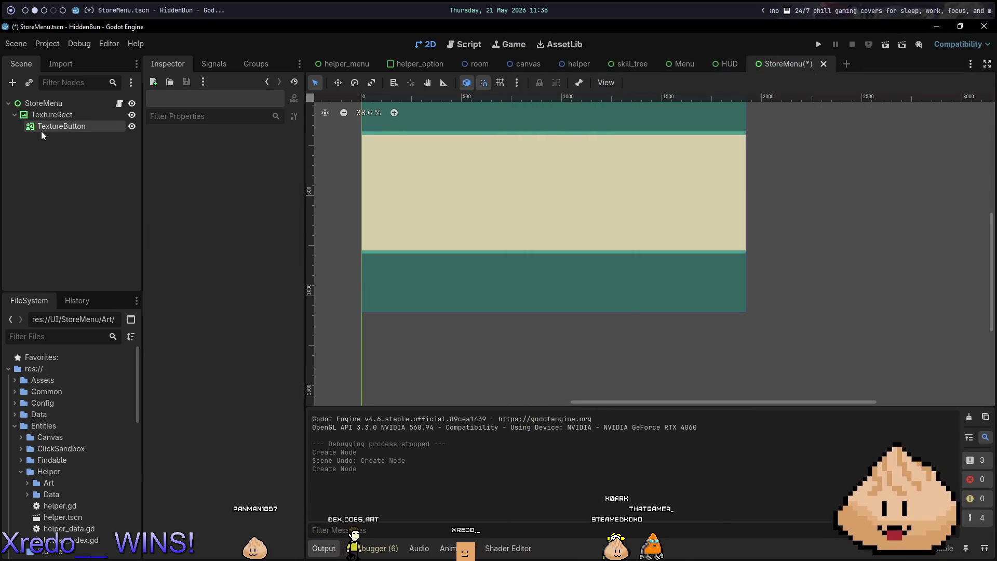
left_click(61, 126)
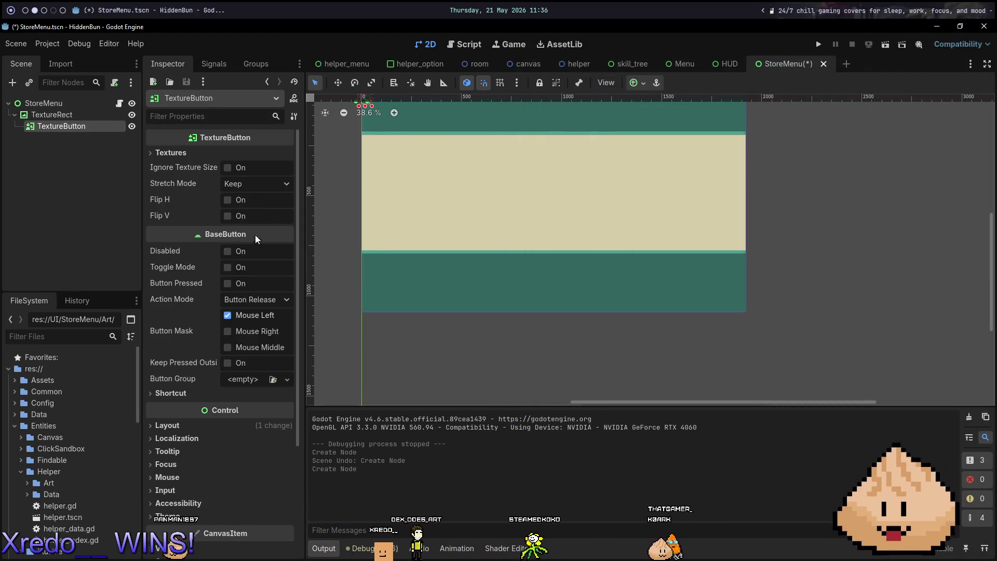
Step: Assign button_back.png from Assets/Art as the button's normal texture and save
left_click(16, 381)
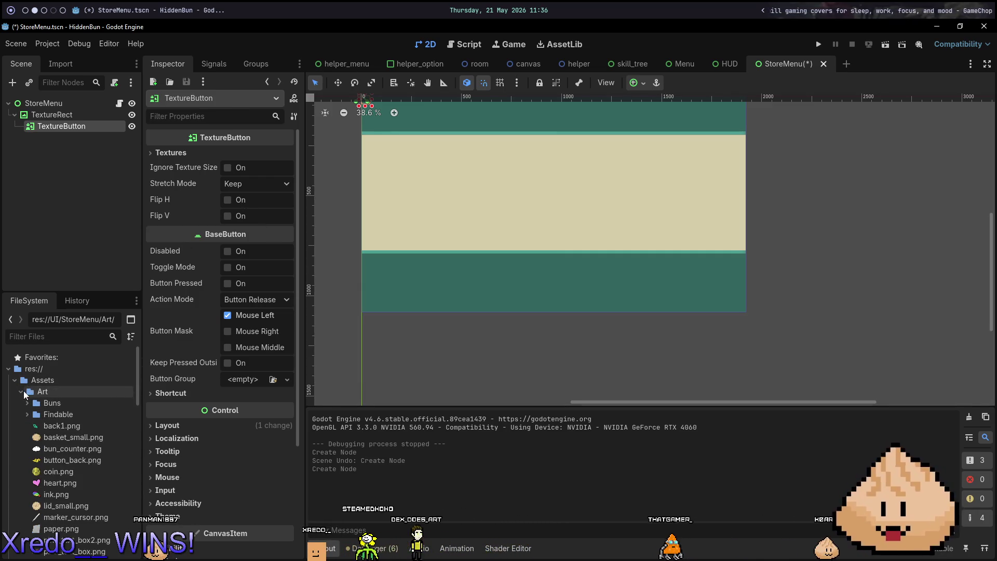
left_click(23, 391)
scroll(75, 439, "down", 1)
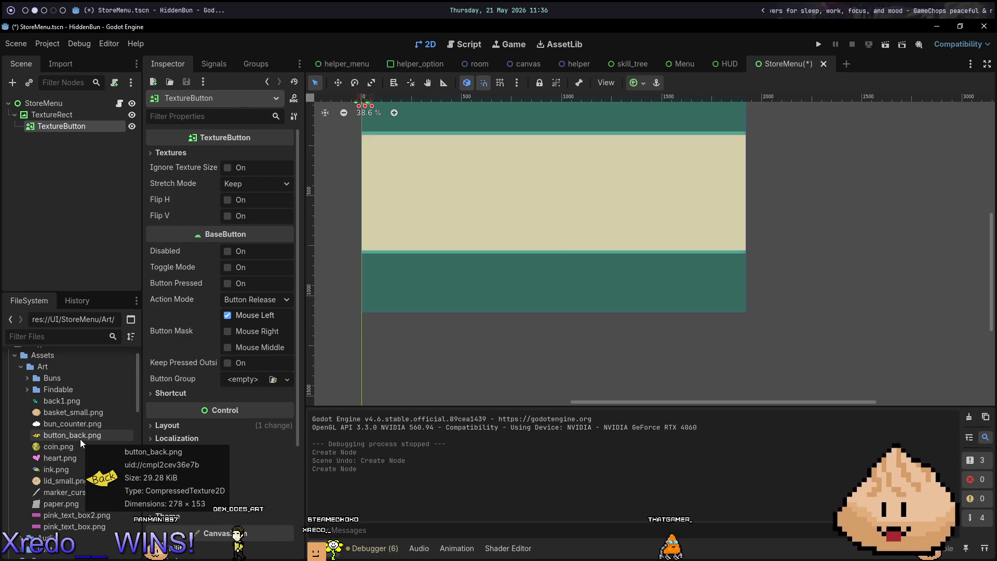
left_click_drag(80, 437, 80, 137)
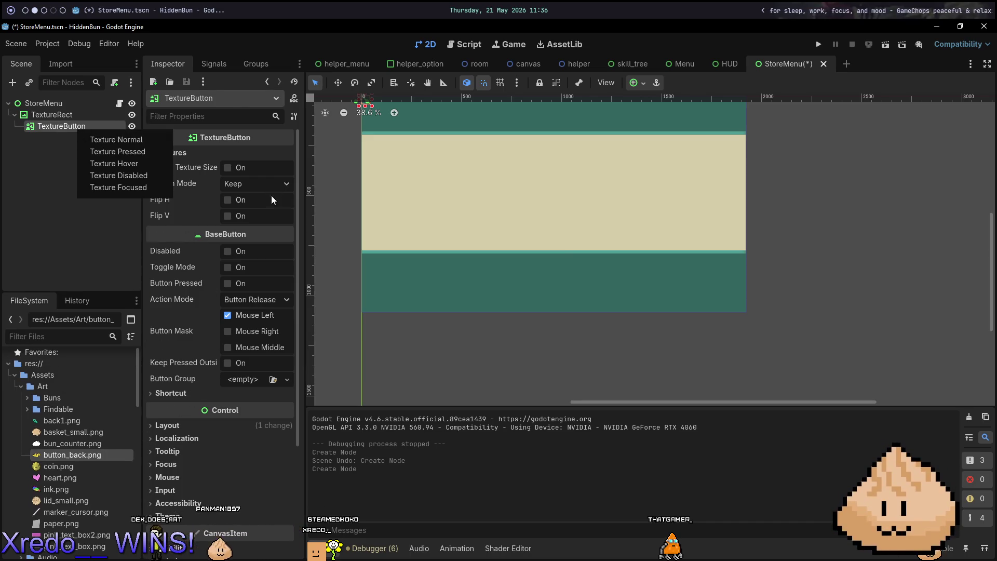
left_click(107, 138)
key("ctrl+s")
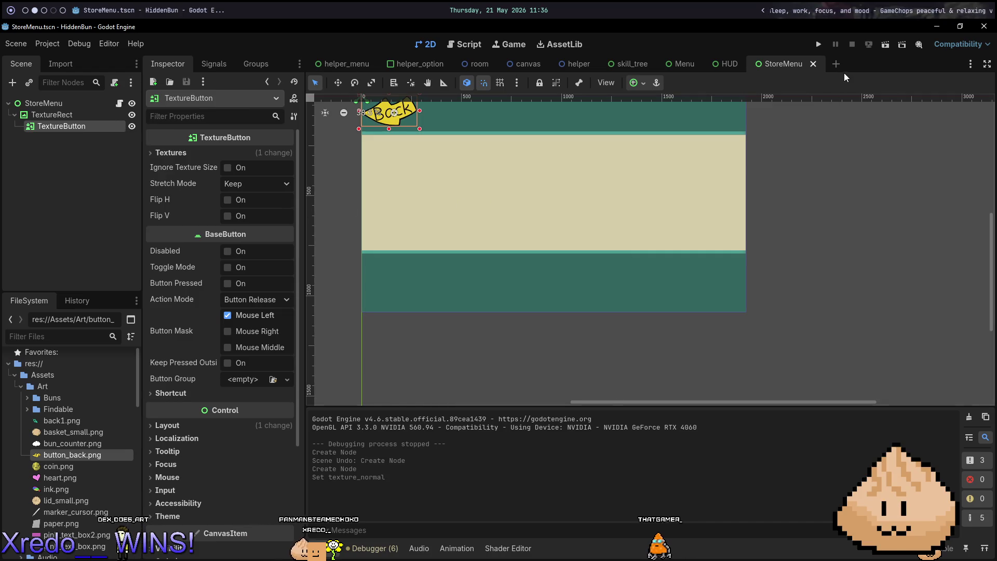
Step: Anchor the Back button to the bottom-left, then bring up store_menu.gd and reselect StoreMenu
left_click(633, 82)
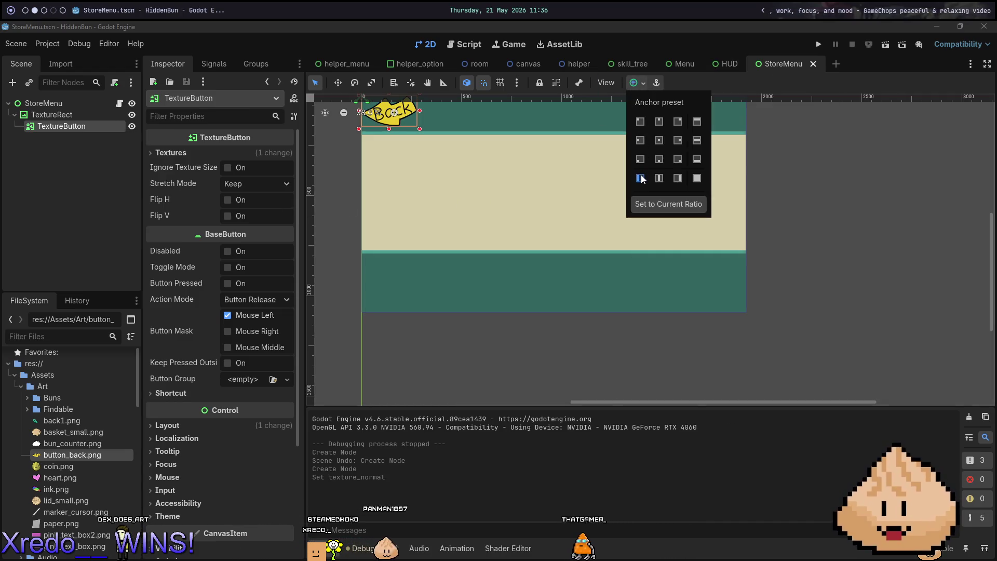
left_click(640, 159)
left_click(674, 188)
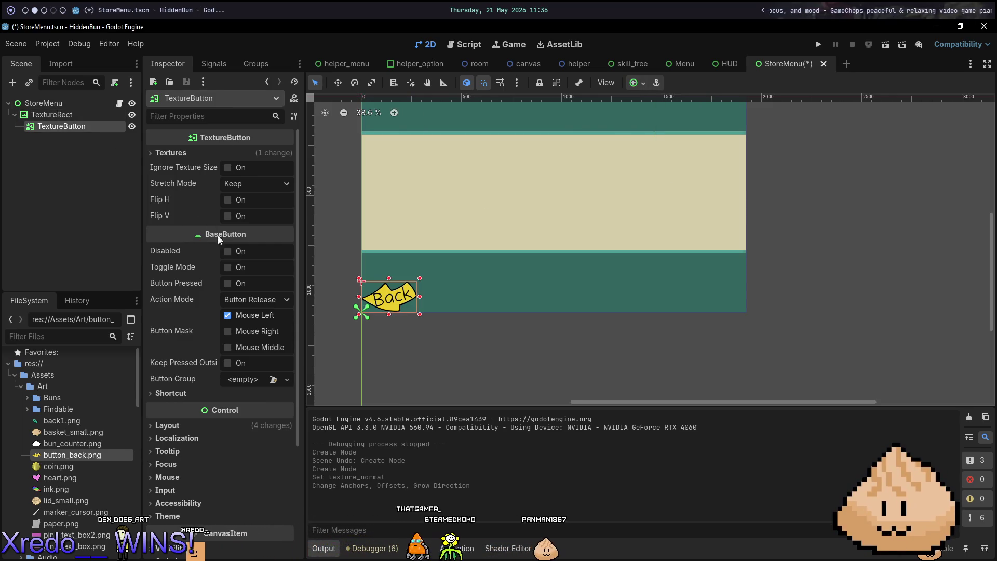
left_click(187, 115)
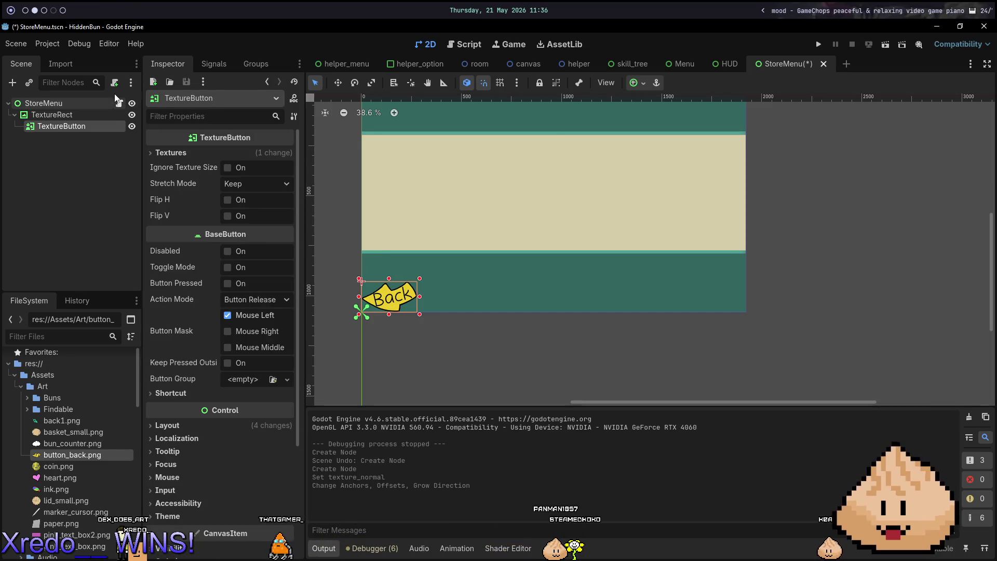
key("ctrl+F3")
key("ctrl+a")
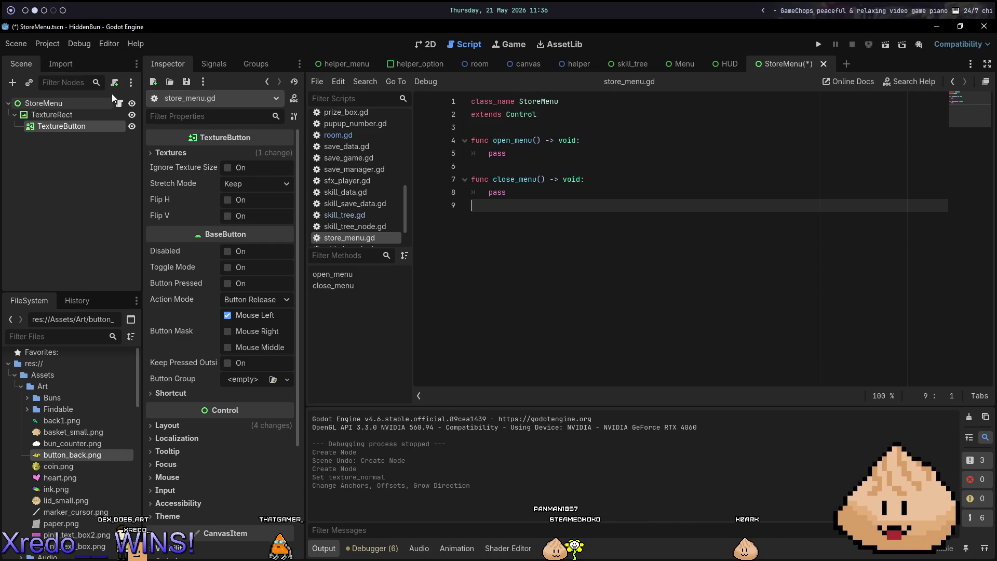
left_click(93, 104)
Step: Add a MarginContainer, move the TextureButton under it and anchor it bottom-left
key("ctrl+a")
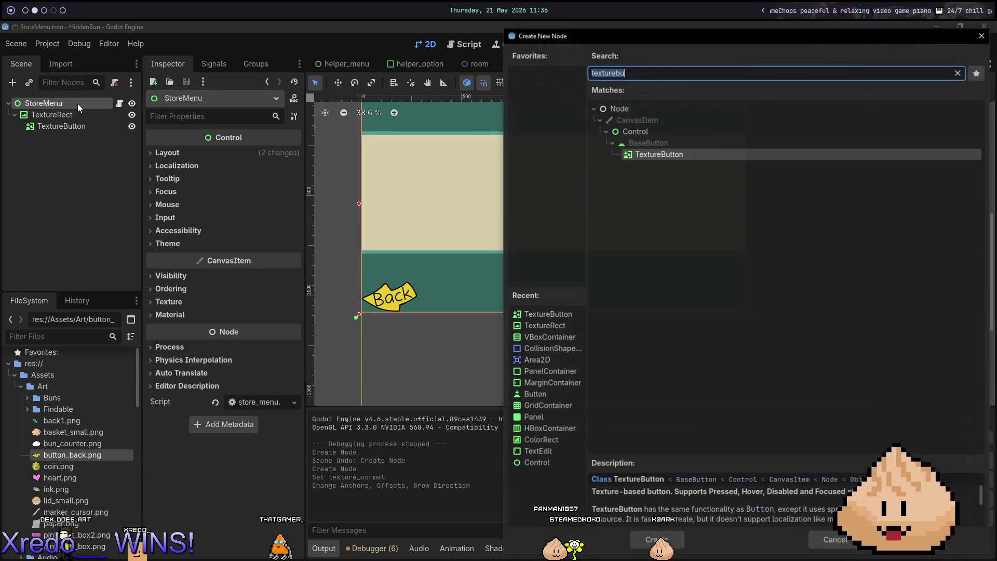
type("margin")
key("Return")
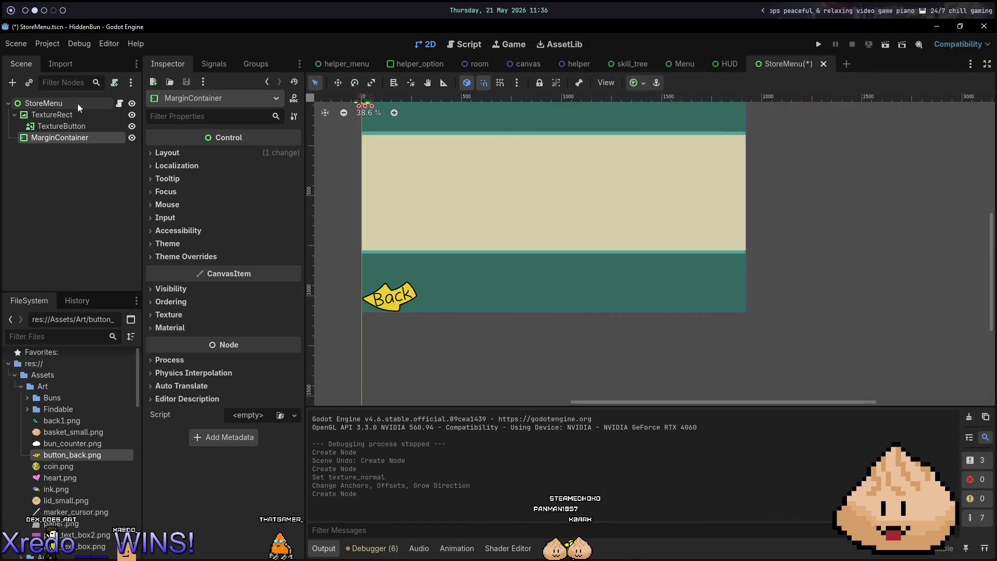
left_click_drag(61, 127, 55, 138)
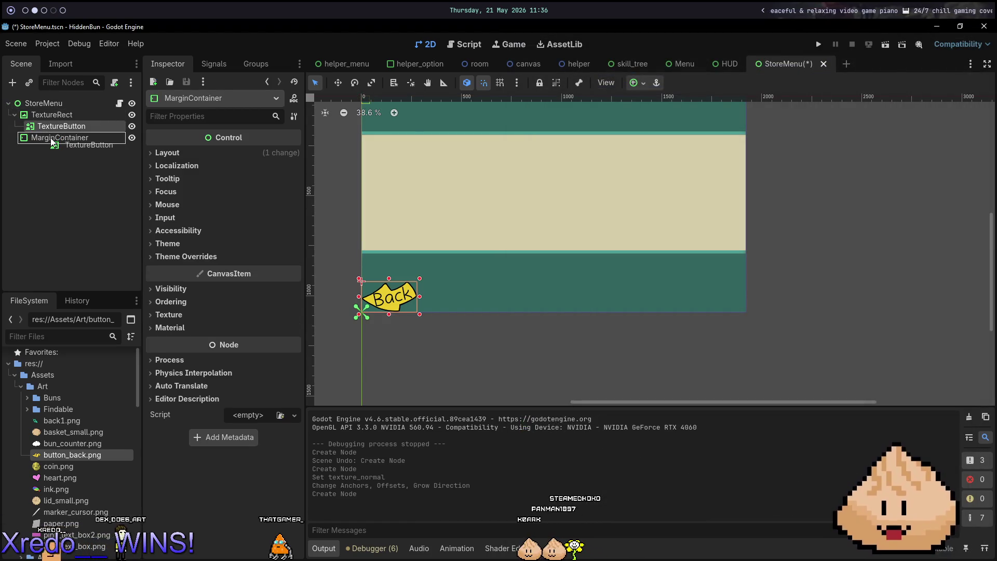
left_click(58, 126)
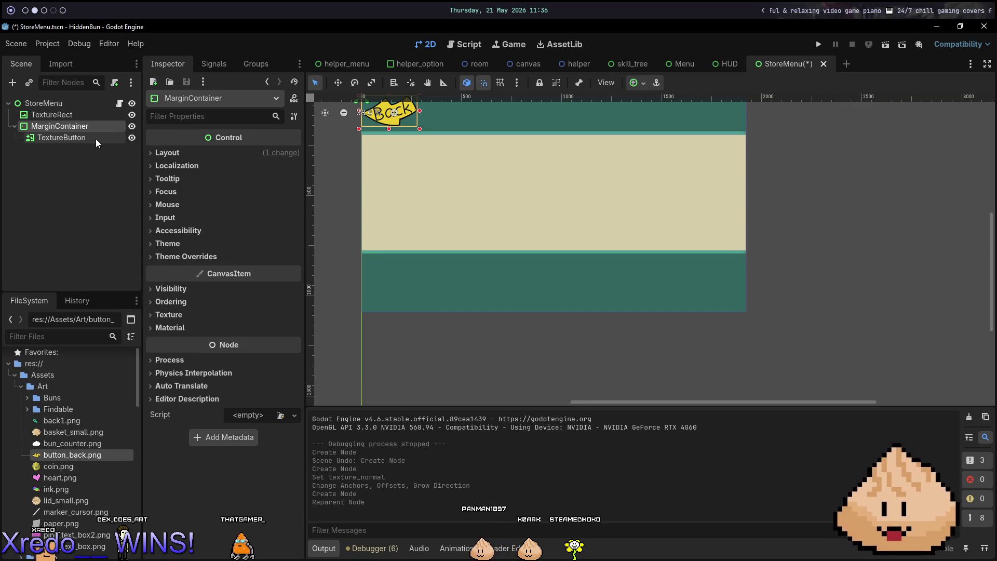
left_click(633, 83)
left_click(641, 159)
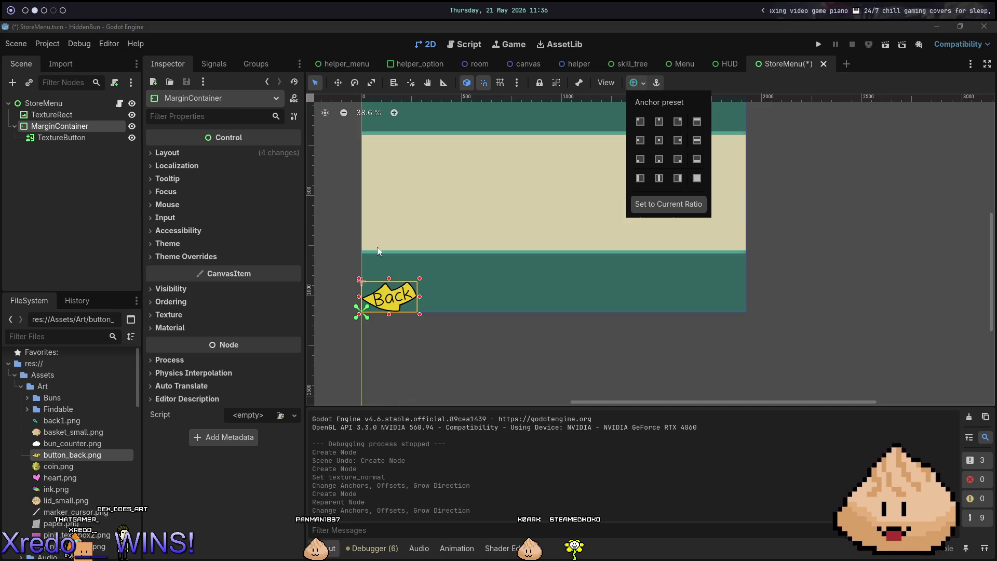
left_click(80, 129)
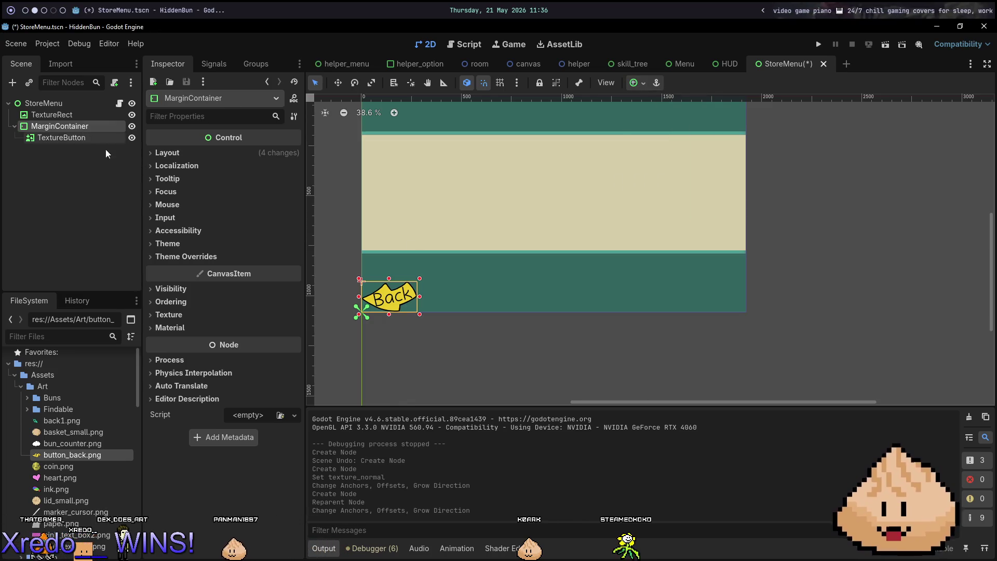
Step: Set the container's left and bottom margin overrides to 15 and save the scene
left_click(186, 257)
left_click(179, 268)
left_click(265, 282)
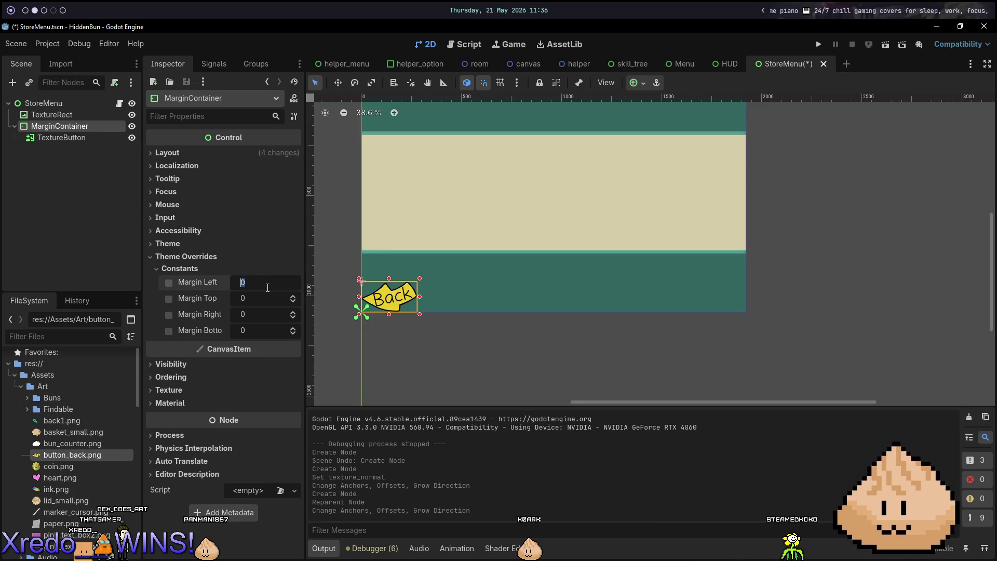
key("Tab")
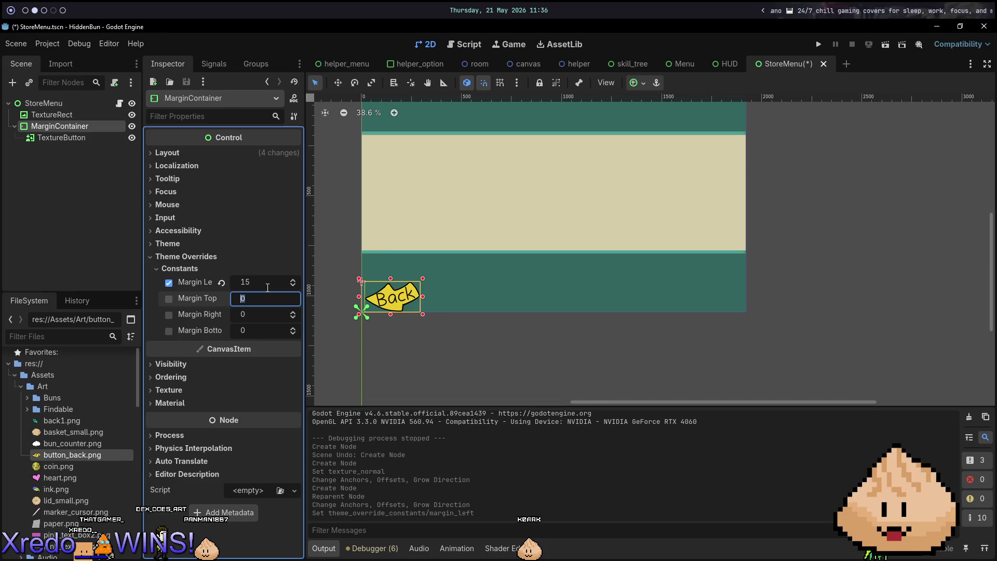
key("Tab")
key("Tab")
type("15")
key("Return")
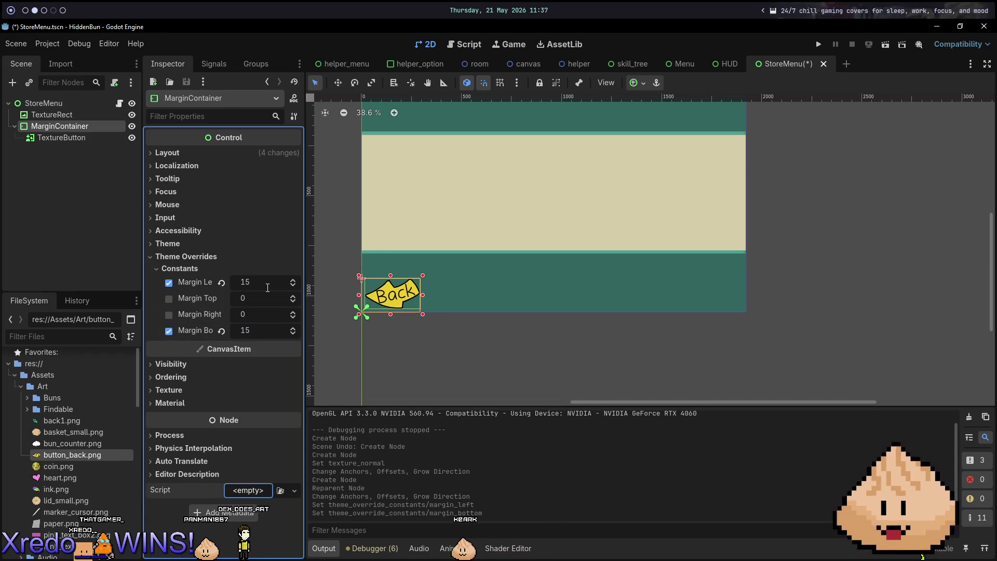
key("ctrl+s")
scroll(430, 266, "up", 5)
scroll(370, 318, "up", 3)
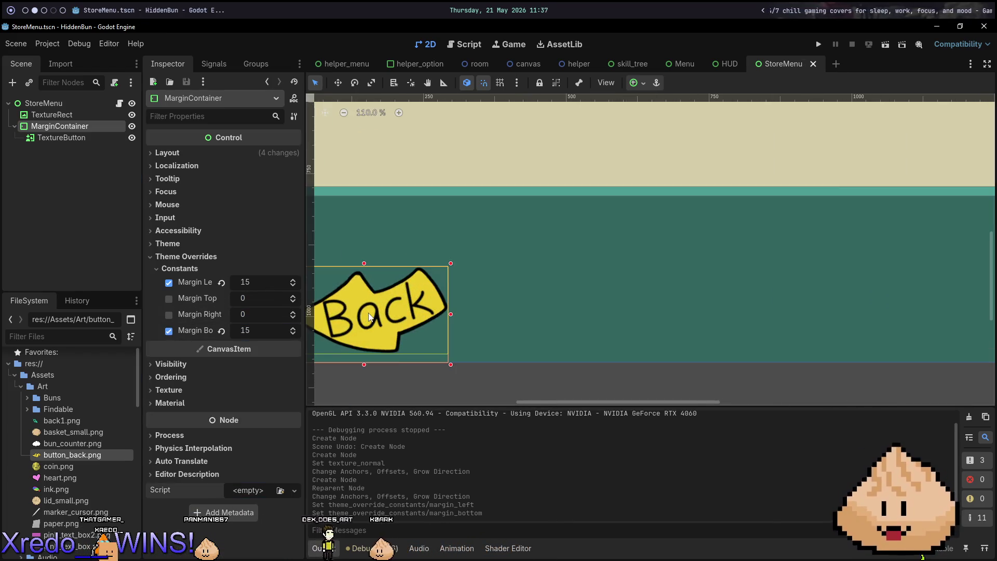
scroll(370, 318, "down", 5)
scroll(432, 270, "down", 3)
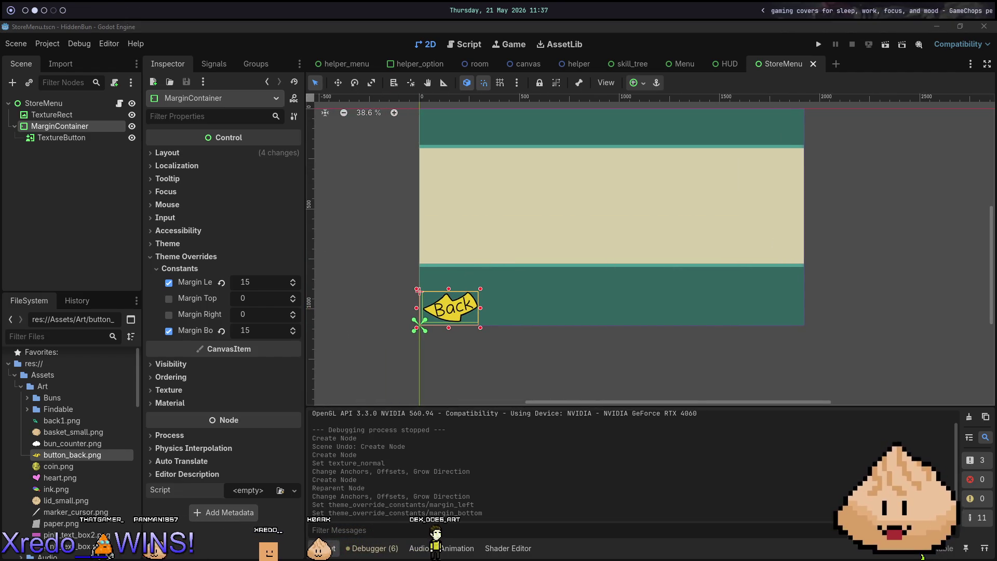
key("ctrl+s")
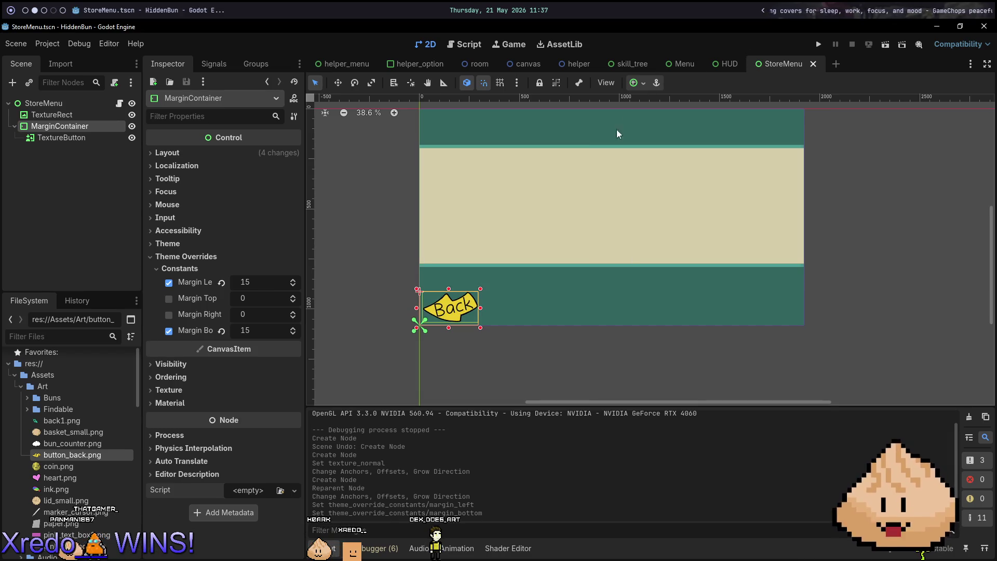
left_click(616, 130)
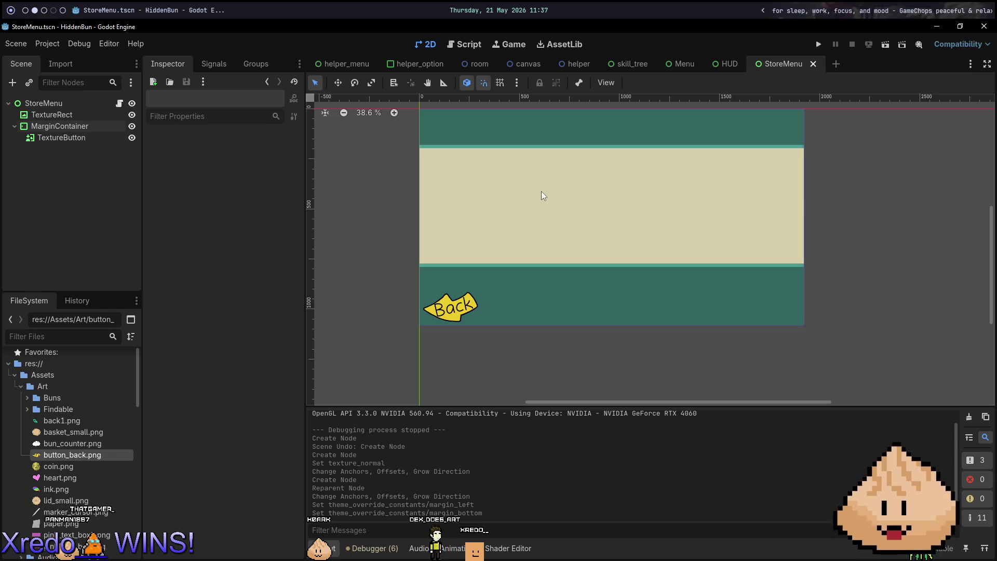
Step: Briefly start a file search in Neovim, then return to Godot
key("alt+Tab")
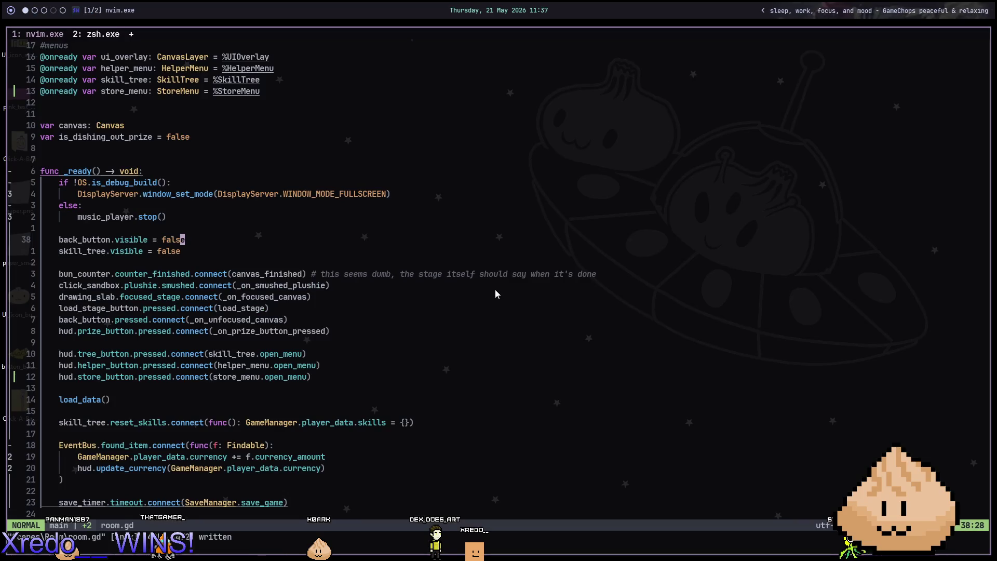
key("space")
key("f")
key("f")
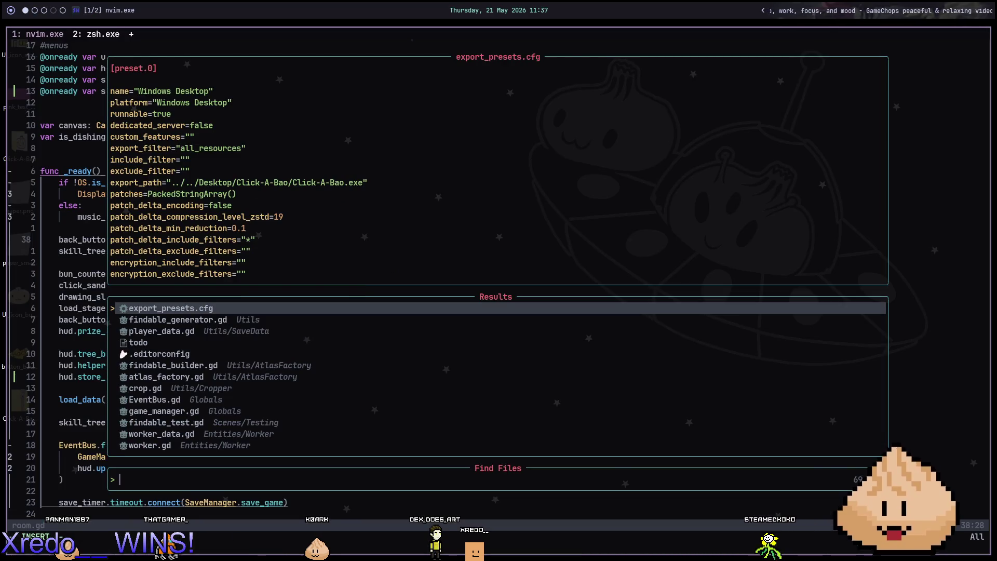
key("alt+Tab")
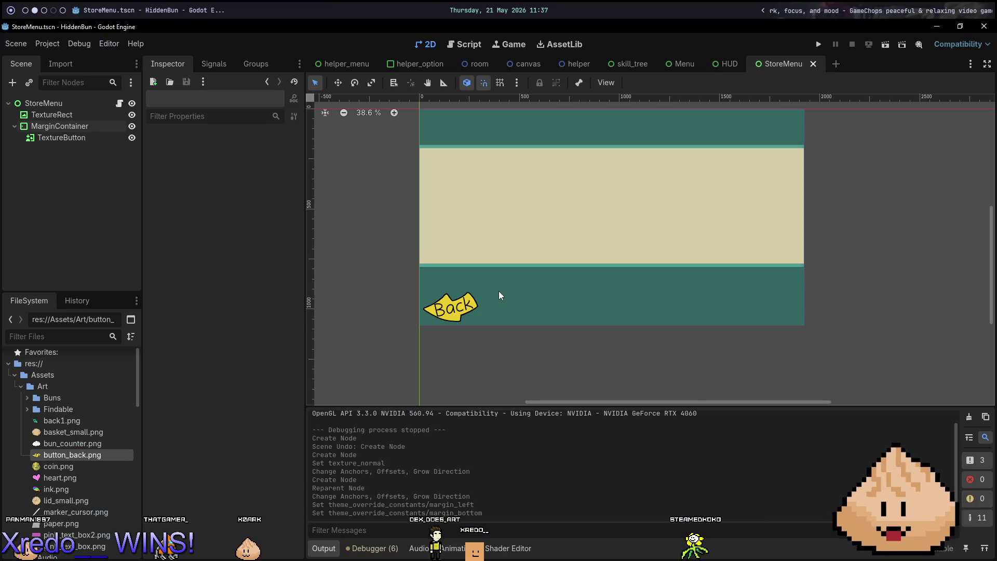
Step: Rename the button to BackButton, enable Access as Unique Name, and start a file search in Neovim
left_click(92, 140)
key("F2")
type("BackButton")
key("Return")
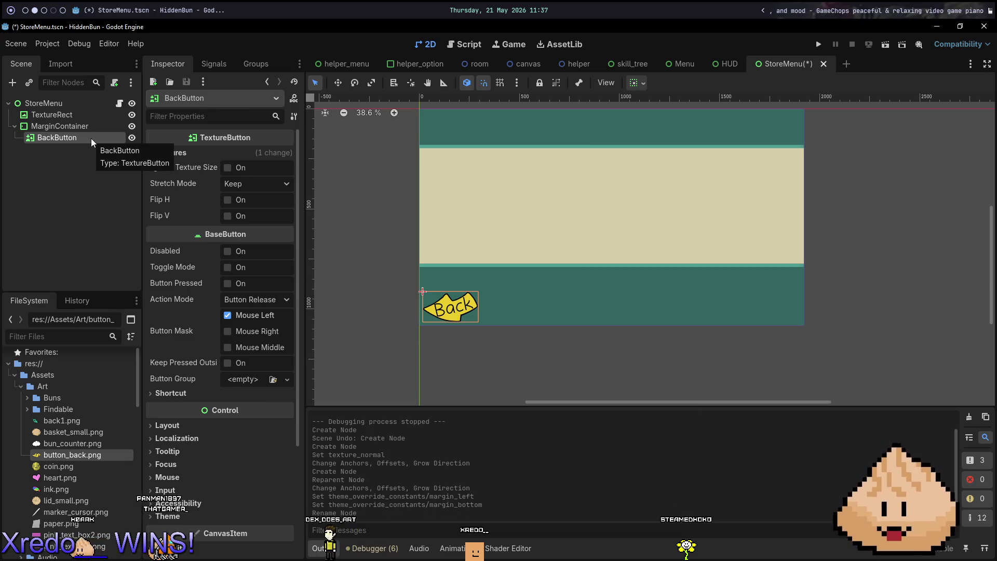
right_click(92, 138)
left_click(165, 383)
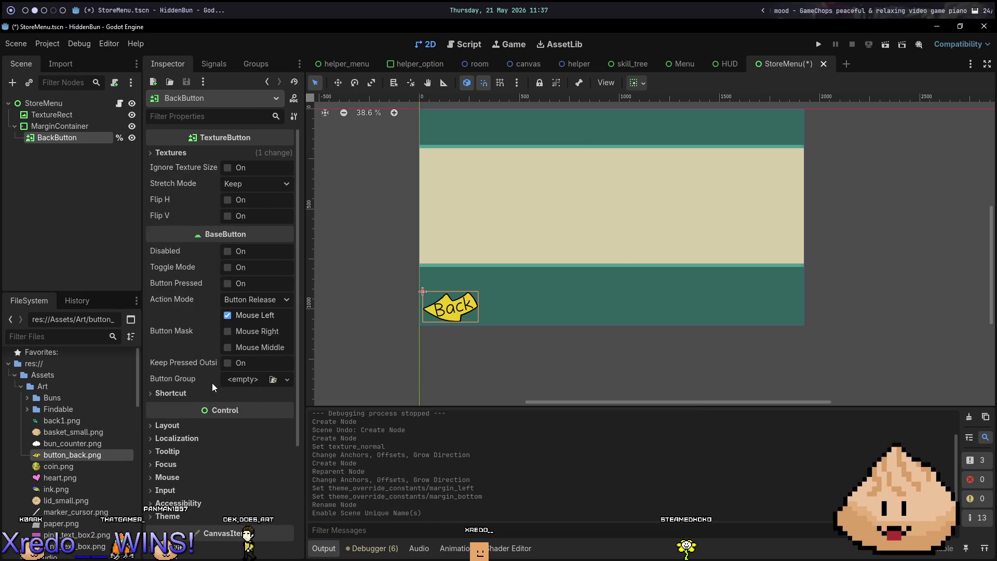
key("alt+Tab")
key("space")
key("f")
key("f")
type("shop")
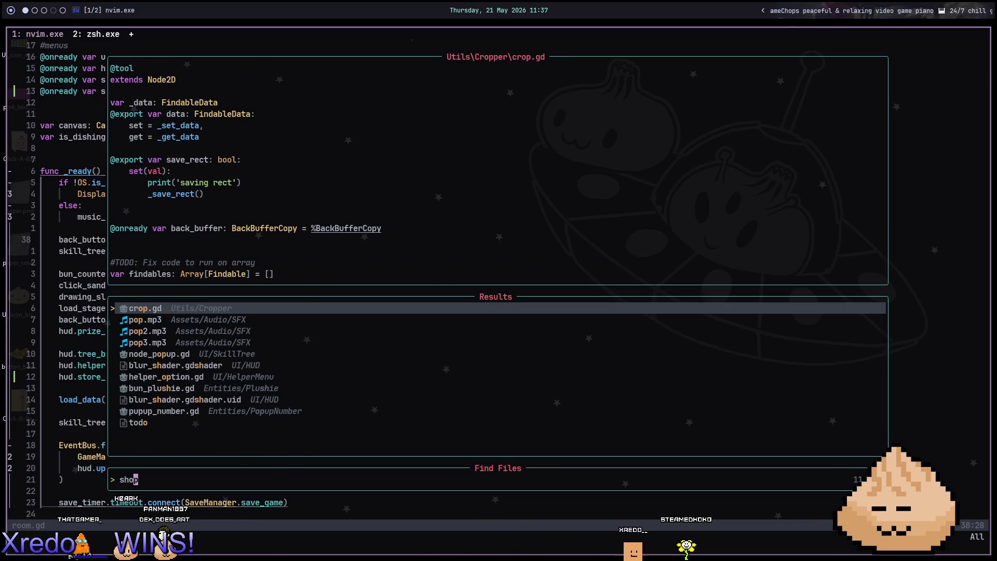
Step: Open store_menu.gd via the Telescope file finder and move to the menu functions
key("Escape")
key("space")
key("f")
key("f")
type("menu")
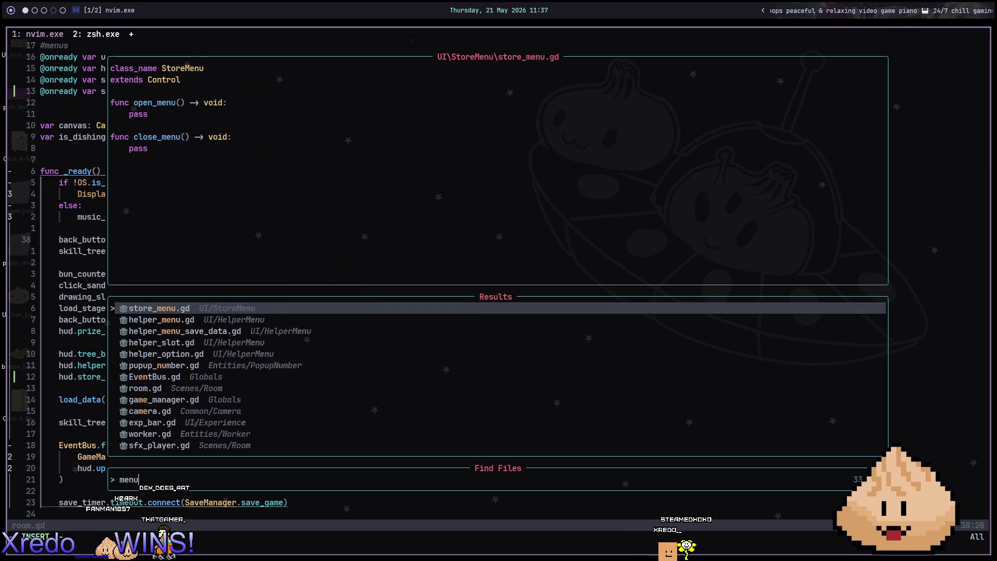
key("Return")
key("j")
key("j")
key("j")
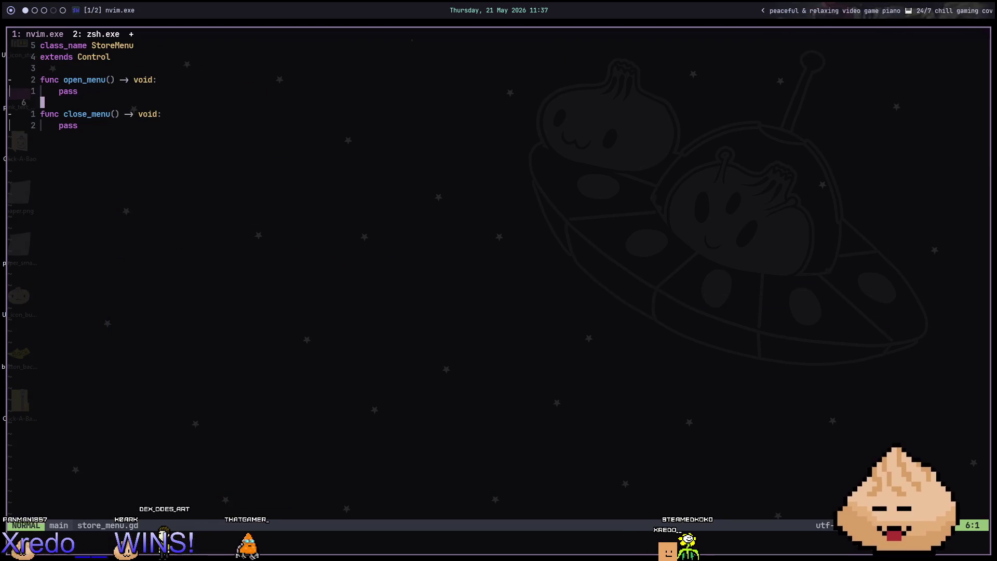
key("alt+Tab")
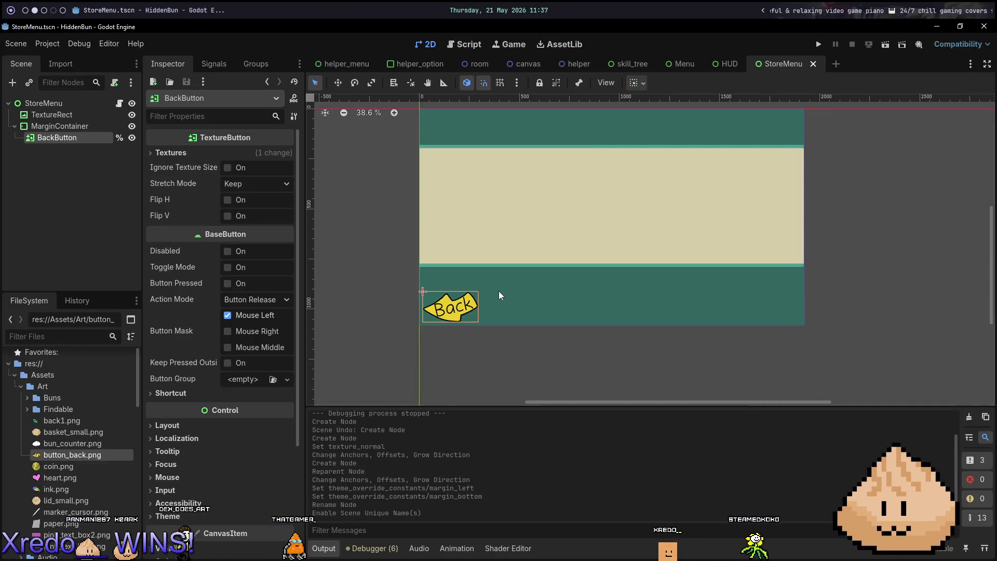
key("alt+Tab")
key("k")
key("O")
key("Return")
key("Up")
type("nready var back_butto")
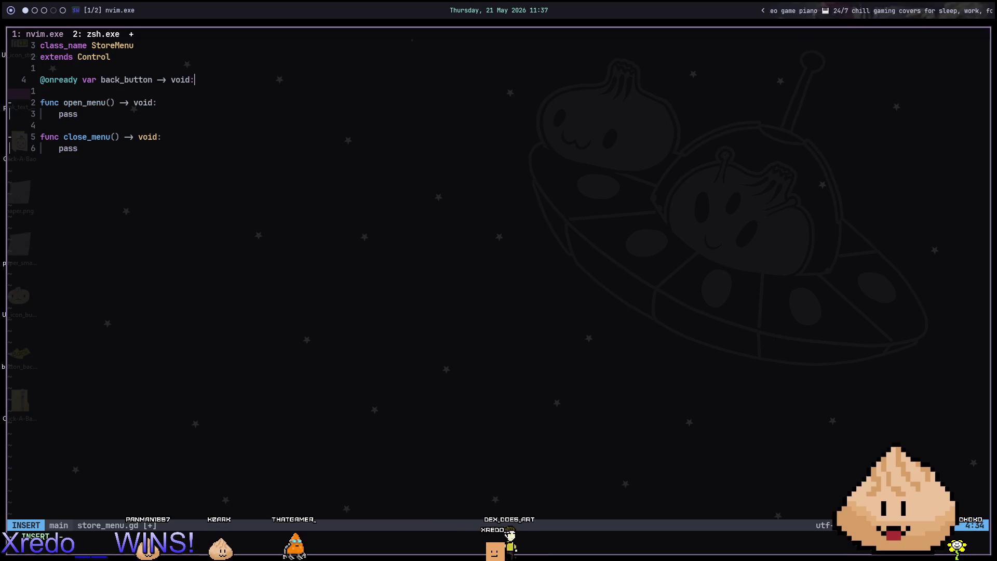
key("BackSpace")
key("BackSpace")
key("BackSpace")
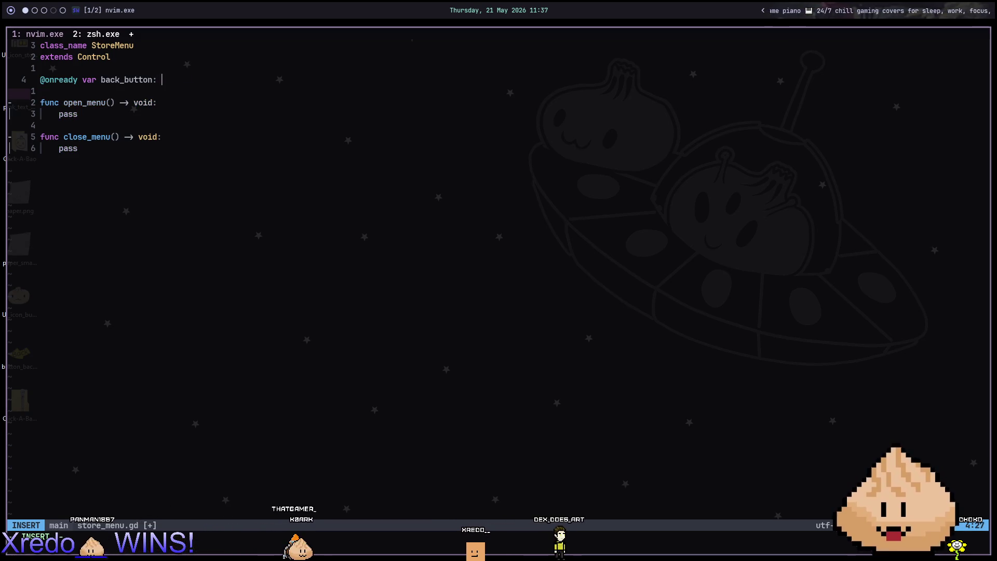
type("Textur")
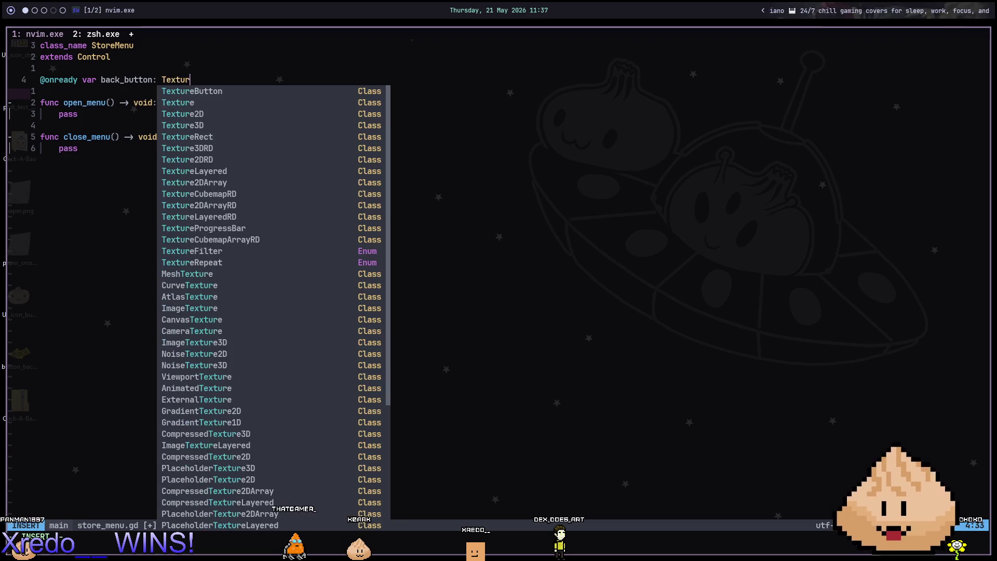
type("eButton = %")
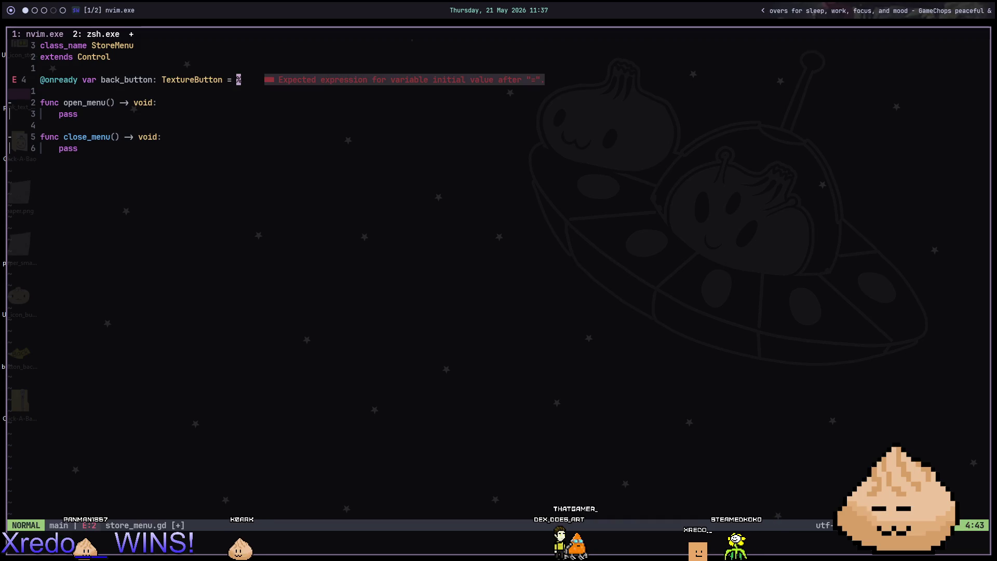
key("super+2")
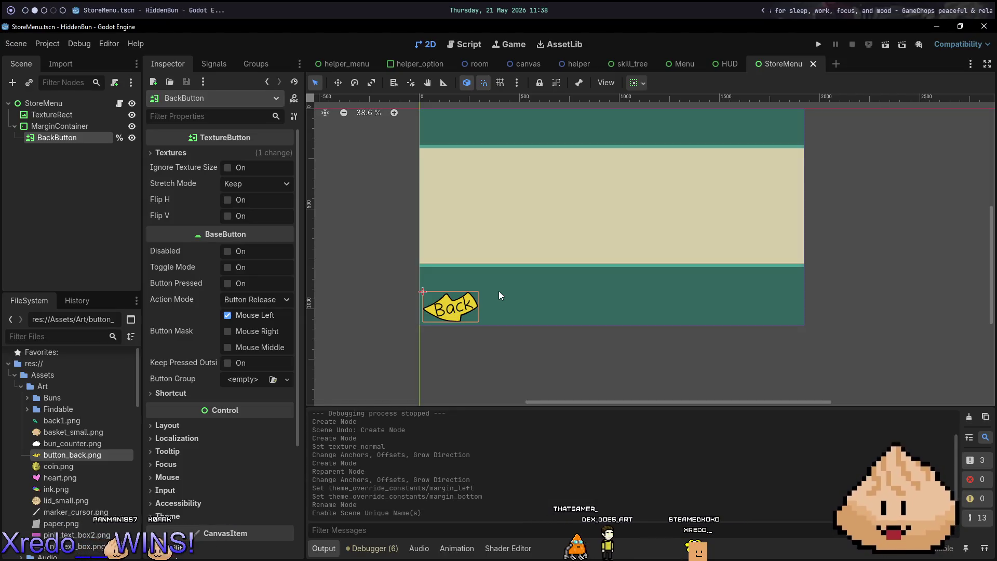
key("super+1")
type("BackButton")
key("Escape")
key("ctrl+s")
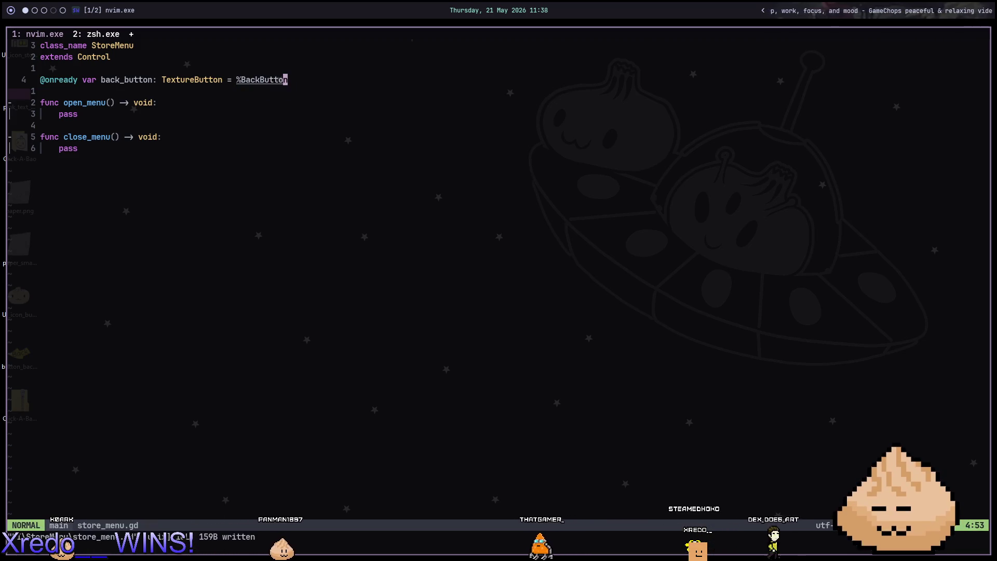
Step: Insert blank lines above open_menu and begin a new function
key("super+2")
key("super+1")
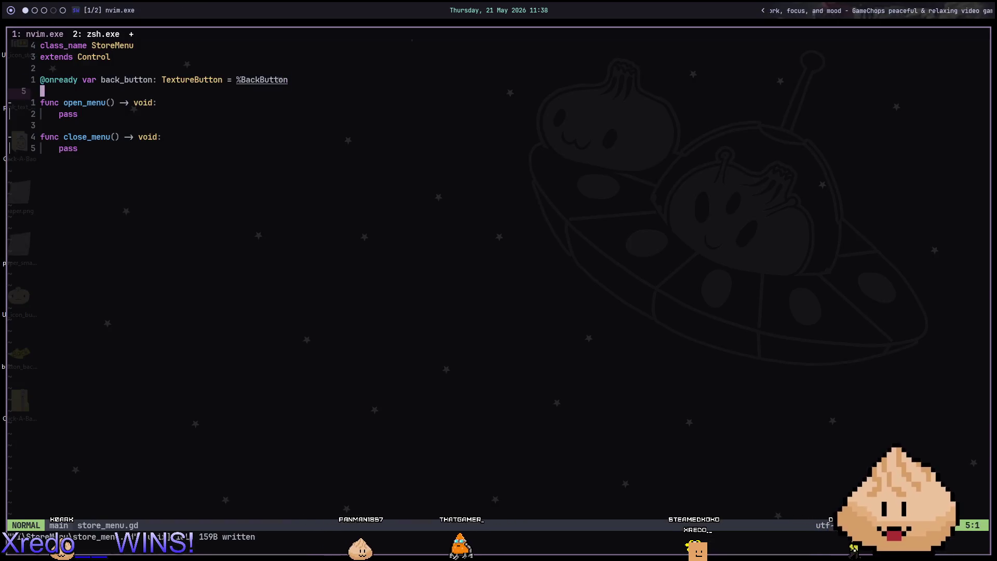
key("O")
key("Return")
key("Up")
type("f")
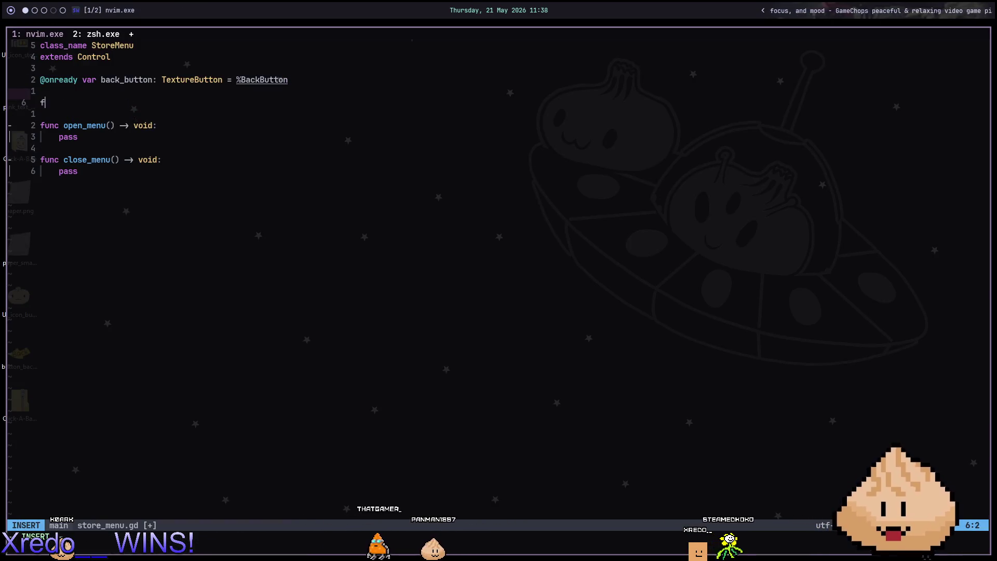
type("unc _read")
Step: Write _ready with back_button.pressed.connect(close_menu)
key("Tab")
key("Return")
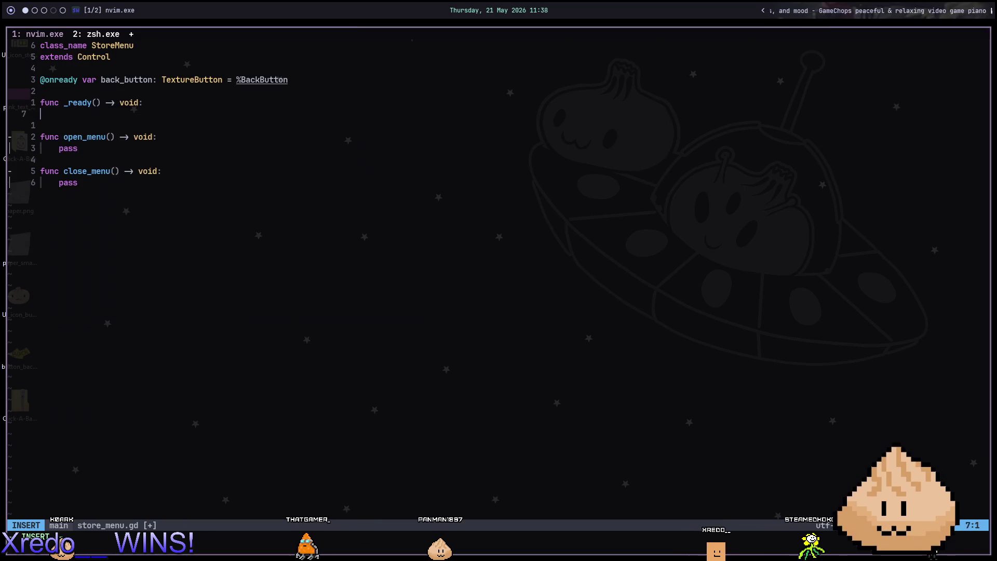
type("bac")
key("Tab")
type(".")
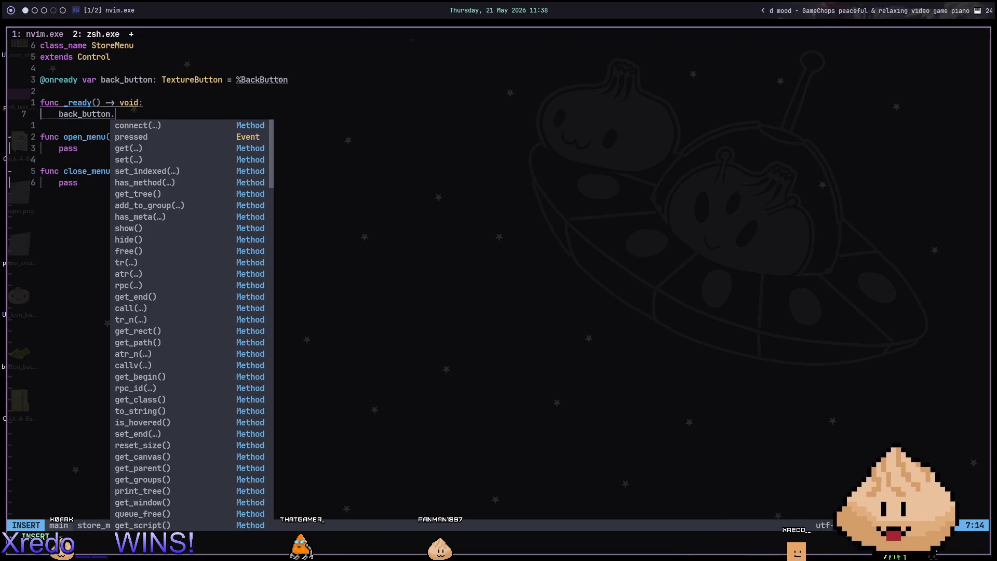
type("pr")
key("Tab")
type(".con")
key("Tab")
type("(")
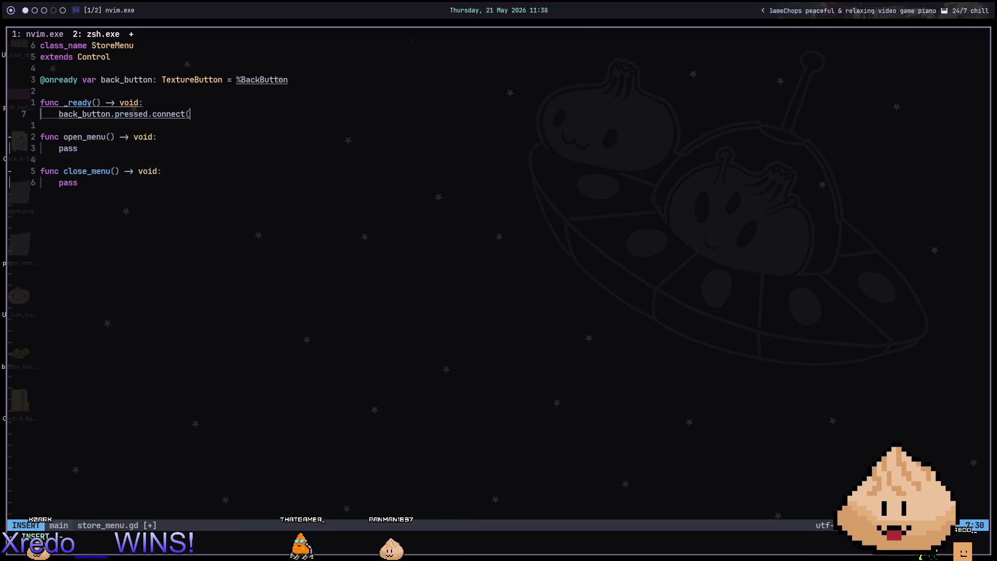
type("close")
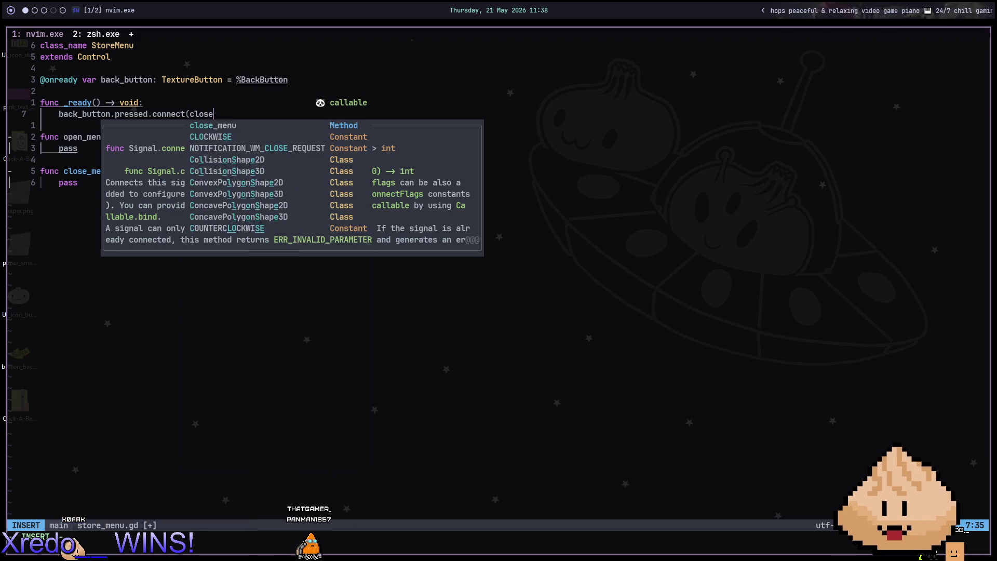
type("_")
key("Tab")
type(")")
key("Escape")
Step: Replace pass in close_menu with visible = false, save, and switch to Godot
key("super+2")
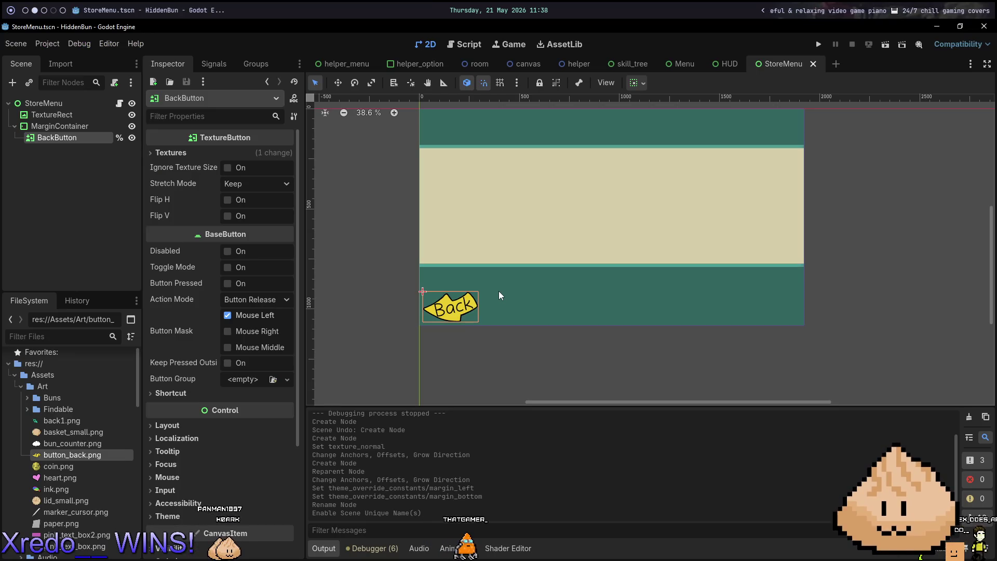
key("super+1")
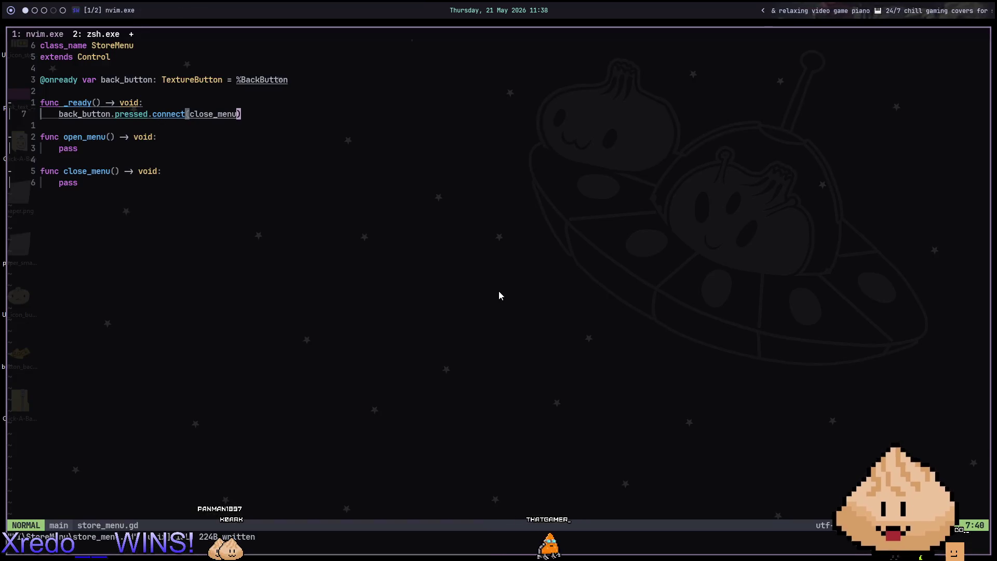
key("c")
key("c")
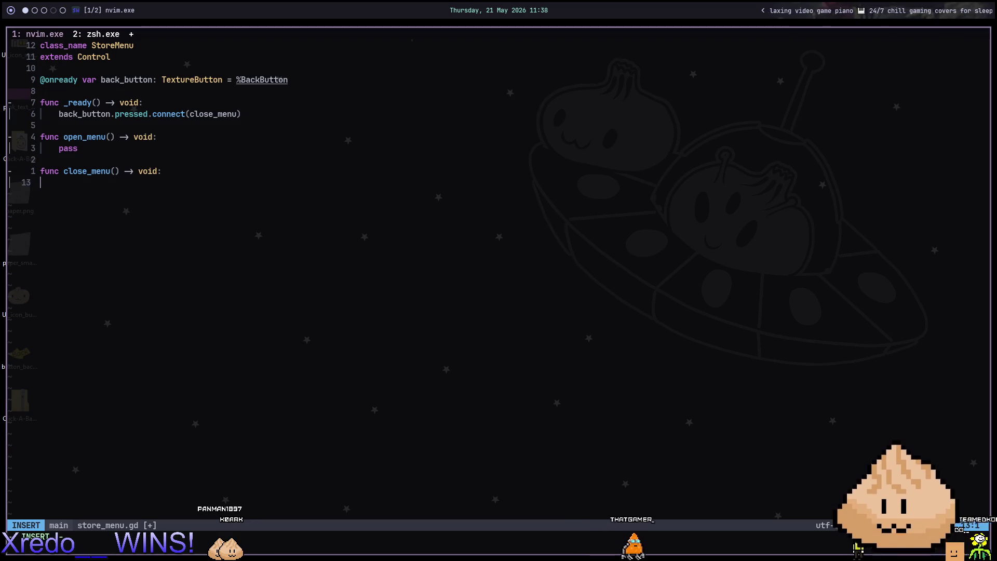
type("ible = fasle")
key("BackSpace")
key("BackSpace")
type("lse")
key("Escape")
type(":w")
key("Return")
key("alt+Tab")
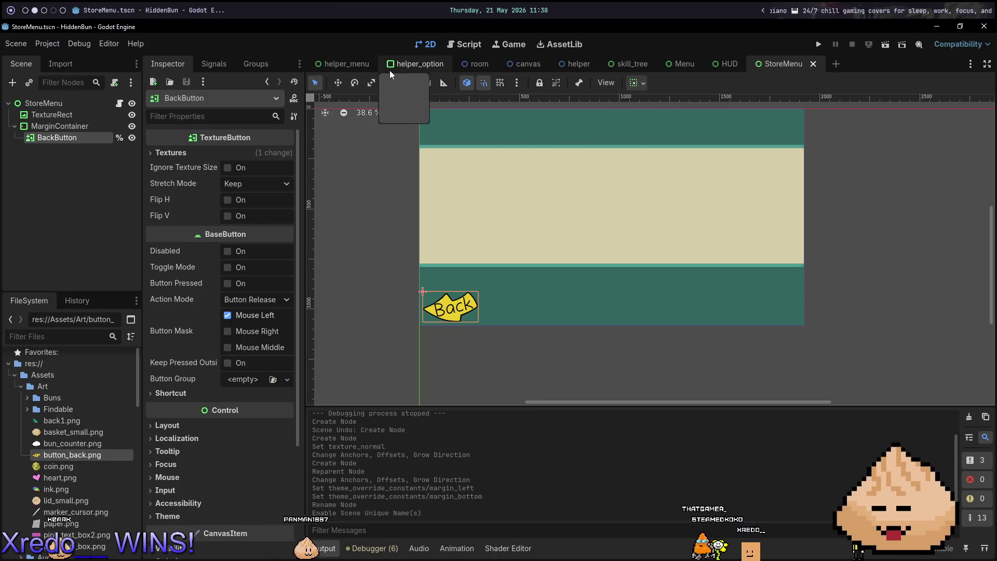
Step: Run the room scene, then make open_menu set visible = true and save the script
left_click(480, 63)
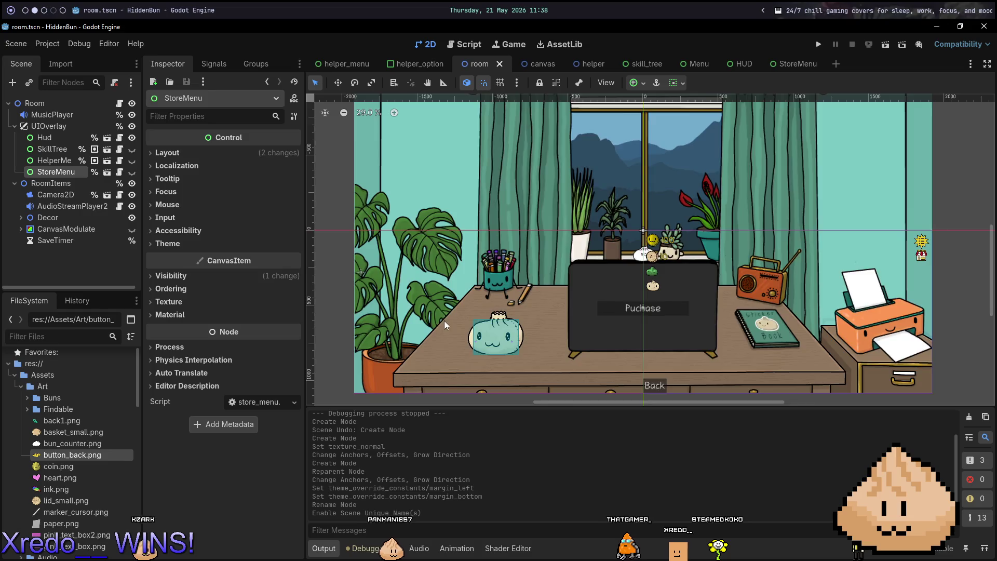
scroll(445, 321, "down", 4)
scroll(479, 249, "up", 2)
scroll(479, 248, "up", 1)
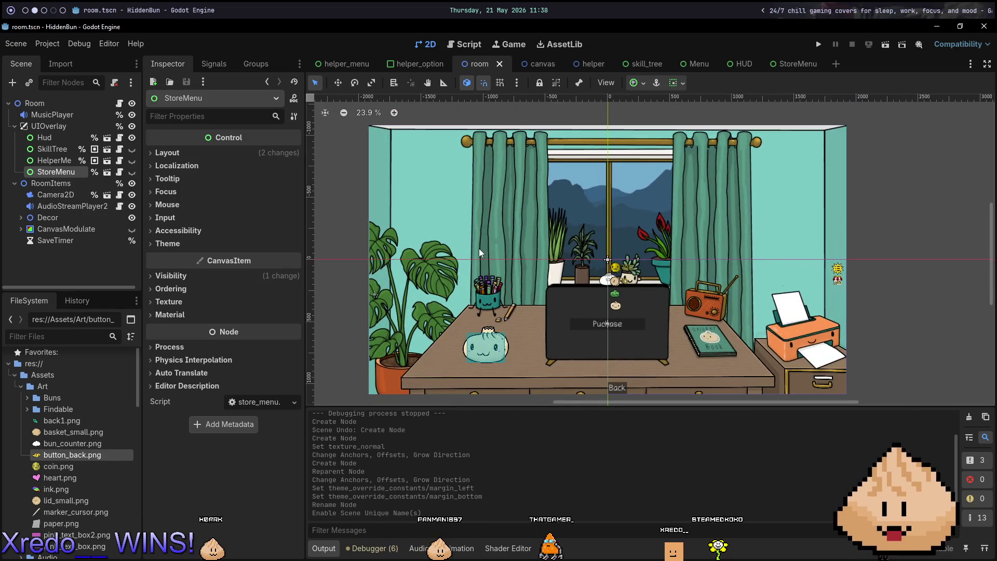
key("F6")
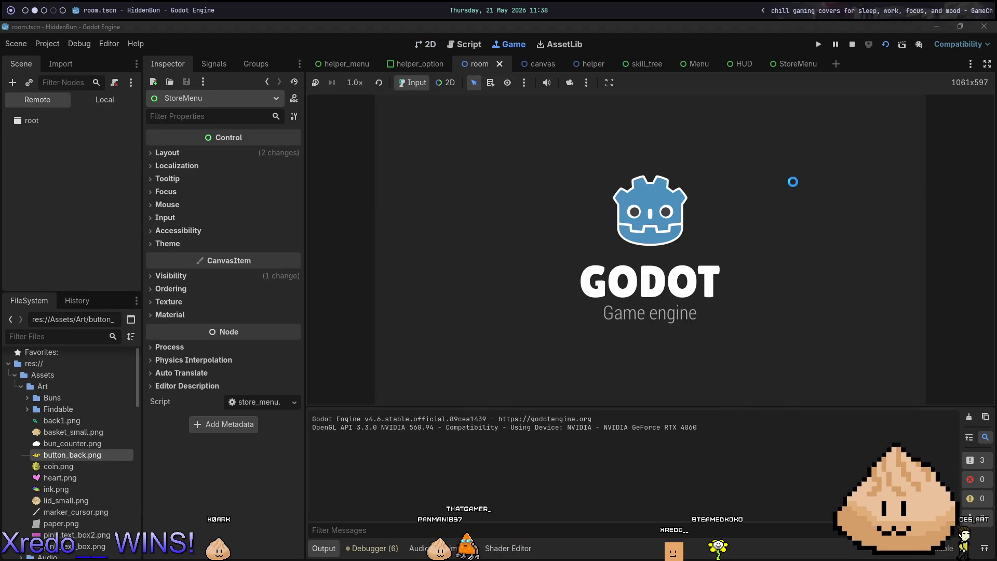
key("alt+Tab")
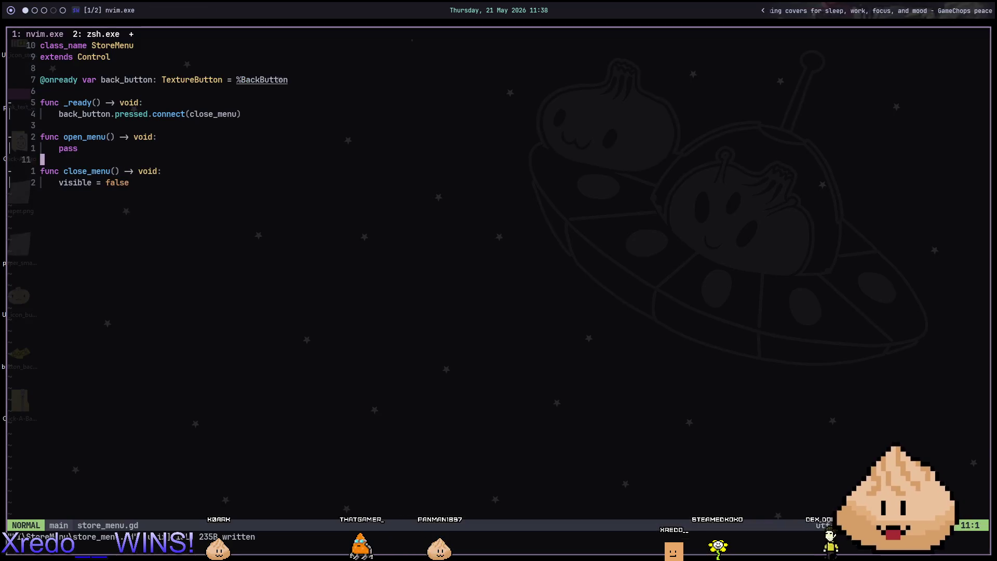
key("k")
key("c")
key("c")
type("visible ")
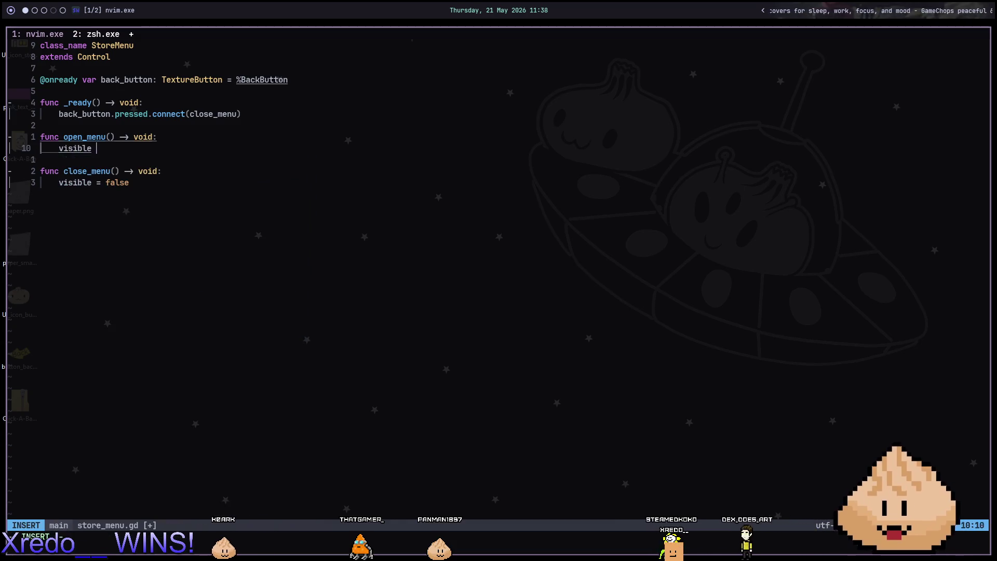
type("= true")
key("Escape")
key(":w")
key("Return")
key("alt+Tab")
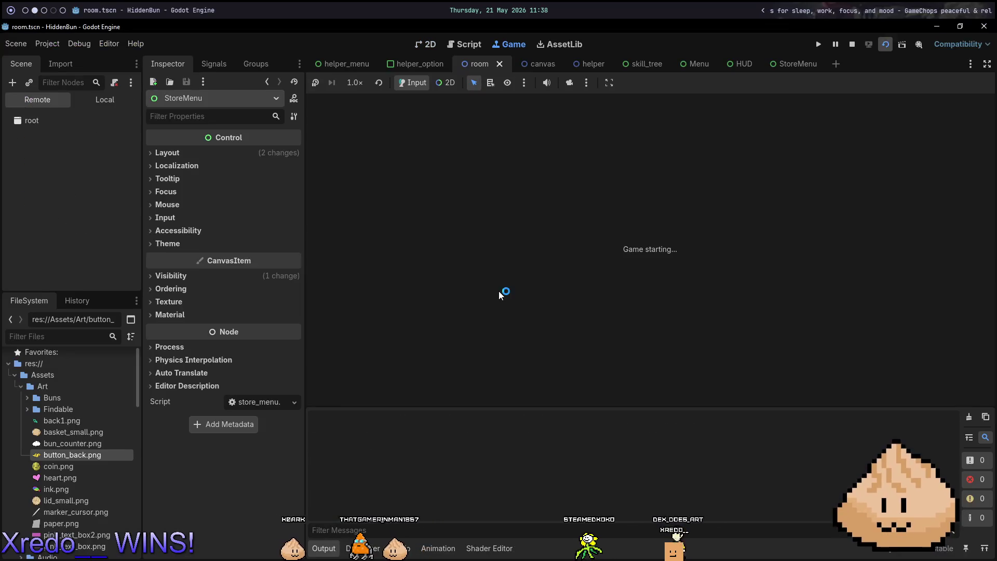
Step: In the running game, open the store menu and close it with Back twice, then stop
left_click(905, 143)
left_click(421, 366)
key("Escape")
key("Escape")
left_click(906, 143)
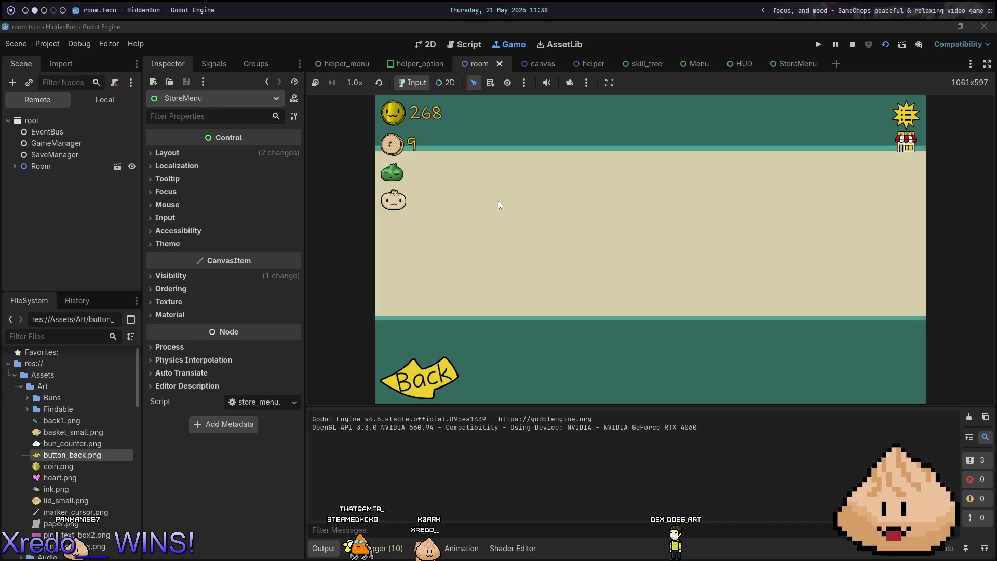
left_click(440, 371)
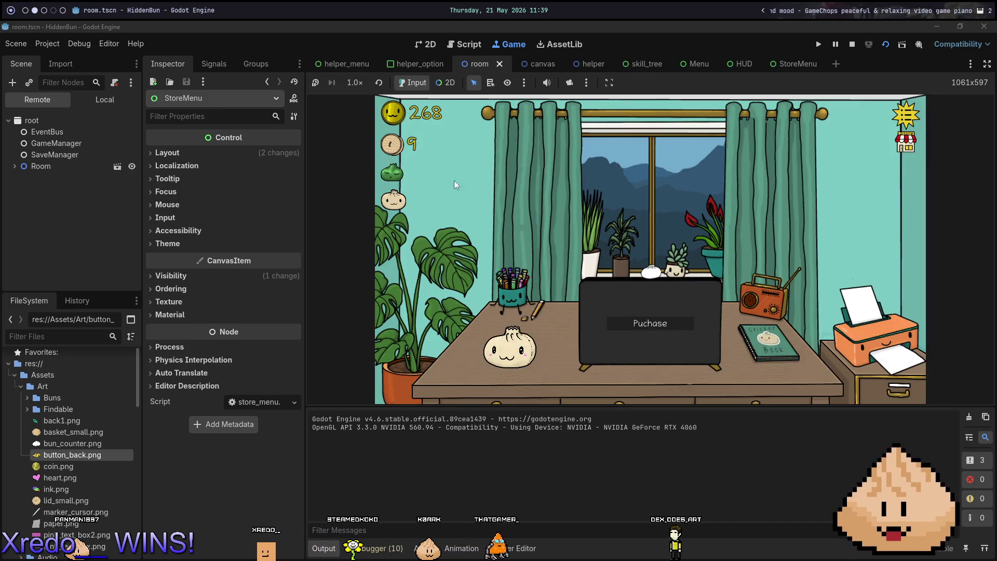
key("F8")
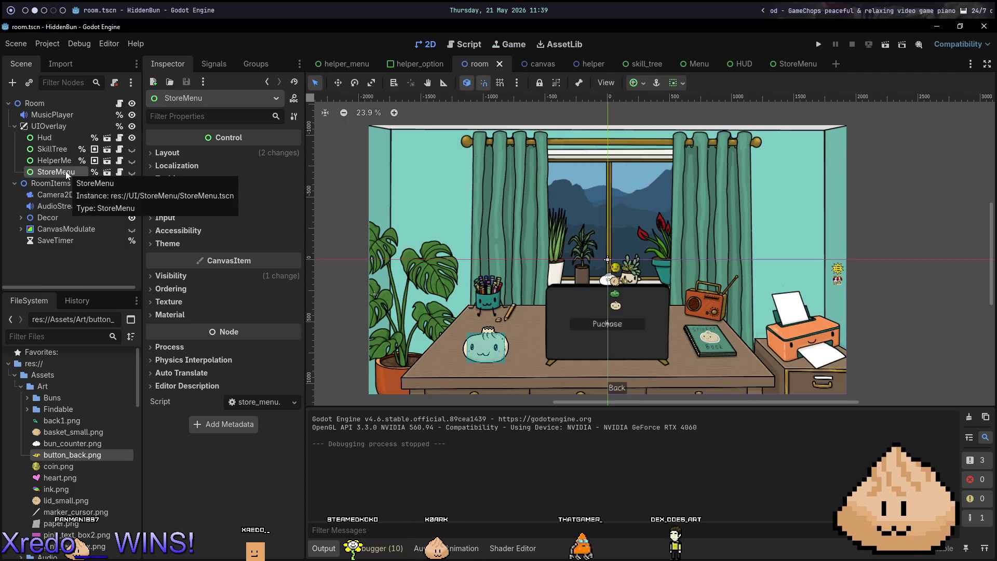
Step: Compare HelperMenu's ordering, set StoreMenu's Z Index to 2 and run the game
left_click(175, 290)
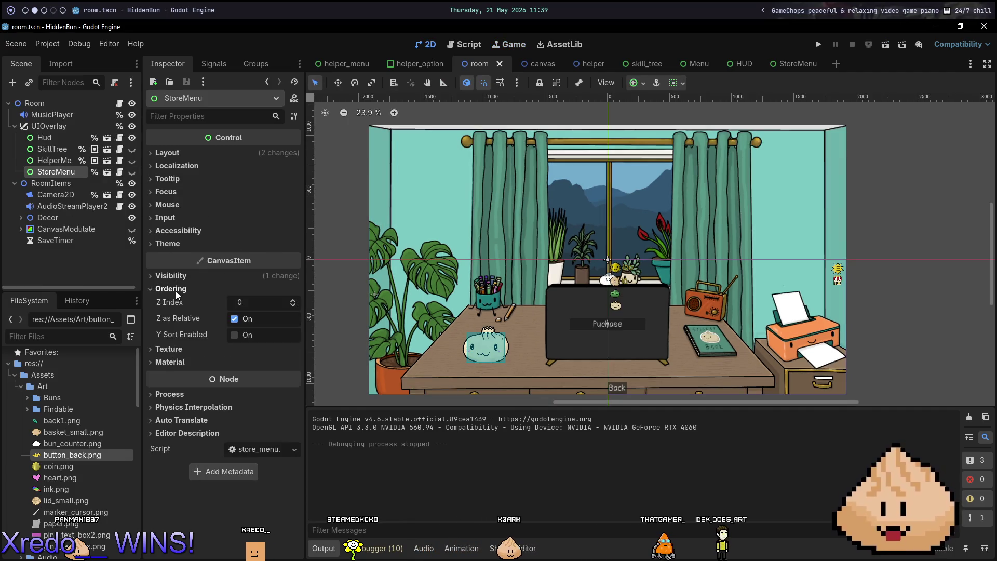
left_click(55, 161)
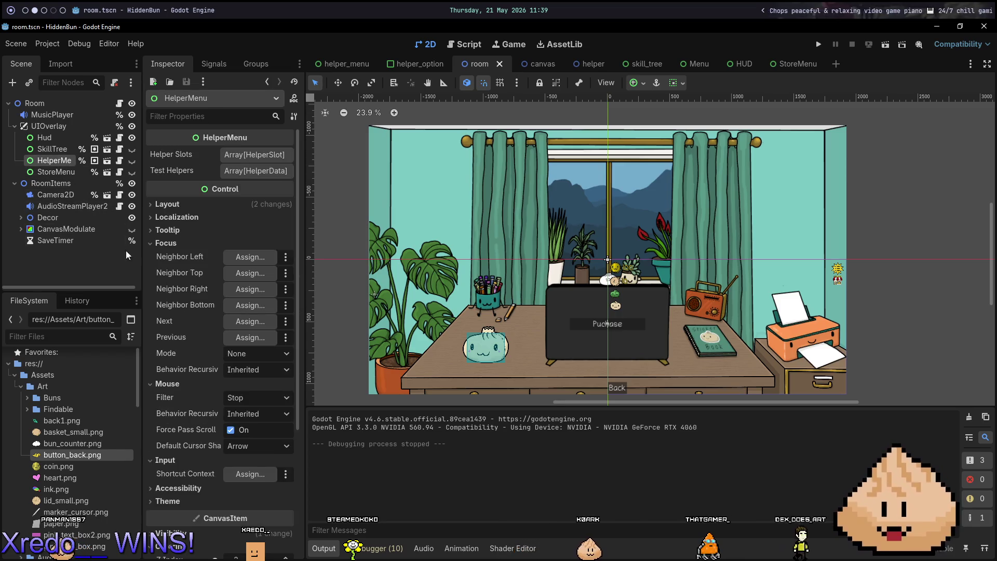
left_click(166, 243)
left_click(166, 243)
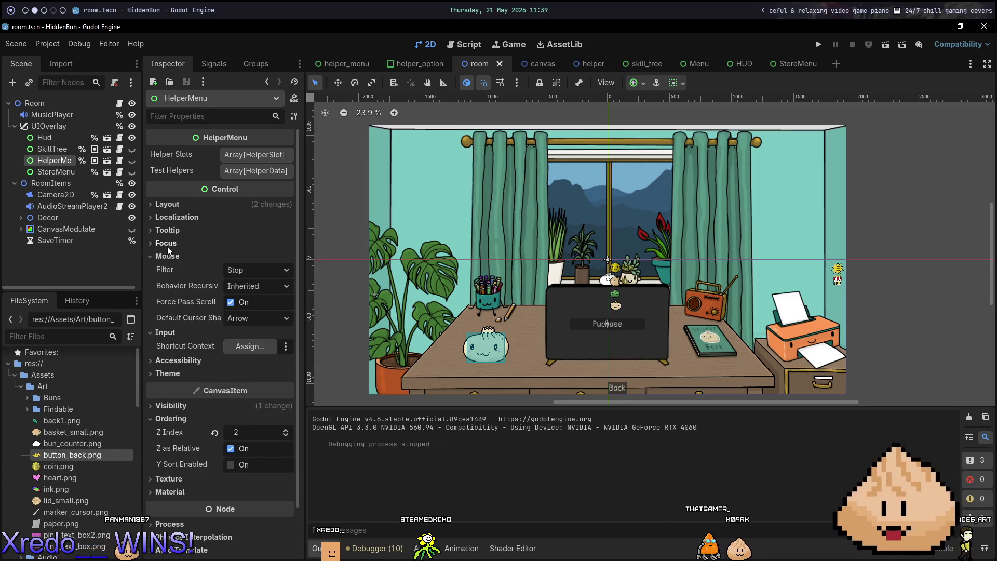
left_click(167, 257)
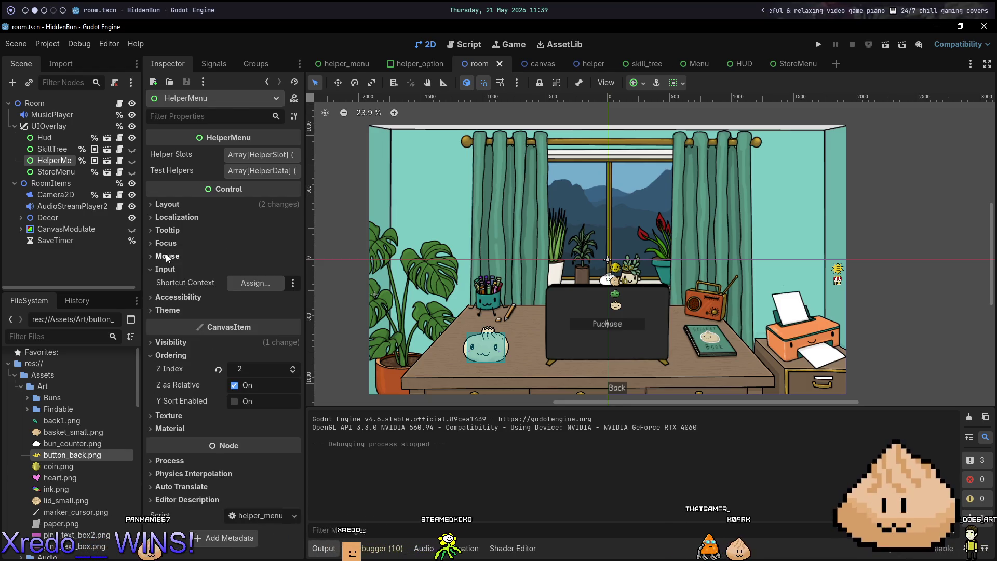
left_click(56, 172)
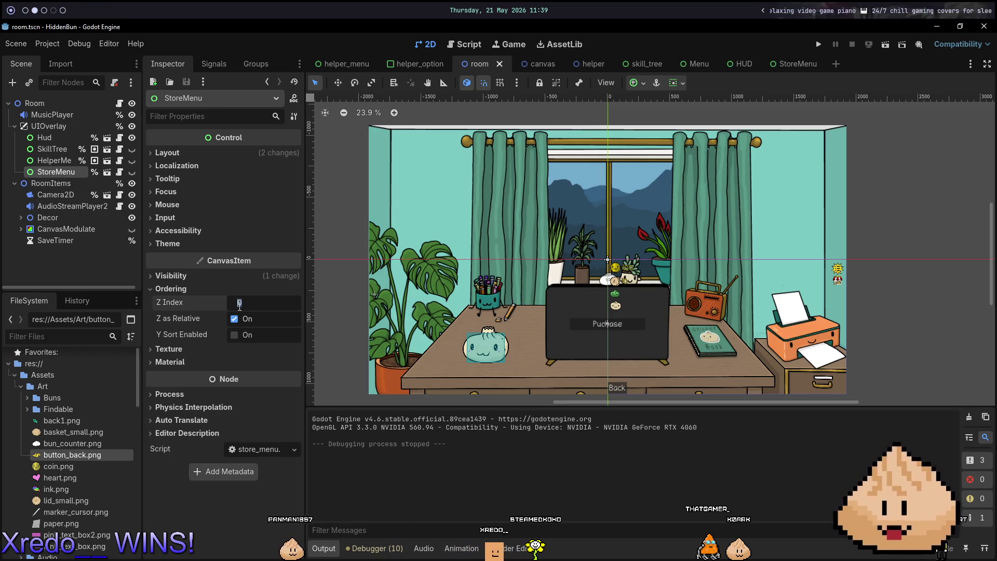
type("2")
key("F5")
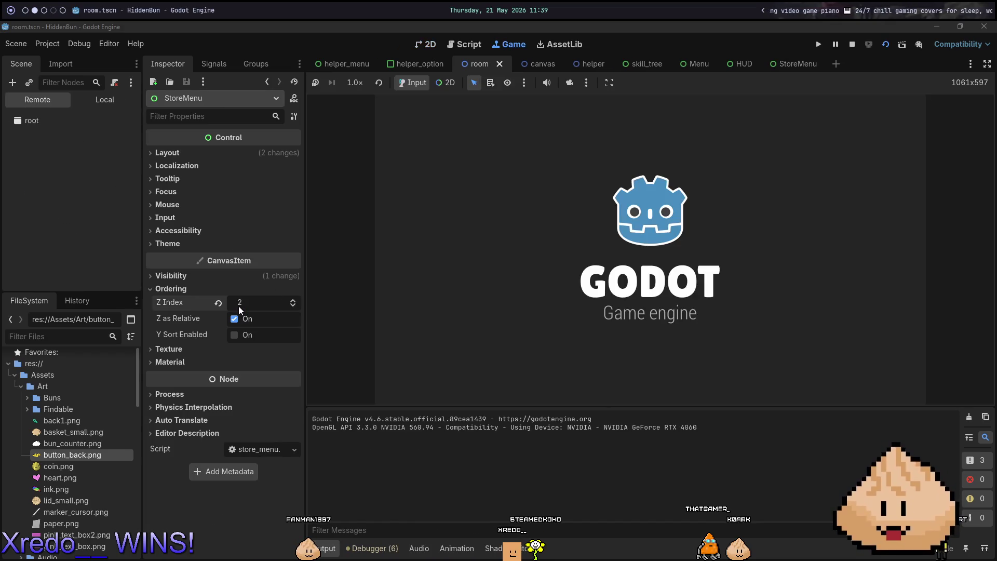
Step: Toggle the store menu open and closed three times to confirm it covers the coin counters
left_click(904, 125)
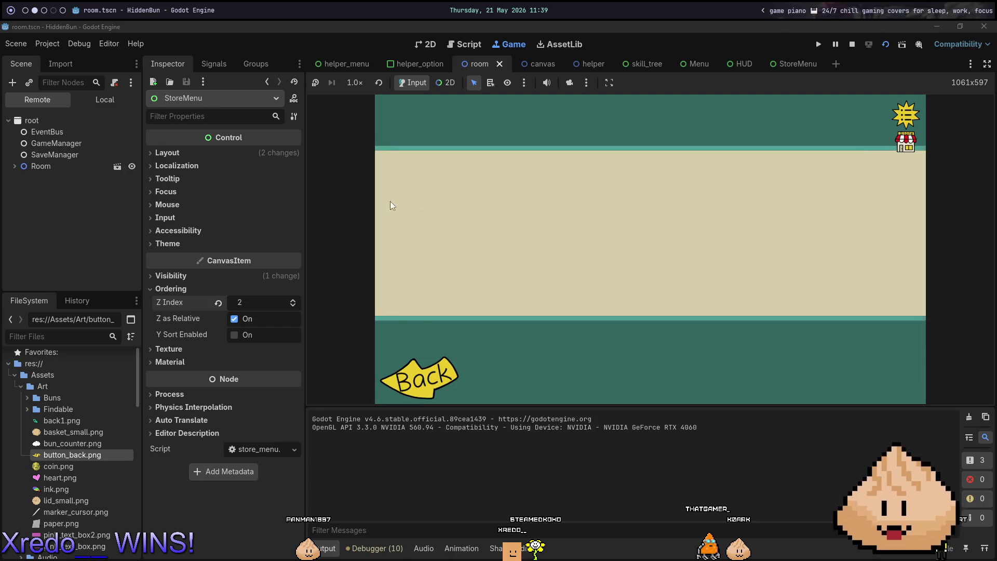
left_click(413, 381)
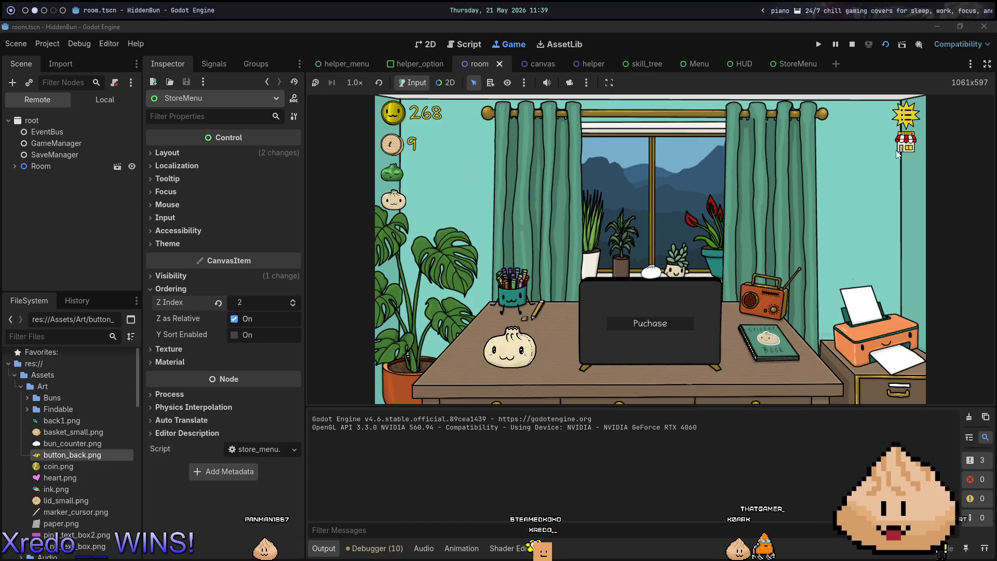
left_click(906, 143)
left_click(425, 378)
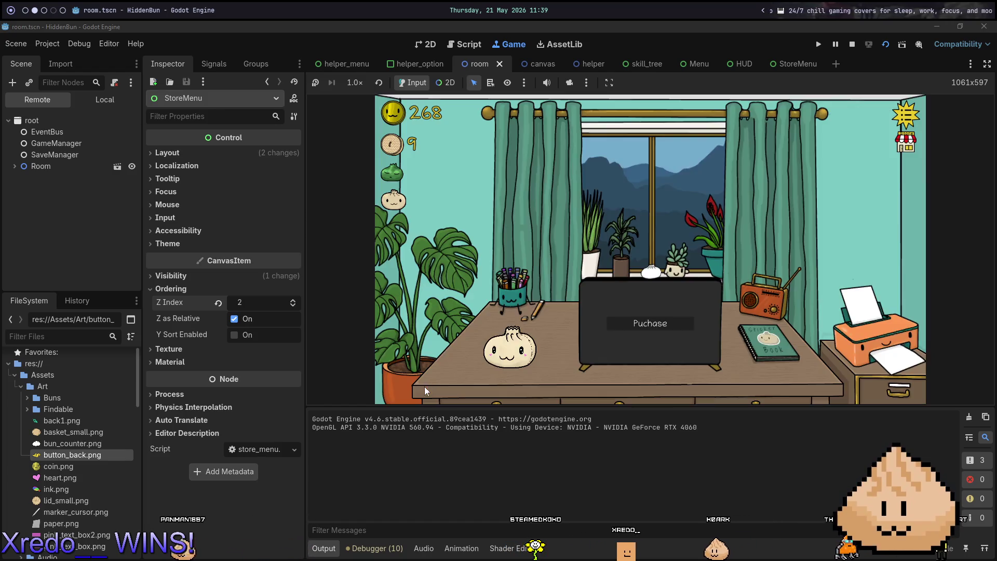
left_click(906, 141)
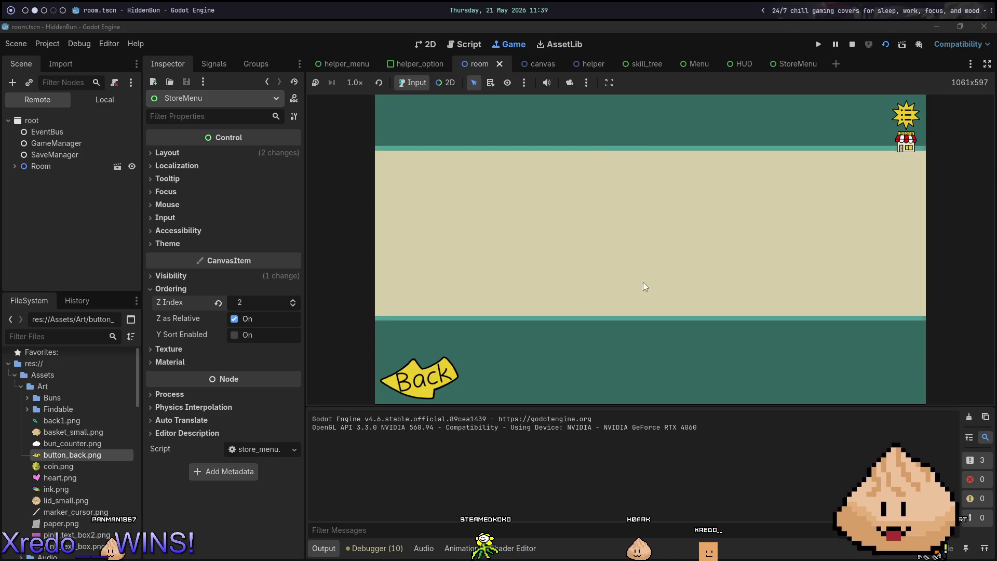
left_click(425, 377)
key("super+2")
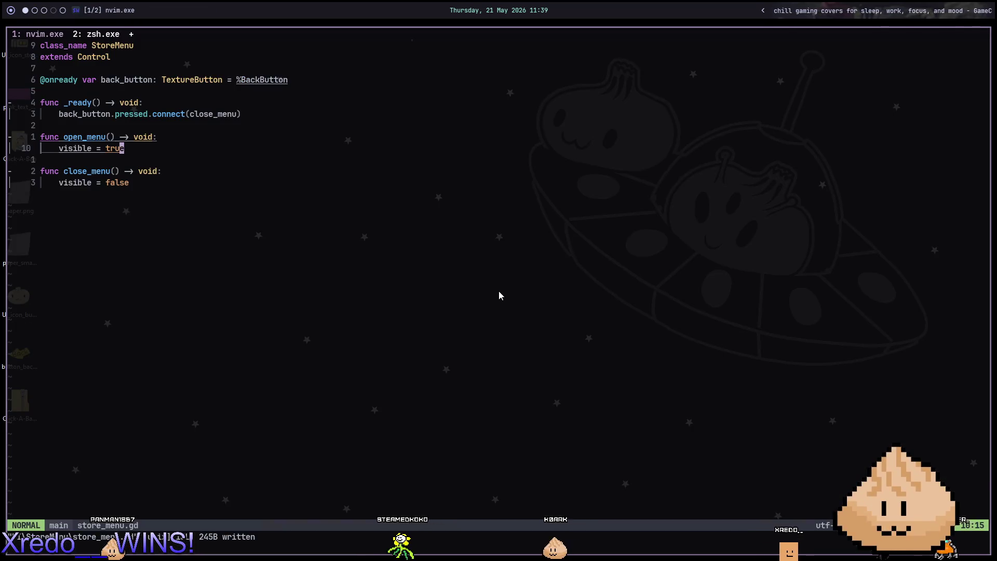
Step: Return to Godot and switch to the StoreMenu scene tab
key("super+1")
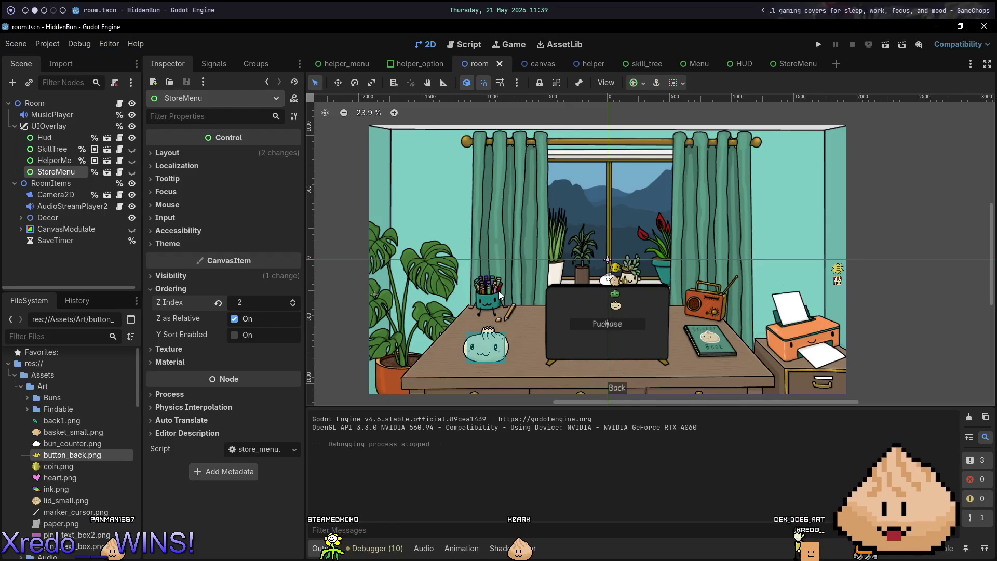
left_click(798, 63)
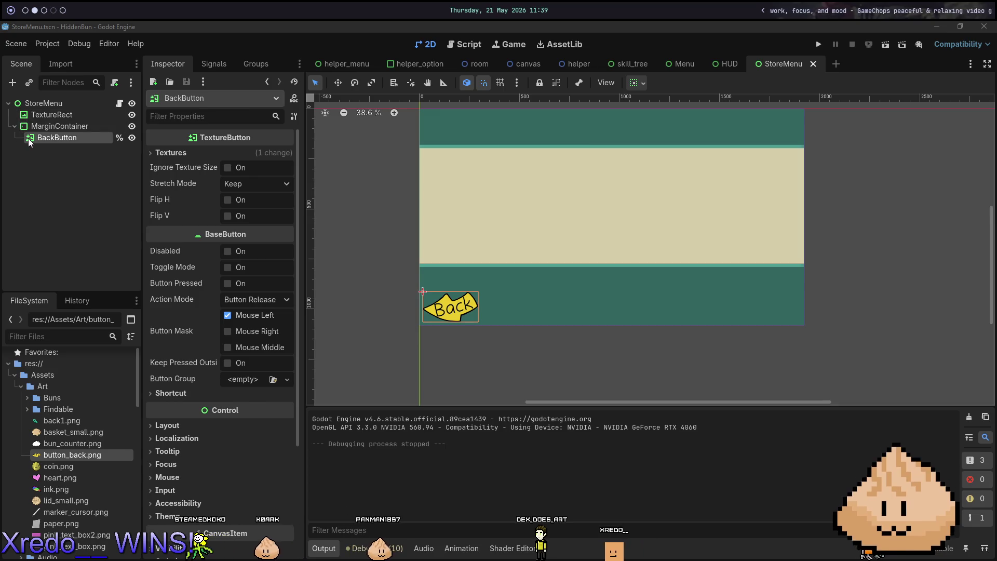
Step: Add a second MarginContainer under StoreMenu and move it above the original one
left_click(15, 126)
left_click(52, 114)
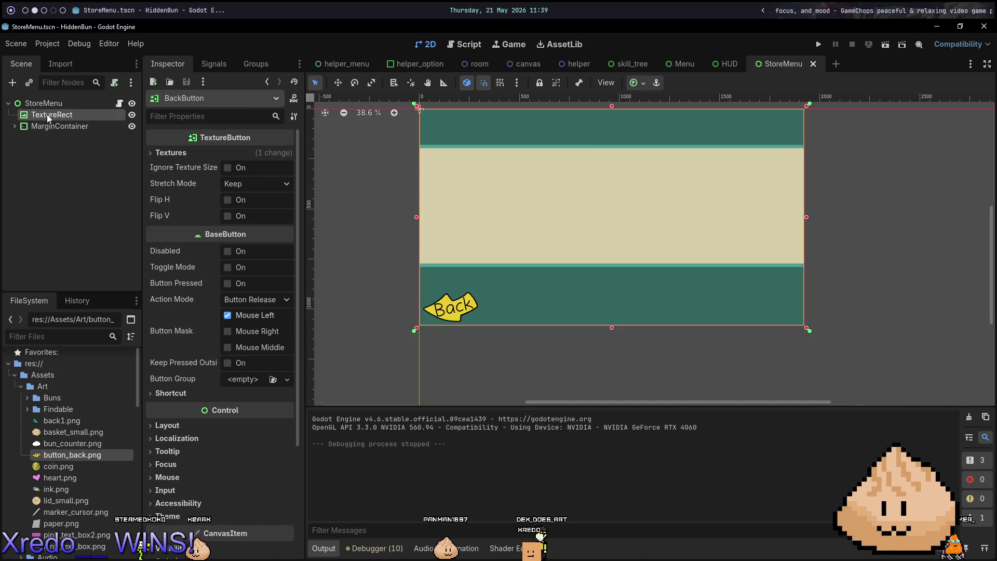
left_click(44, 104)
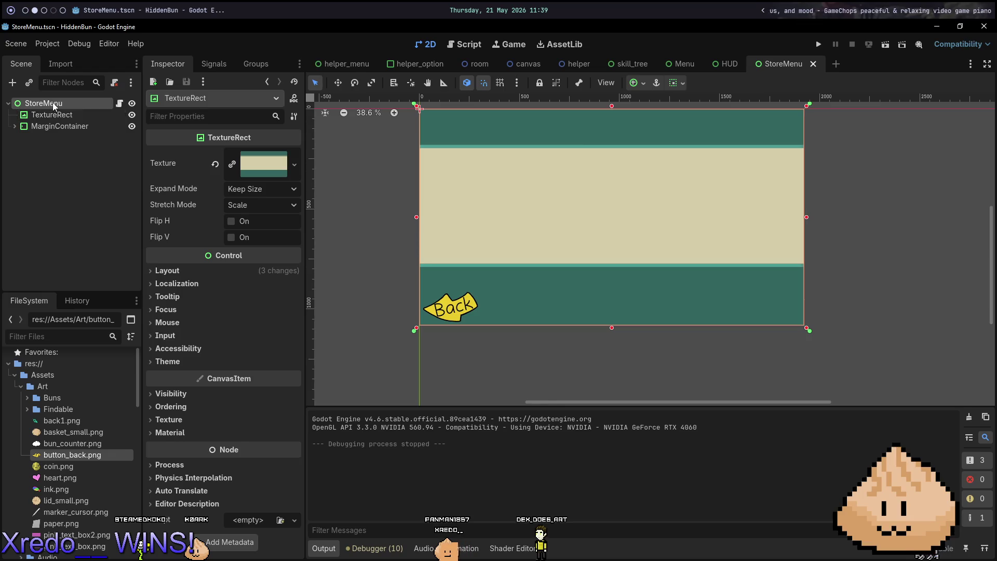
key("ctrl+a")
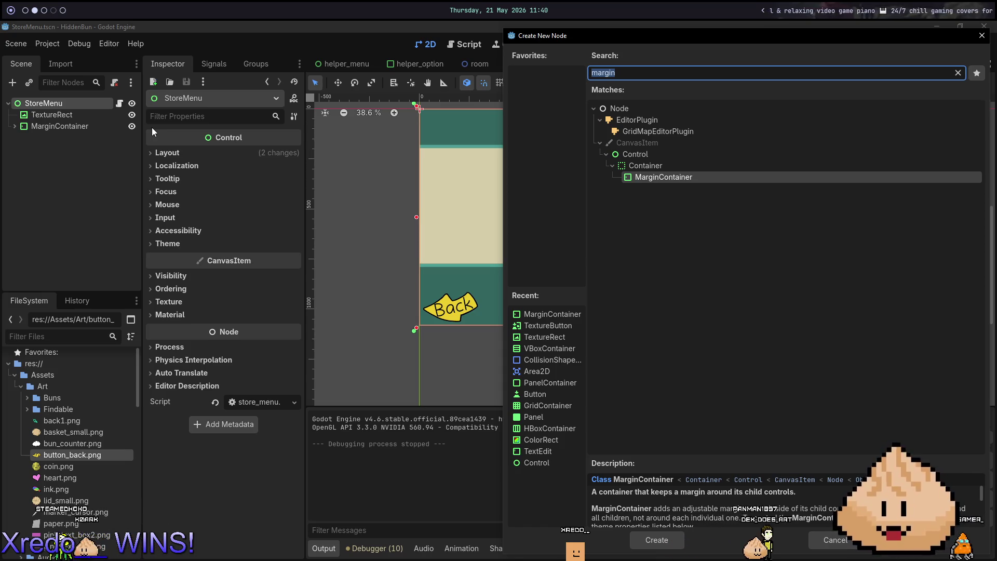
type("mar")
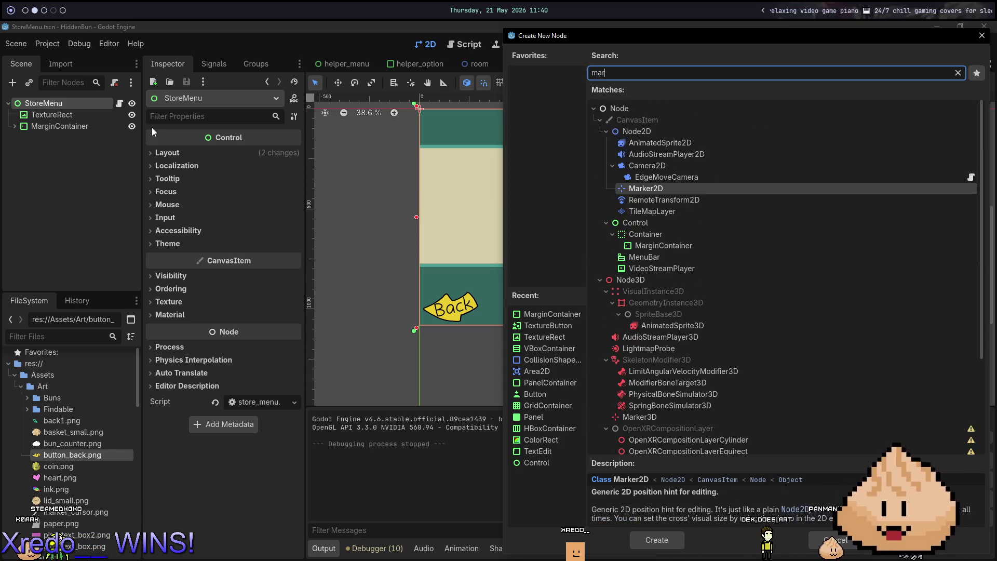
type("gin")
key("Return")
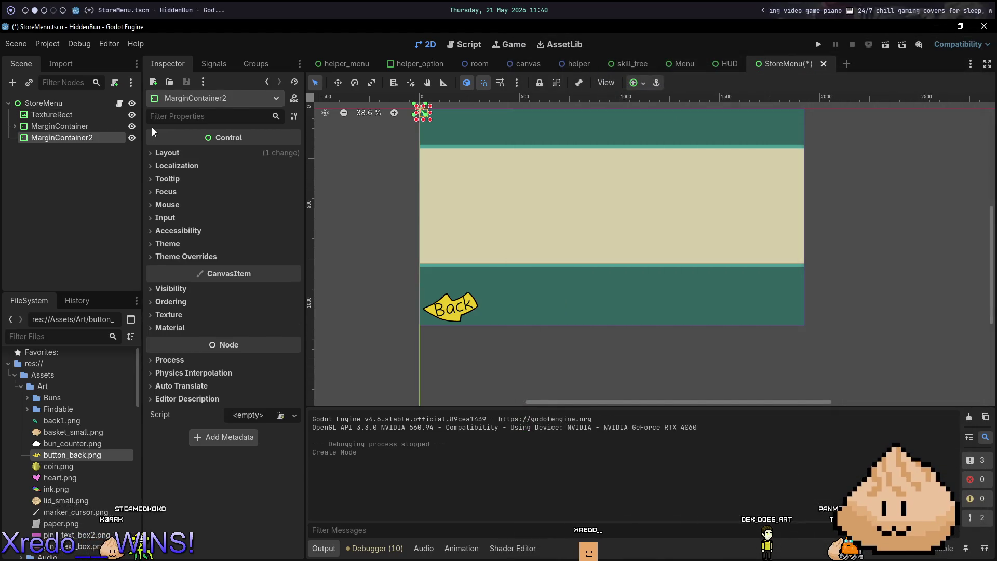
left_click_drag(96, 141, 74, 131)
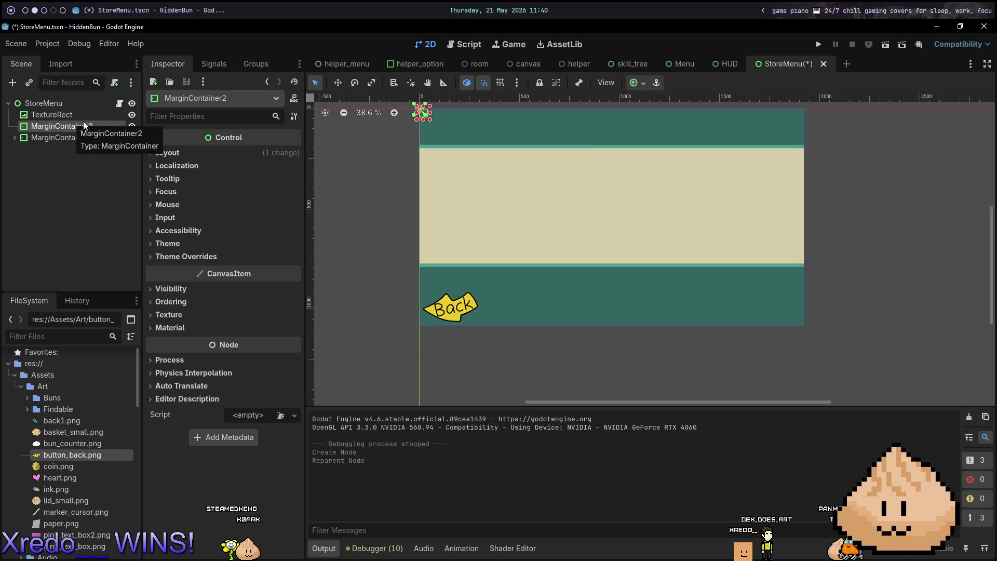
Step: Anchor MarginContainer2 with the HCenter Wide preset and save the scene
left_click(634, 83)
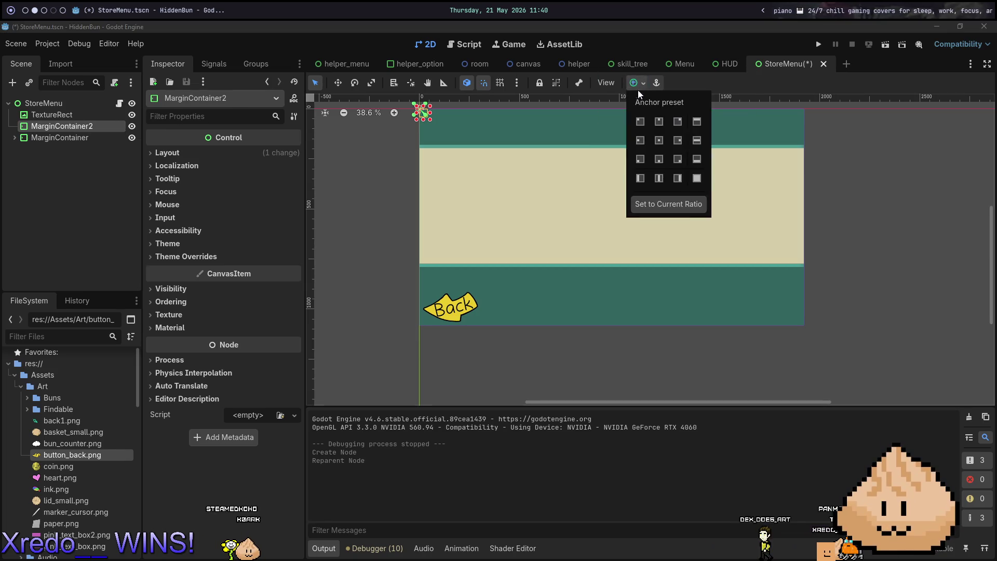
left_click(696, 140)
left_click(305, 165)
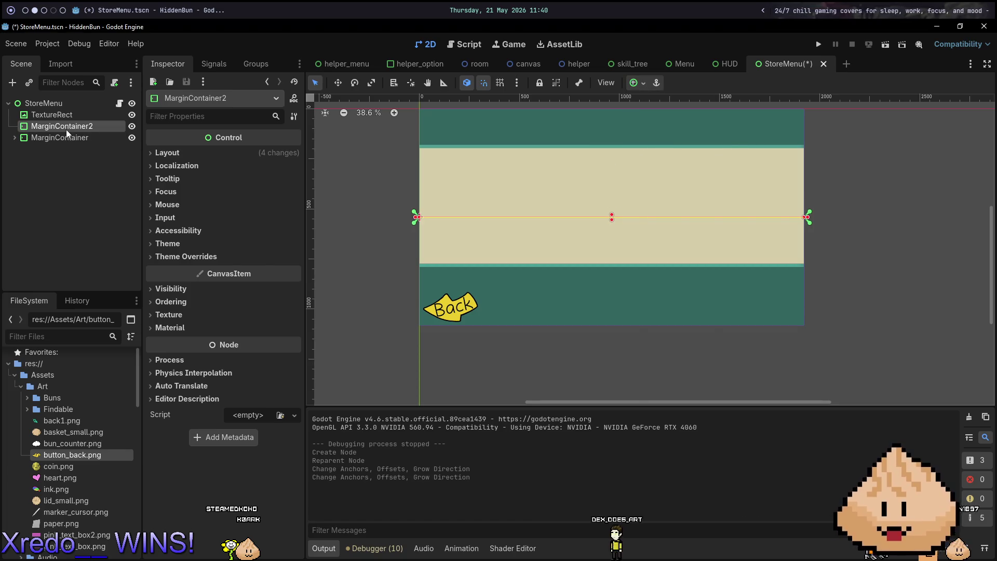
key("ctrl+s")
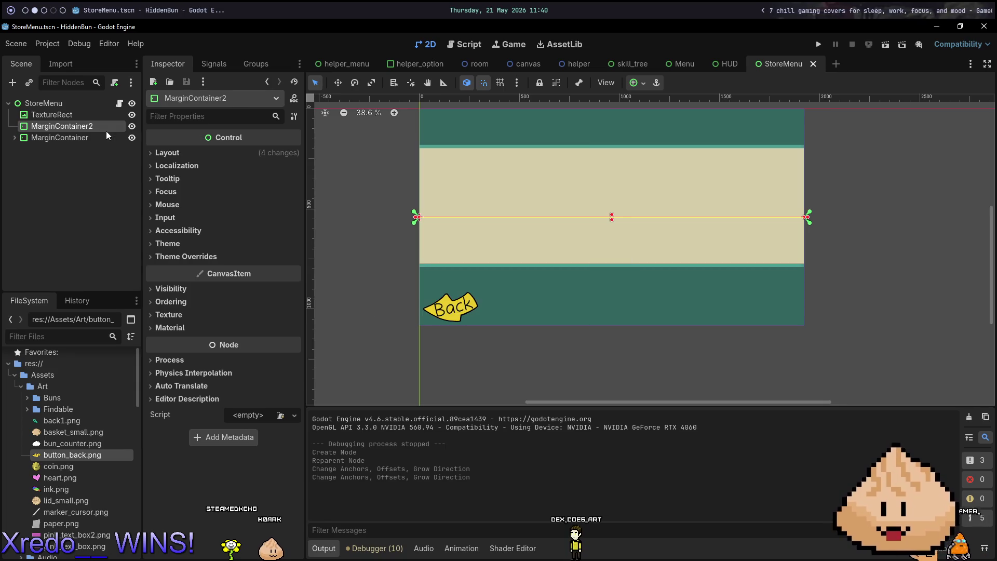
scroll(392, 164, "up", 1)
scroll(392, 165, "down", 2)
scroll(394, 176, "down", 1)
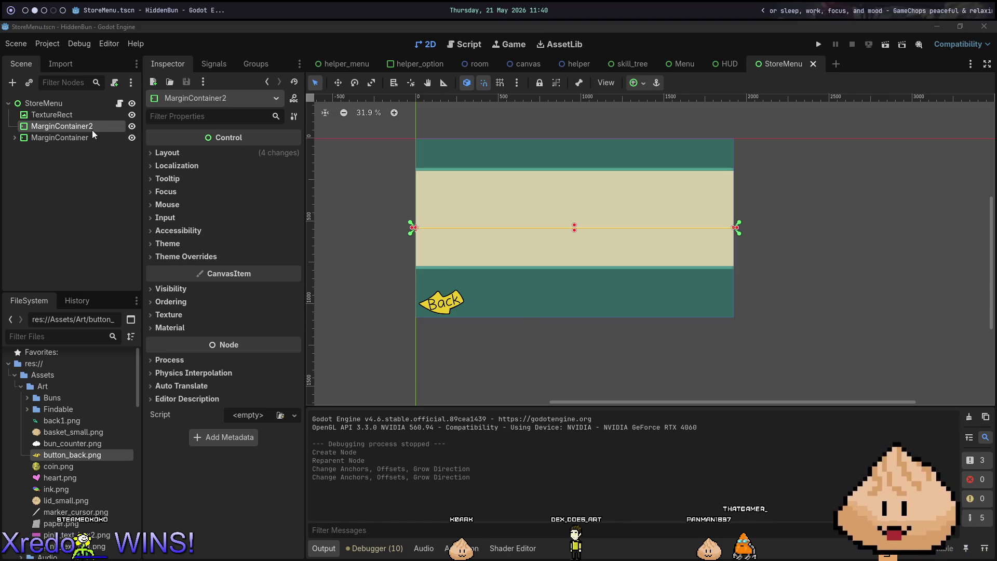
key("ctrl+a")
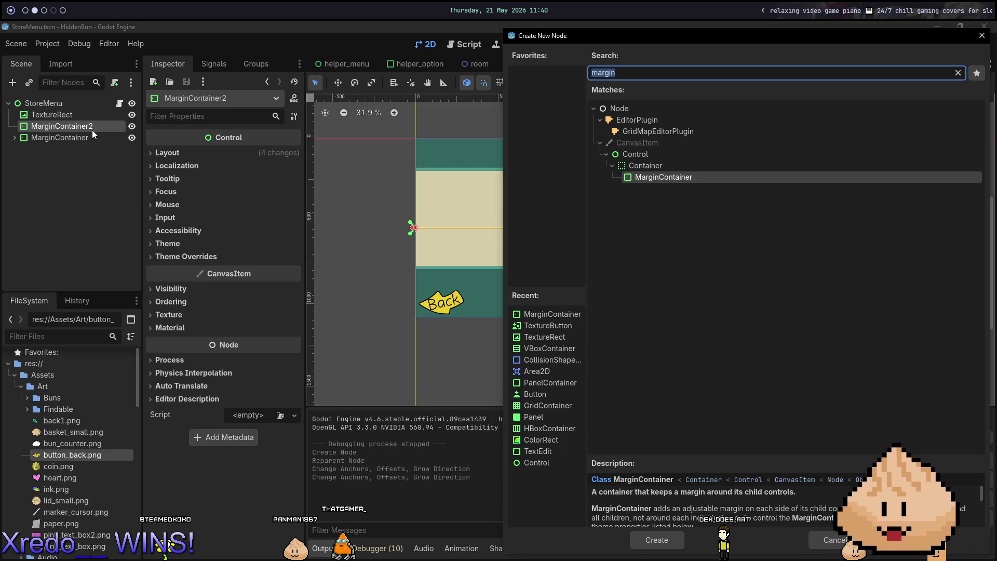
type("h")
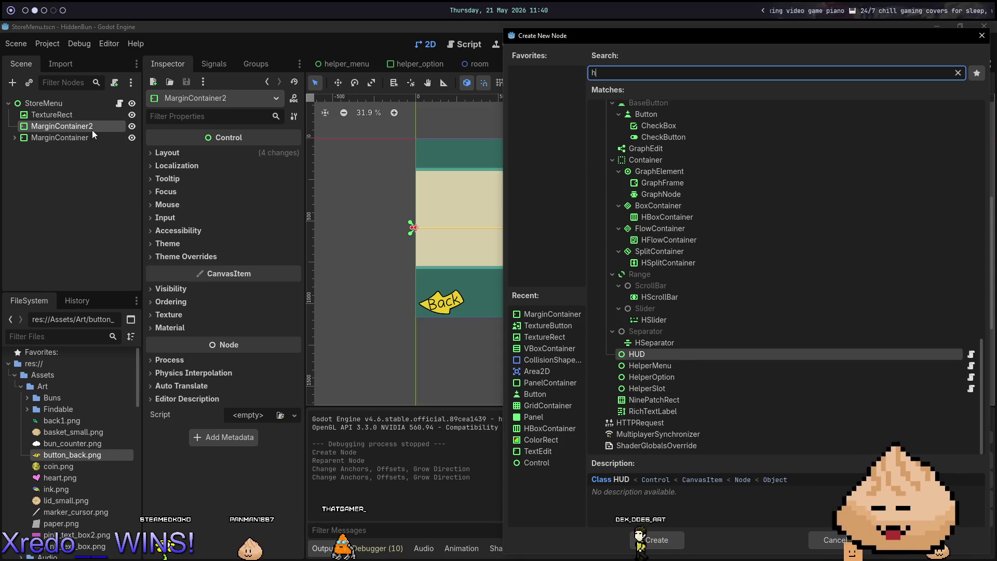
type("box")
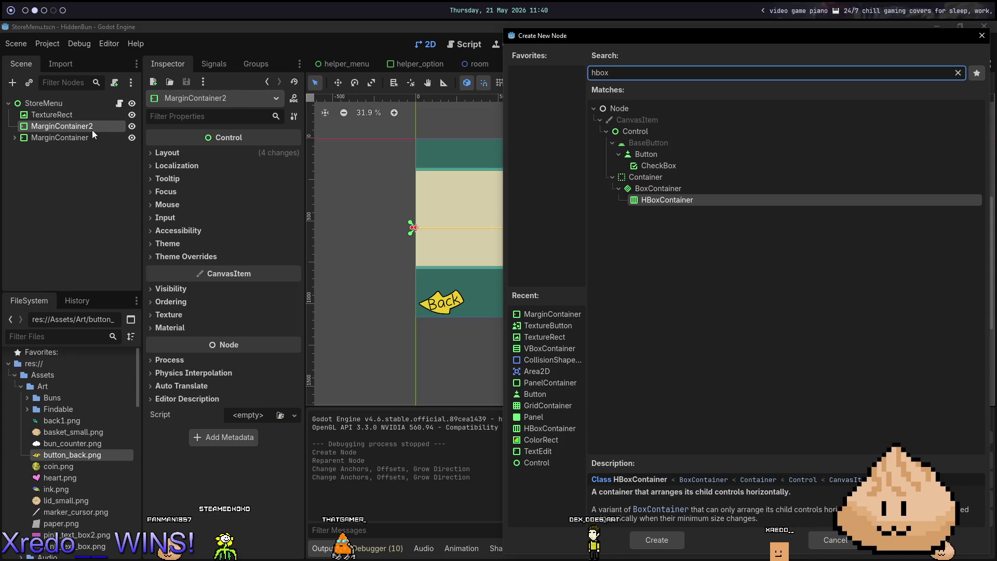
Step: Create the HBoxContainer under MarginContainer2 with a GridContainer and a VBoxContainer inside it
key("Return")
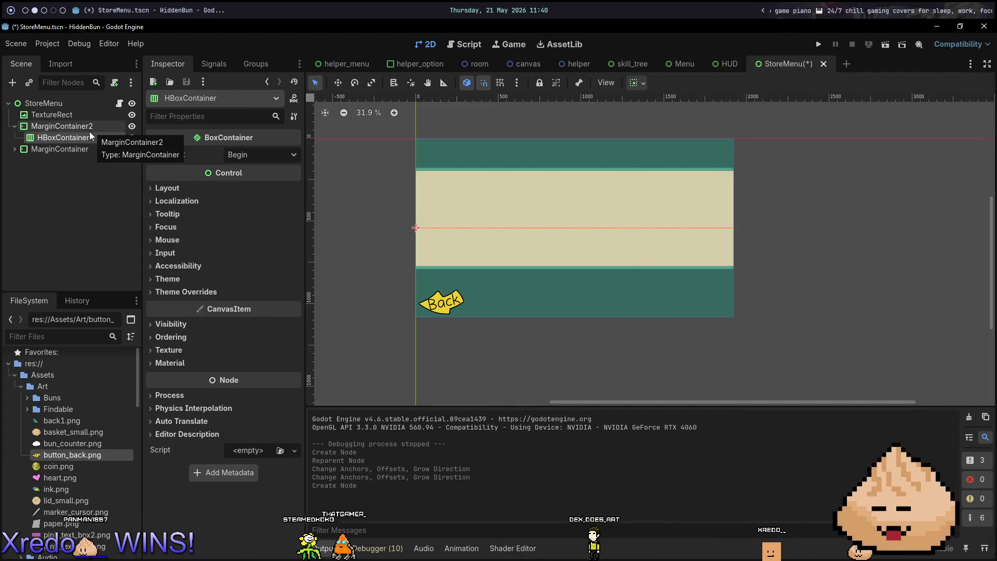
right_click(81, 137)
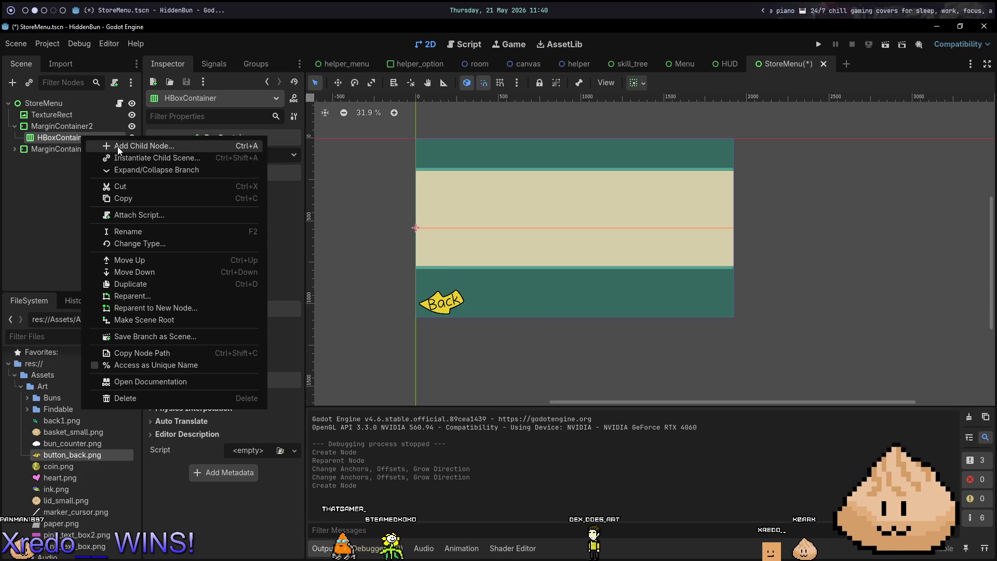
left_click(117, 147)
type("gridco")
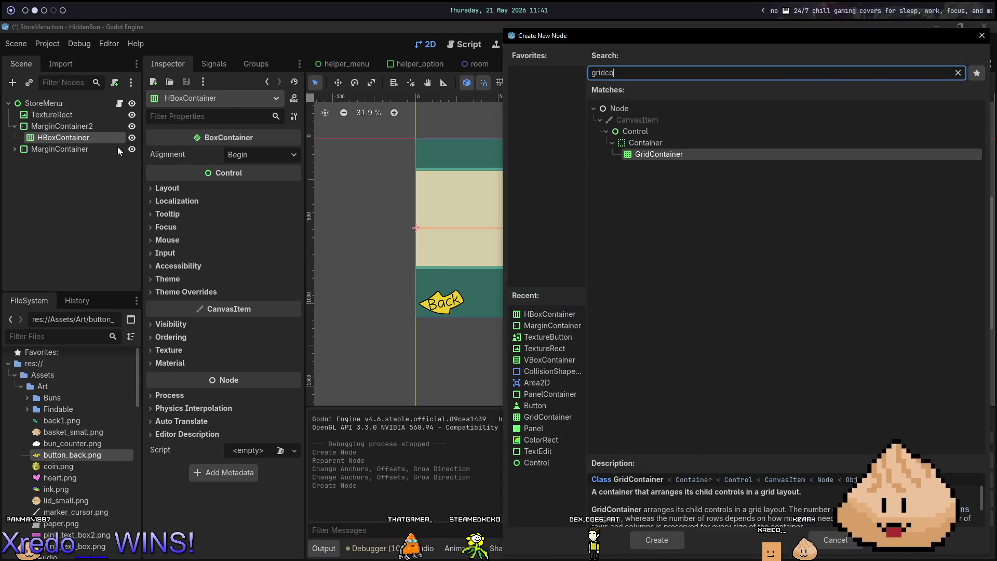
key("Return")
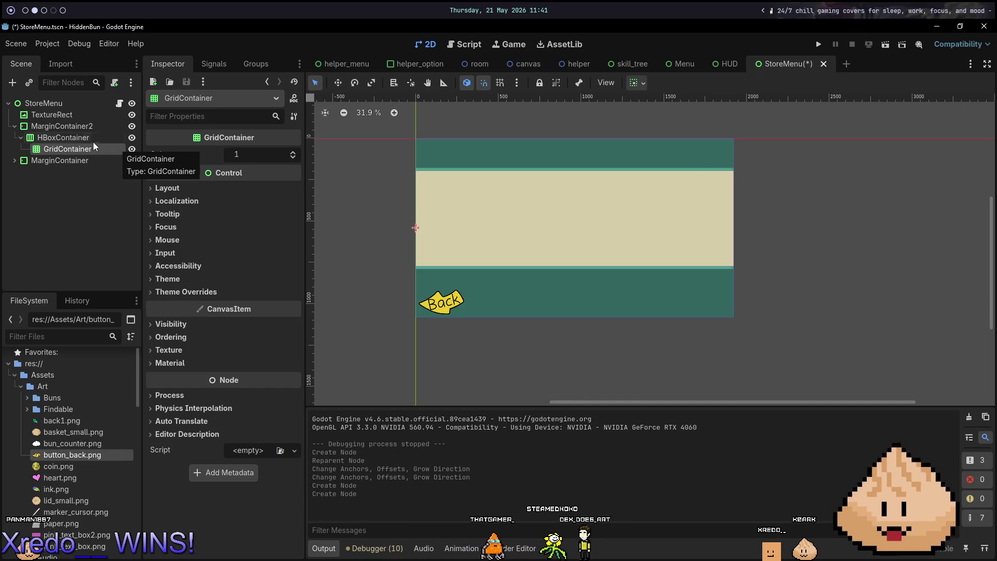
left_click(86, 136)
key("ctrl+a")
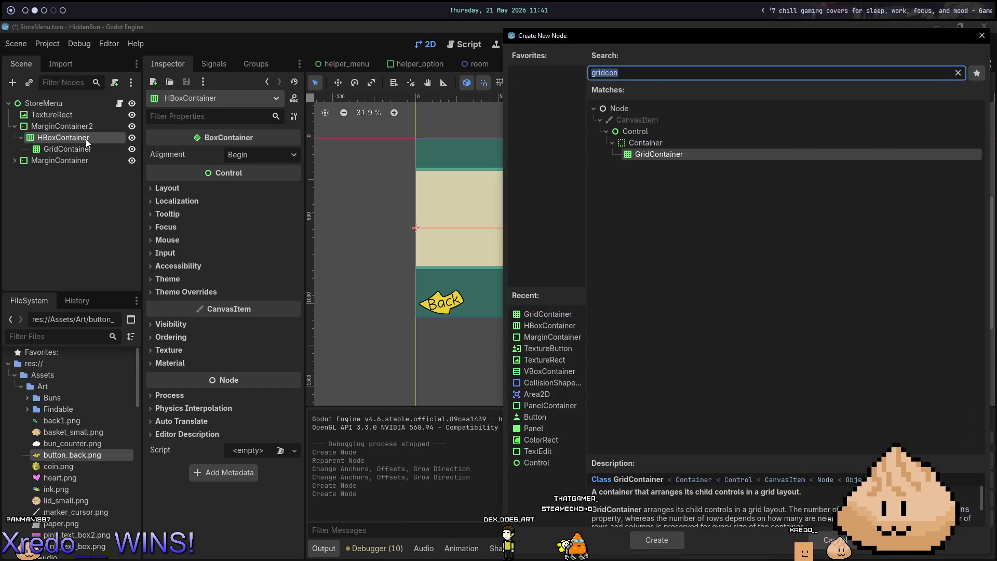
type("vbox")
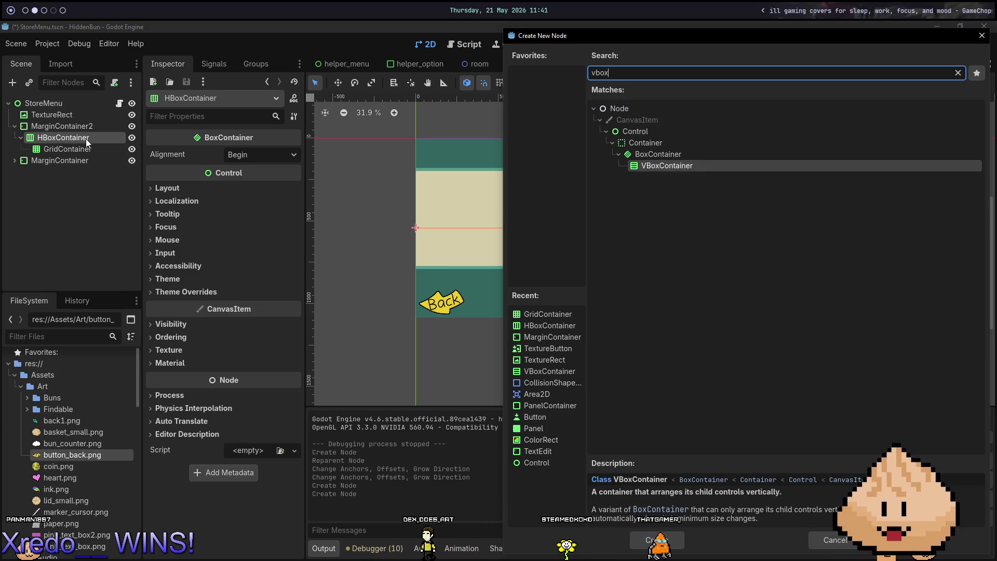
key("Return")
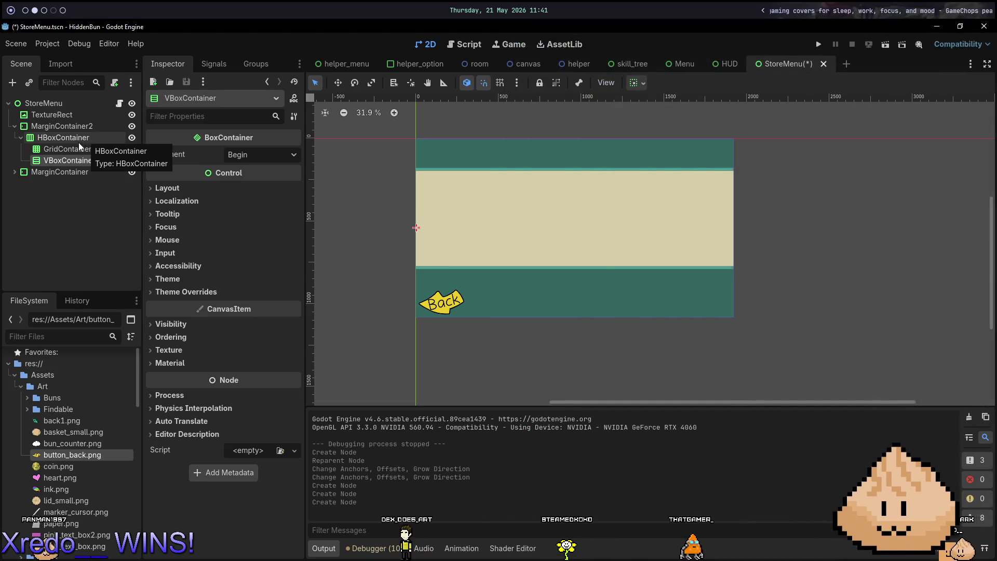
Step: Set the GridContainer to 2 columns and save the scene
left_click(69, 148)
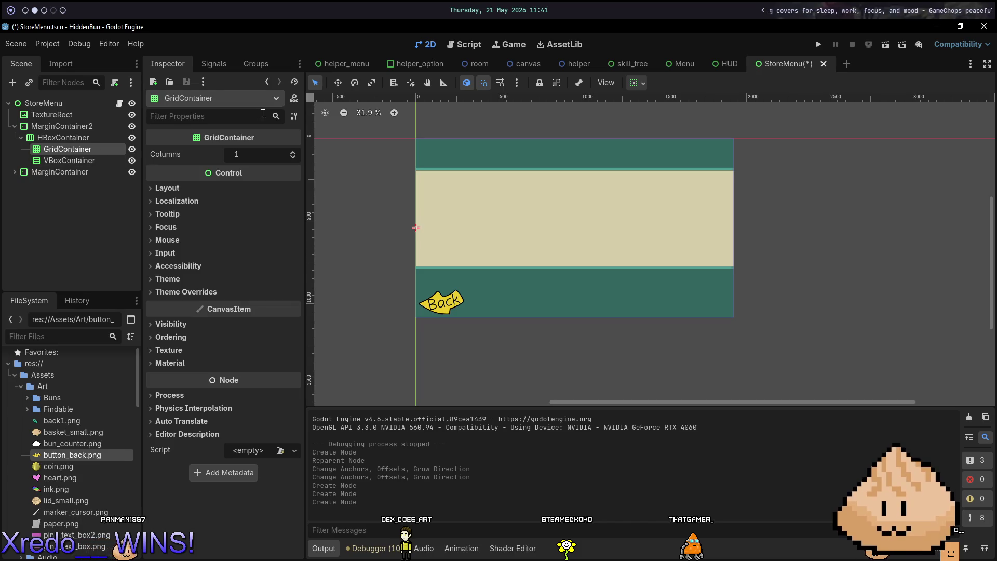
left_click(62, 126)
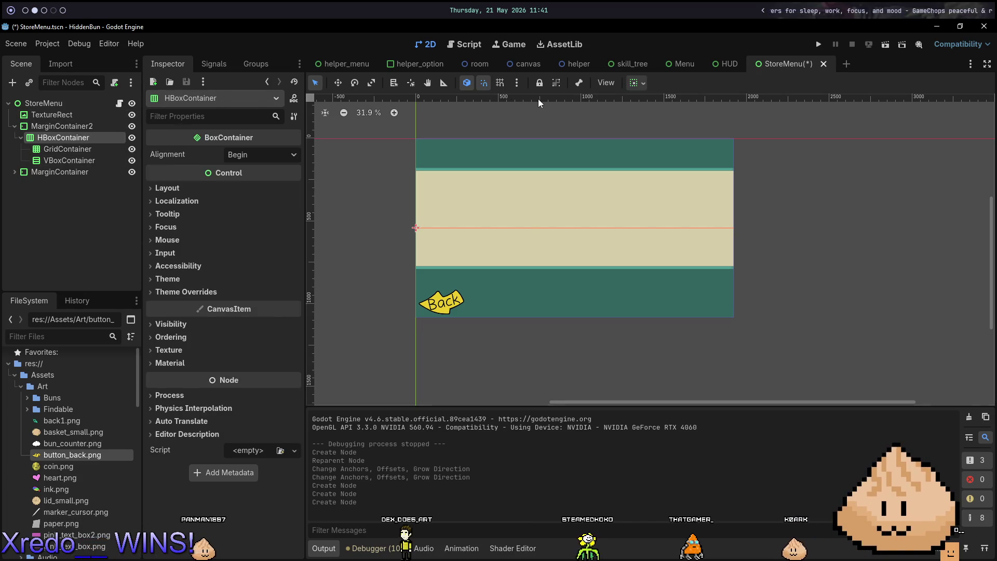
left_click(74, 148)
key("ctrl+a")
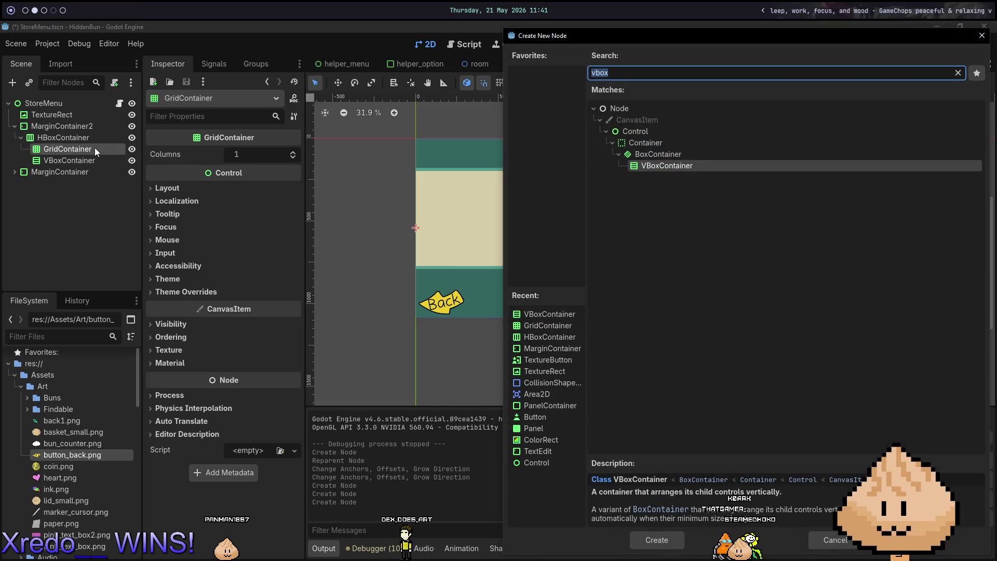
key("Escape")
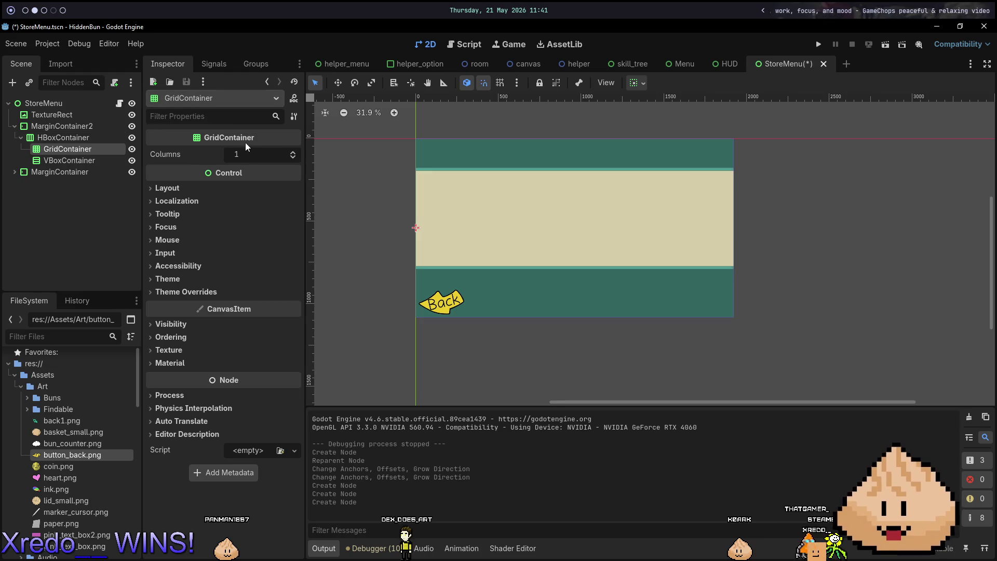
left_click(244, 161)
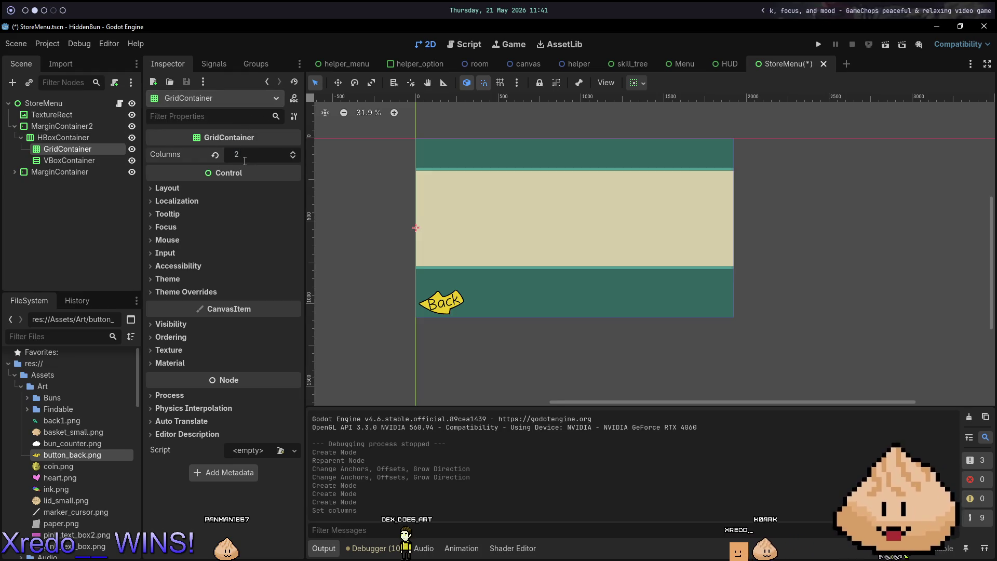
key("ctrl+s")
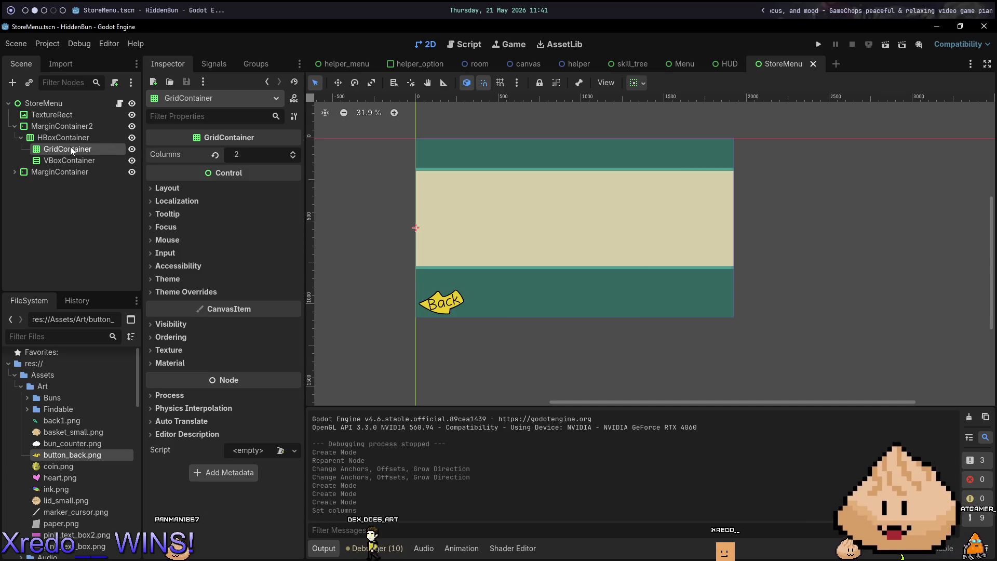
Step: Add a Button node inside the GridContainer
key("ctrl+a")
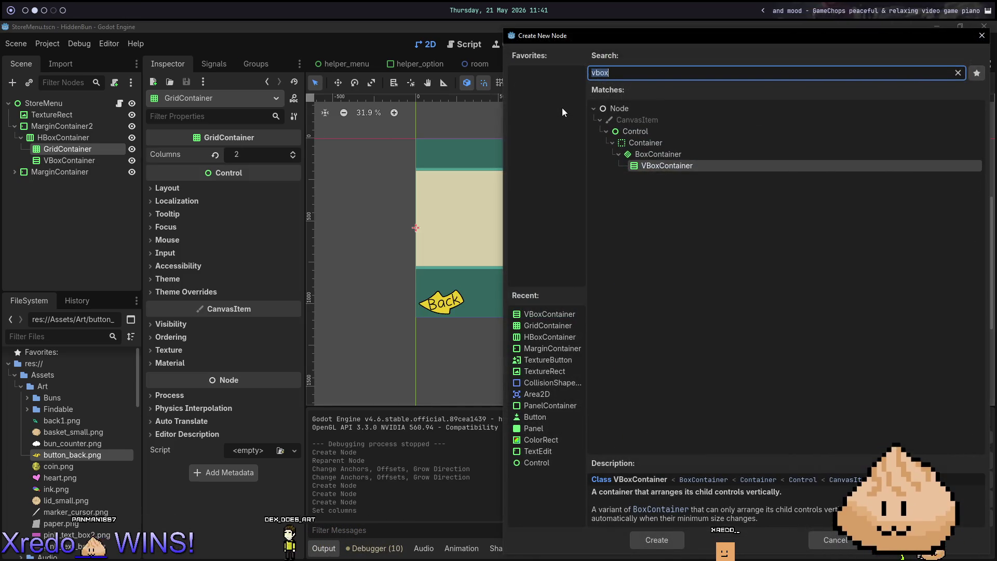
type("te")
key("BackSpace")
key("BackSpace")
type("butt")
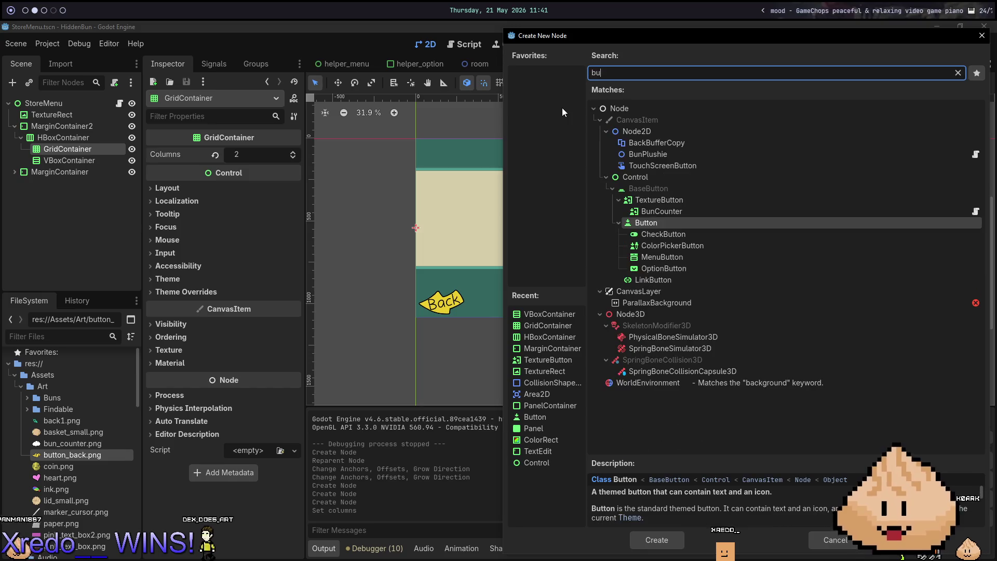
key("Return")
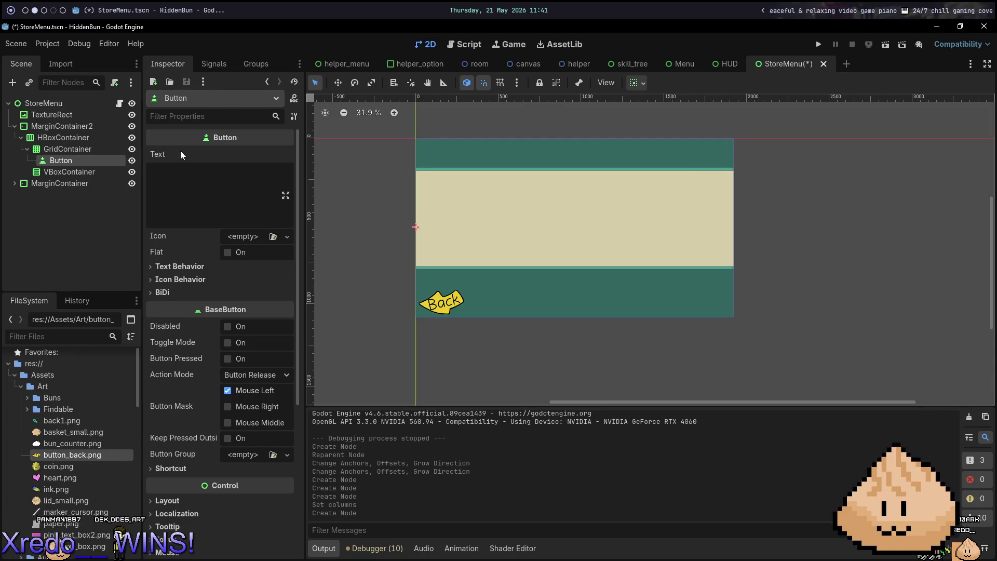
Step: Delete the plain Button node from the GridContainer
left_click(168, 173)
left_click(77, 162)
key("Delete")
key("Escape")
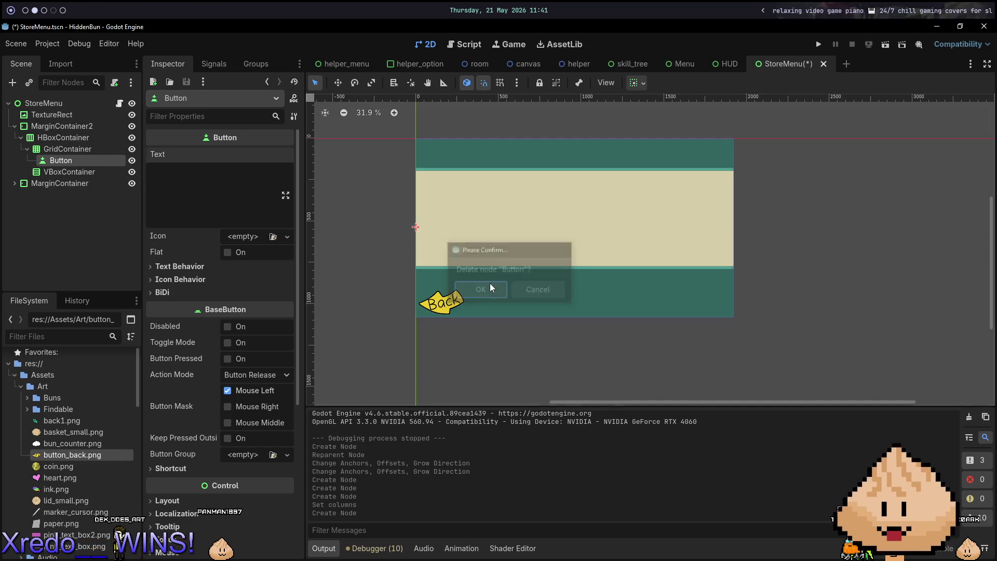
key("Delete")
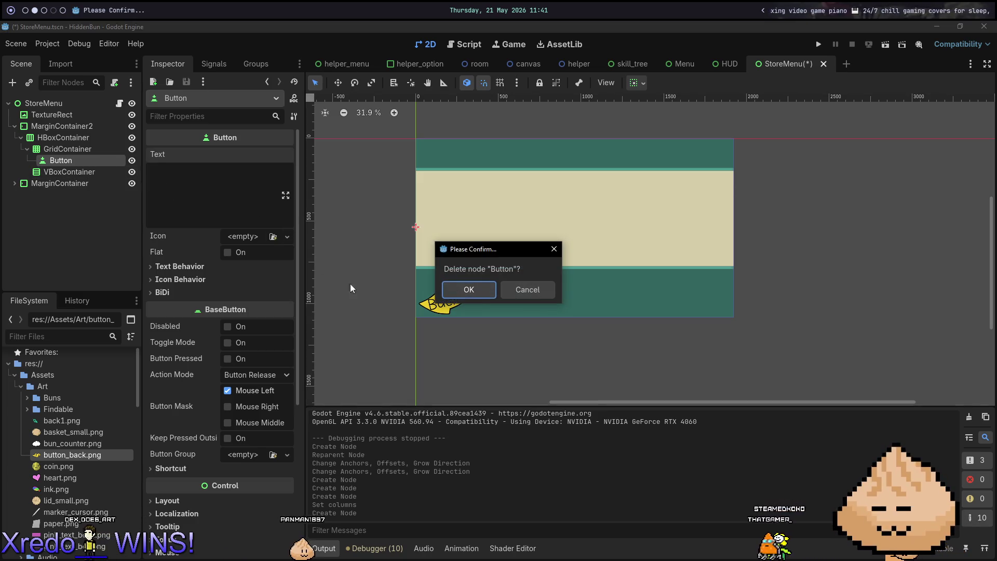
left_click(468, 291)
left_click(90, 148)
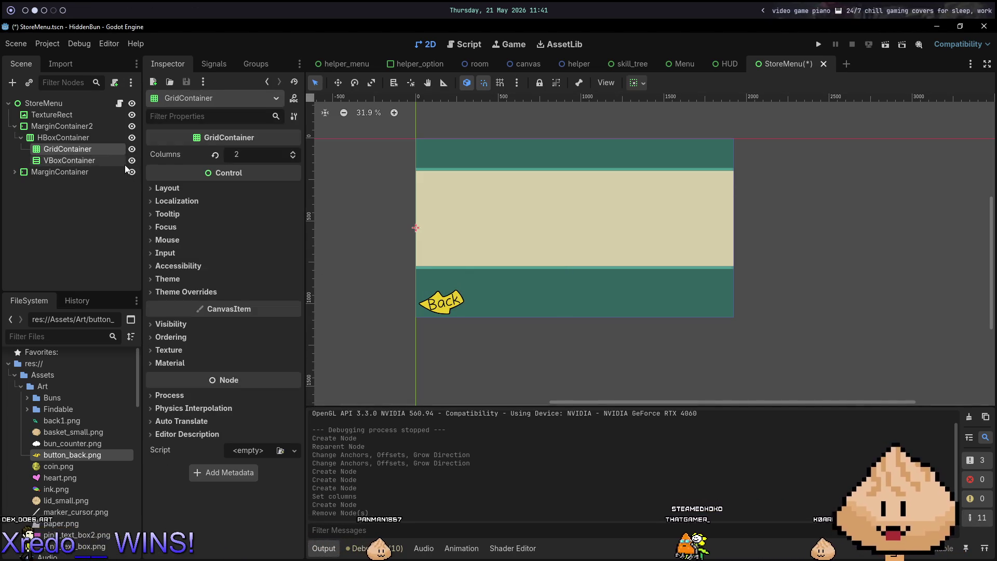
Step: Undo an accidental GridContainer duplicate and add a TextureButton under the grid
key("ctrl+d")
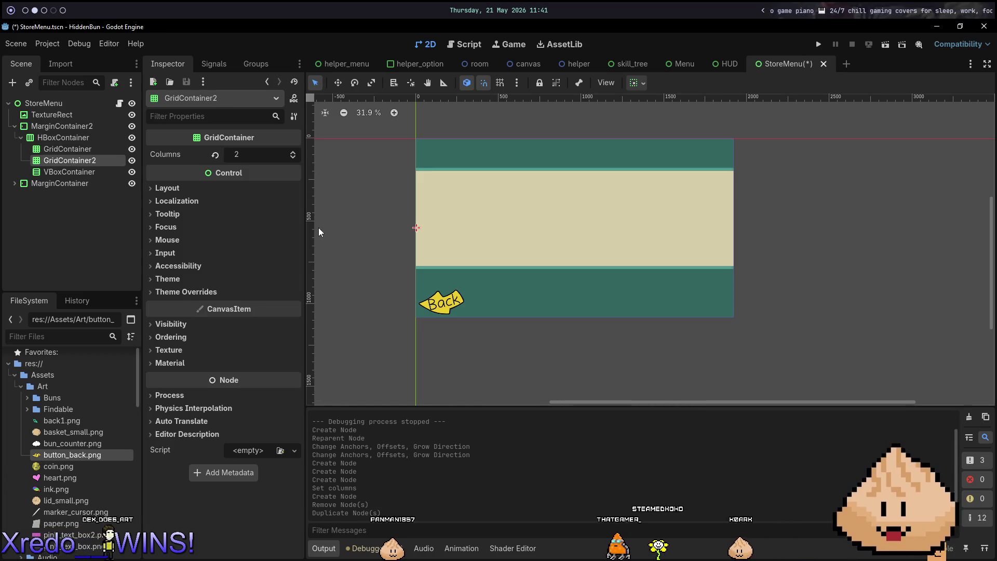
key("ctrl+z")
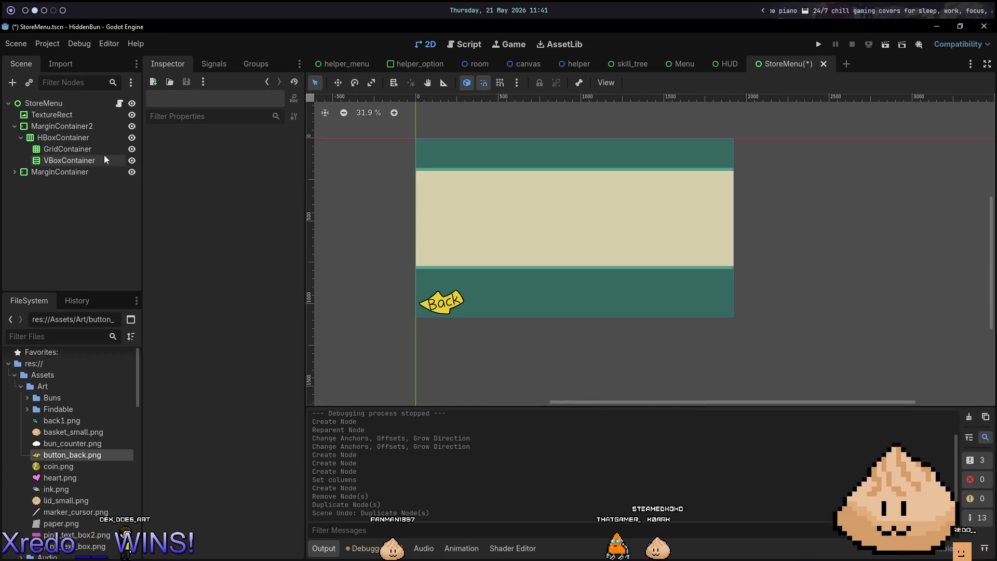
left_click(68, 149)
key("ctrl+a")
type("texturebutton")
key("Return")
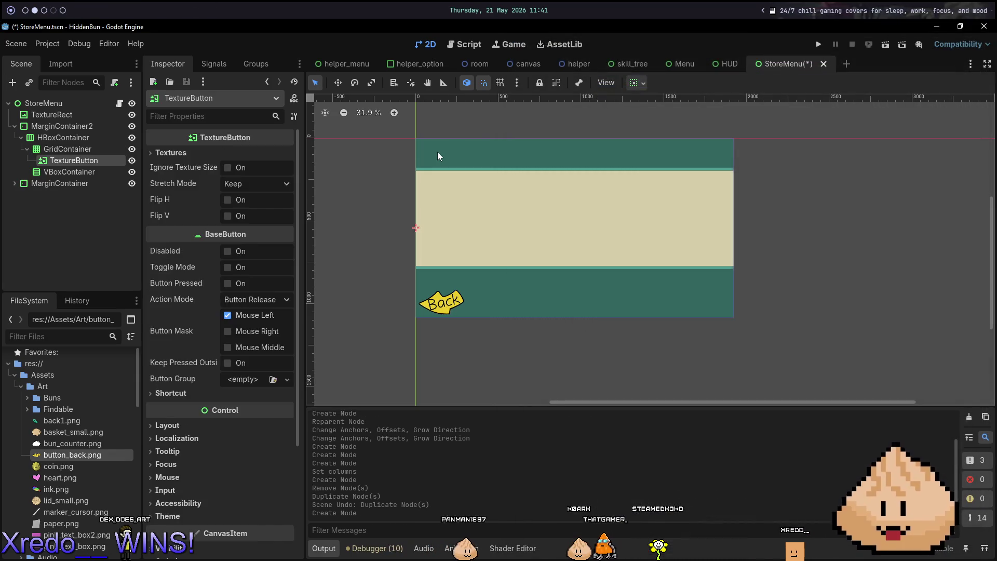
scroll(210, 218, "down", 3)
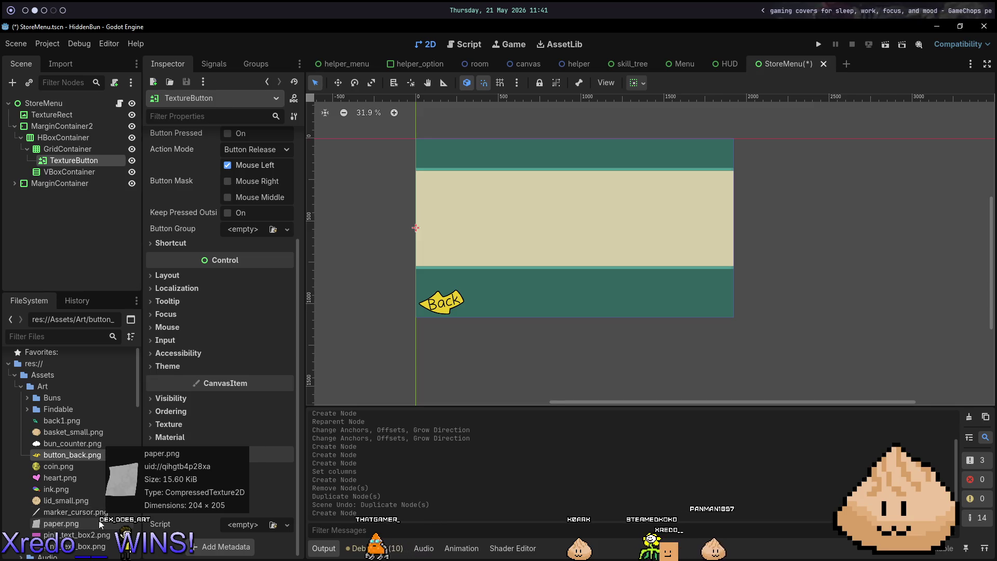
scroll(82, 492, "down", 5)
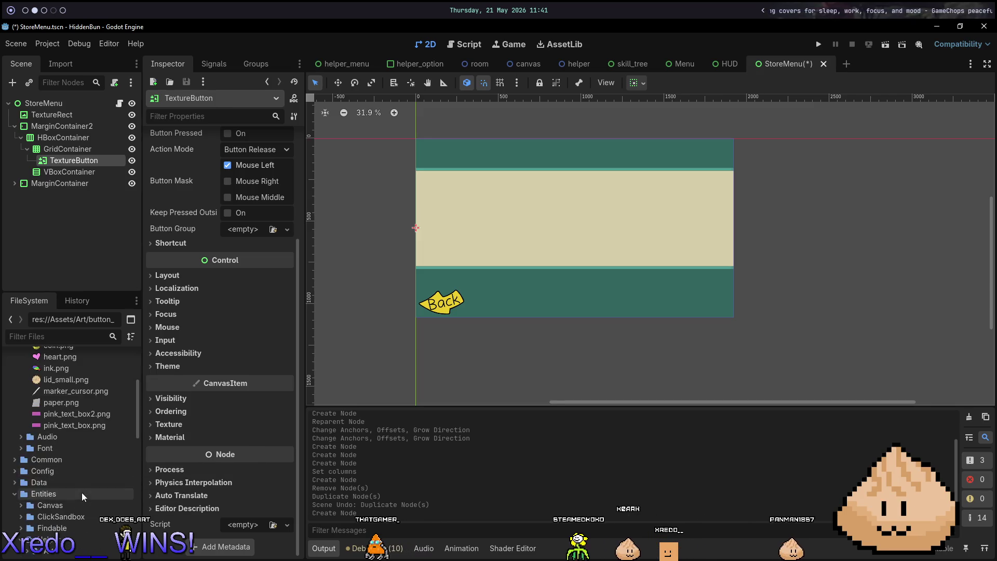
scroll(84, 464, "down", 6)
scroll(83, 466, "down", 4)
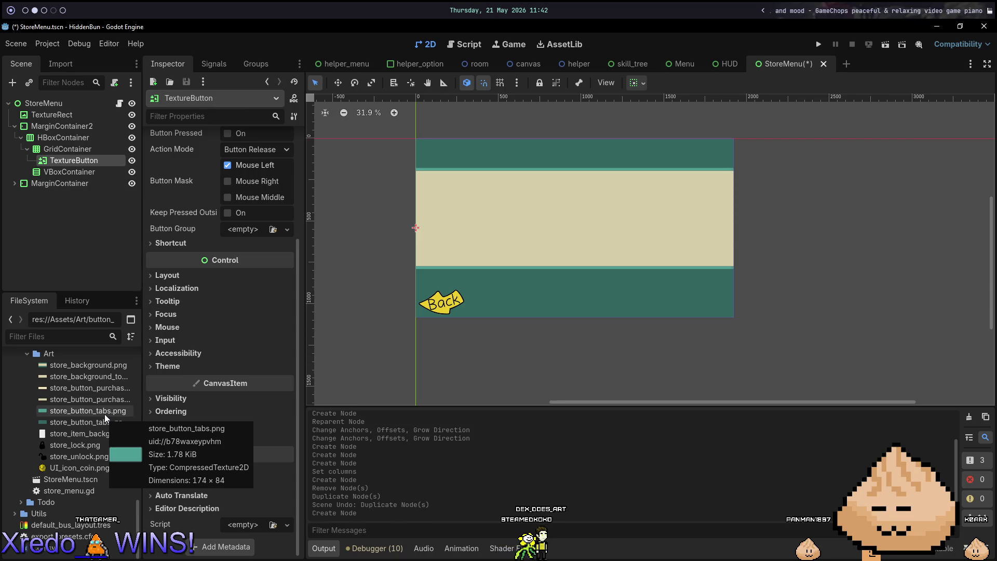
Step: Assign store_button_tabs.png as Texture Normal and the pressed image as Texture Pressed, then run the game
left_click_drag(105, 414, 127, 184)
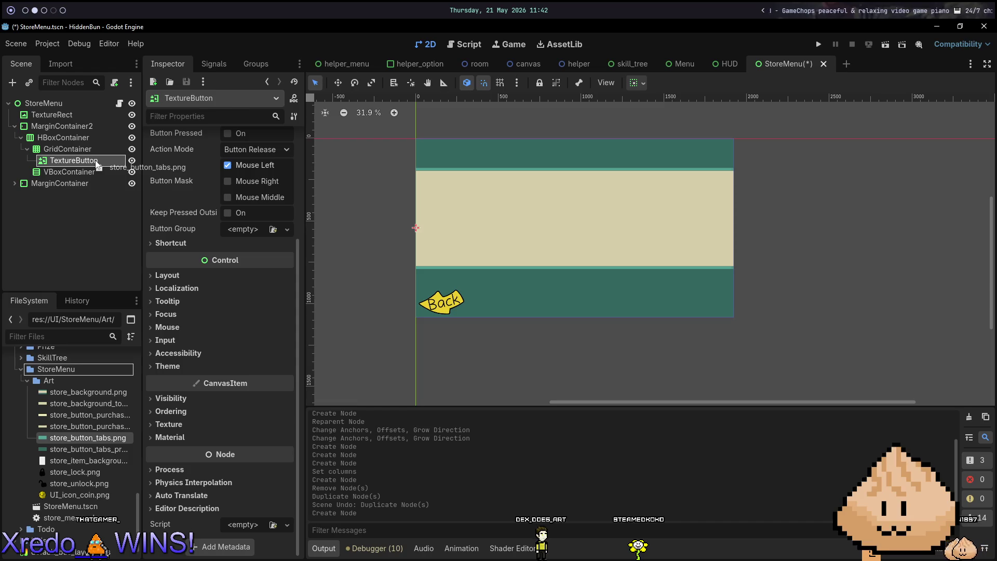
left_click_drag(96, 161, 97, 162)
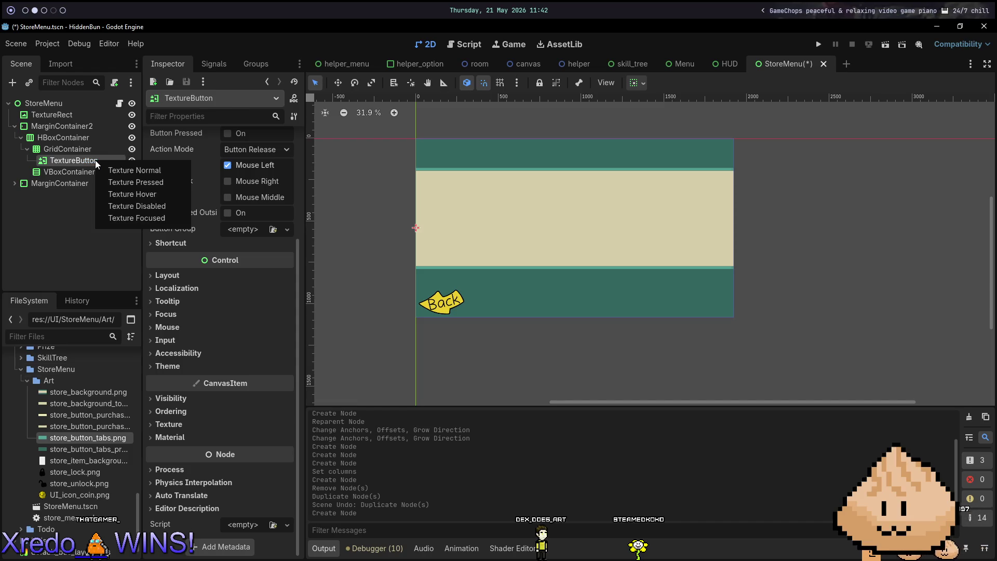
left_click(123, 171)
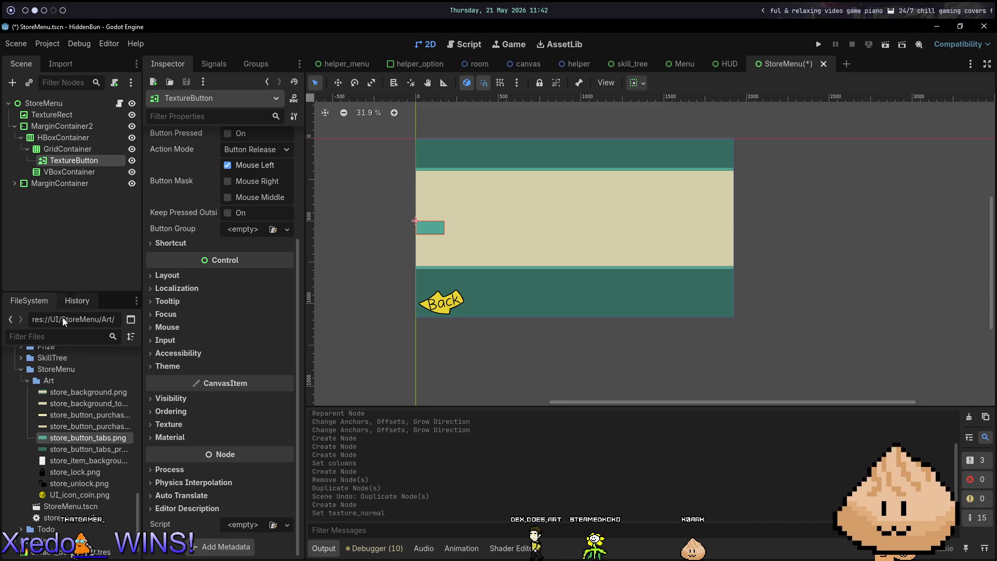
mouse_move(79, 451)
left_mouse_down()
mouse_move(90, 184)
mouse_move(100, 162)
left_mouse_up()
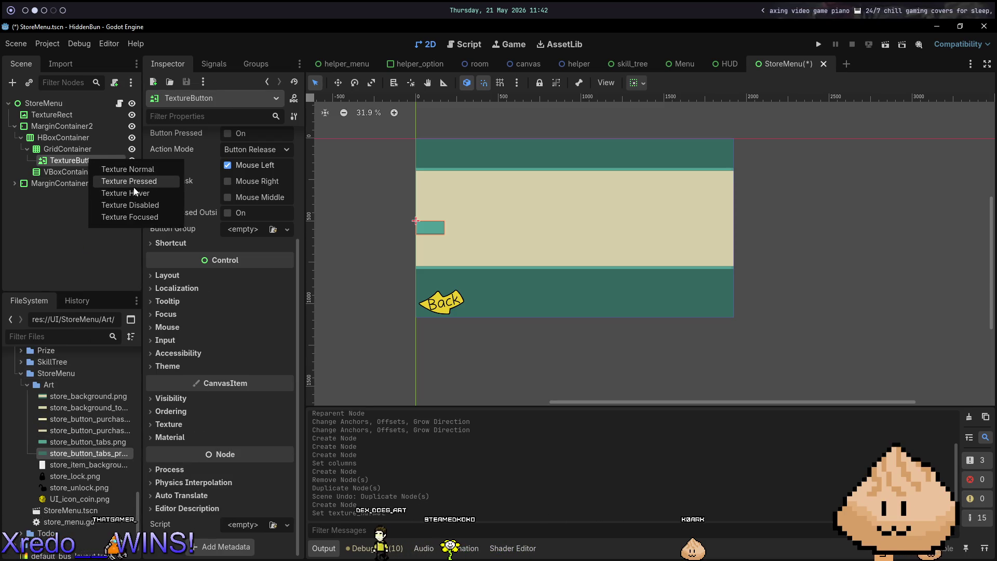
left_click(134, 183)
key("F5")
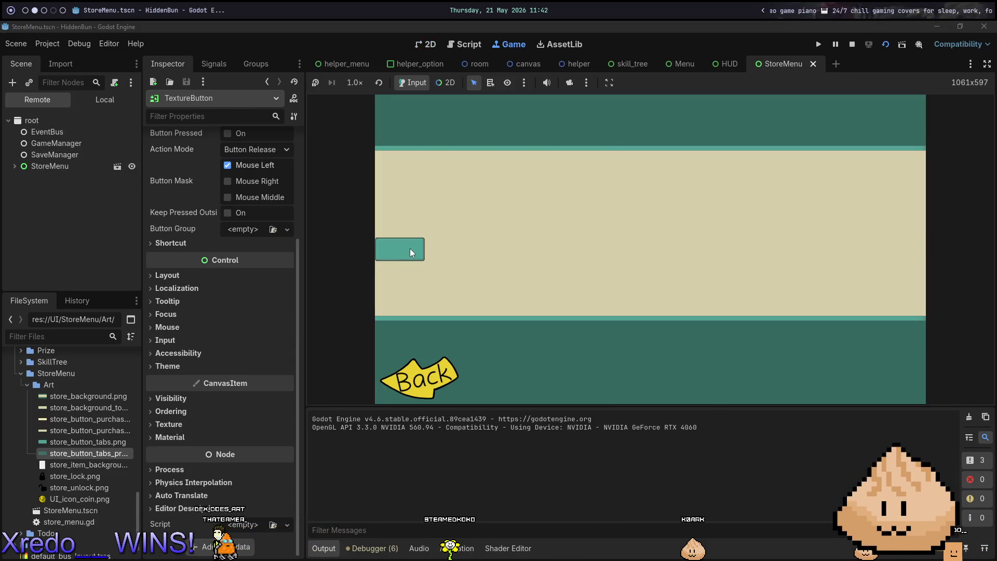
Step: Stop the game and enable Toggle Mode on the TextureButton
key("F8")
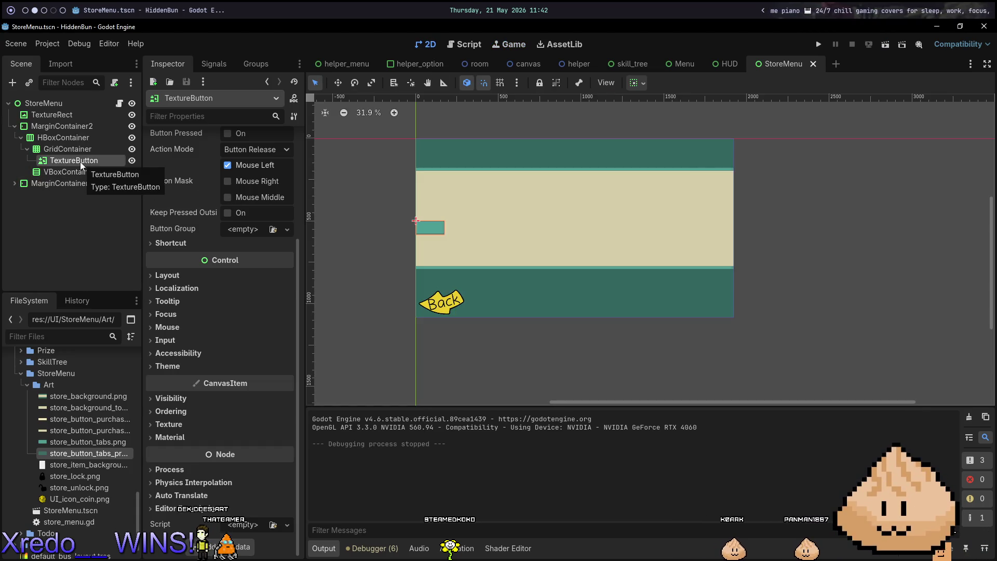
scroll(221, 150, "up", 2)
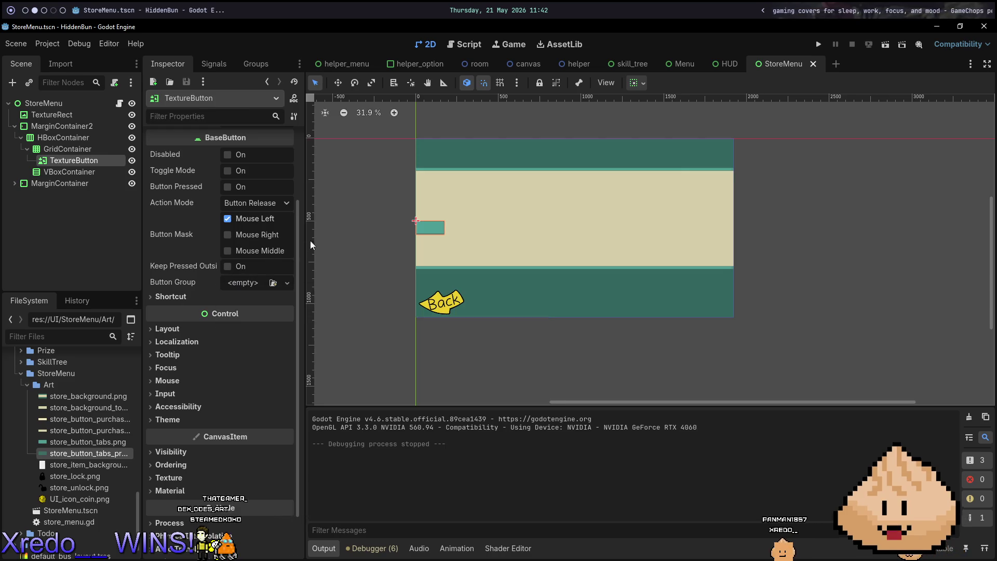
key("F6")
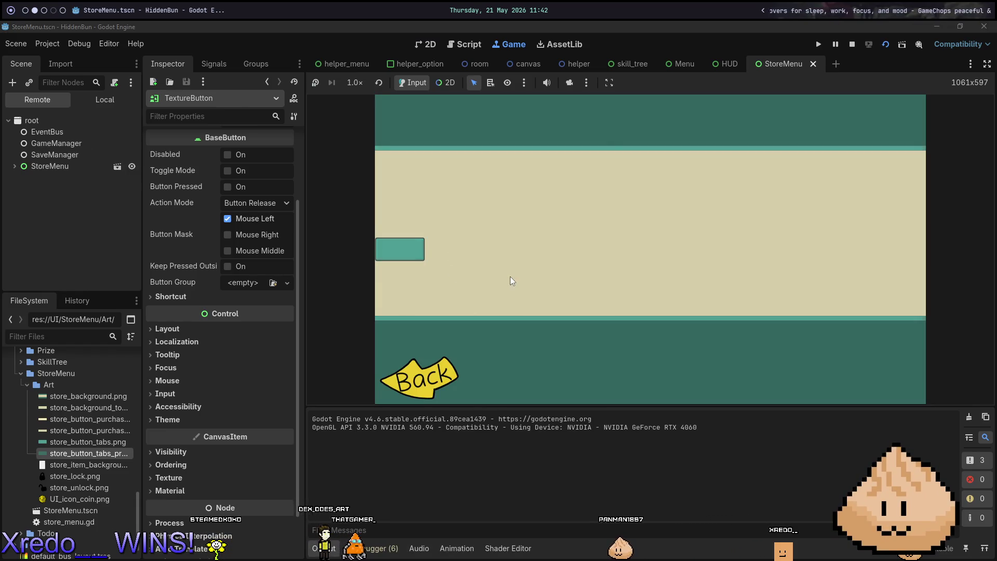
key("F8")
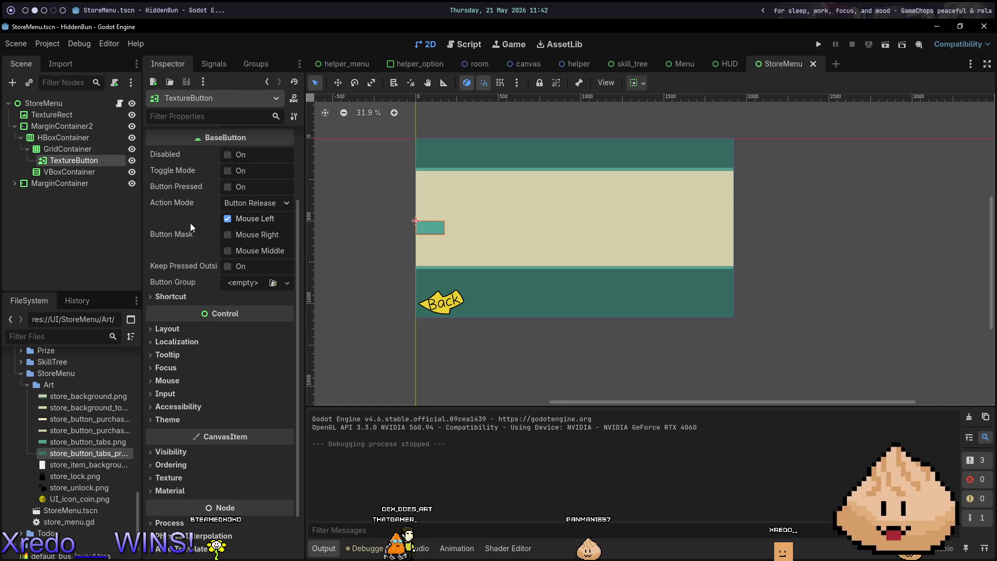
left_click(236, 208)
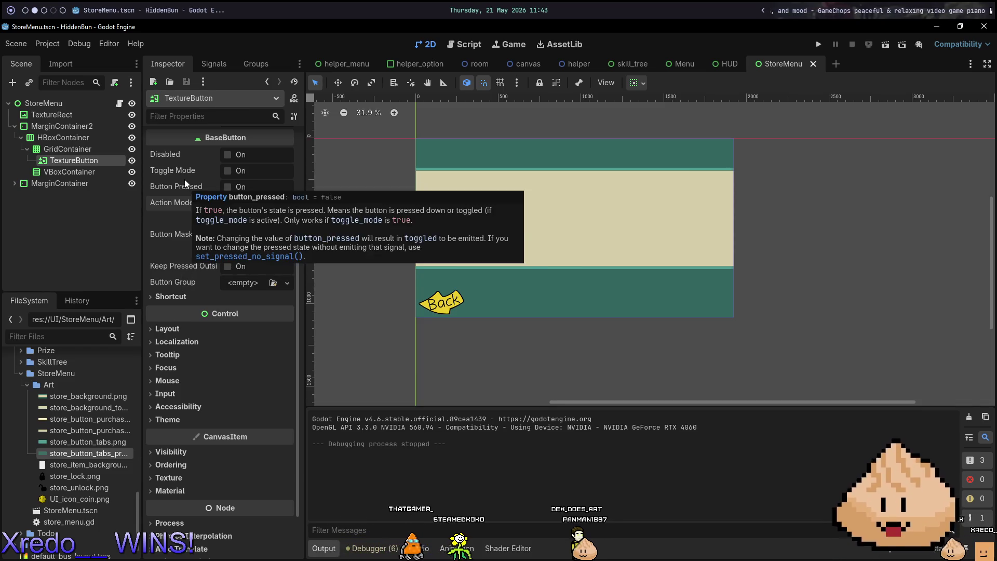
left_click(227, 171)
Step: Run the game, click the button to check it toggles, and stop the run
key("F6")
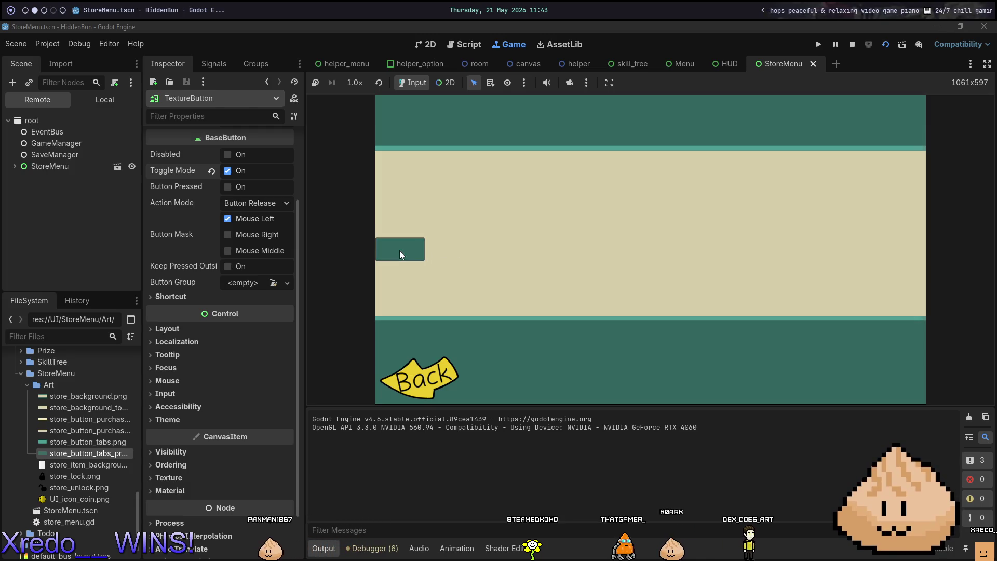
left_click(409, 246)
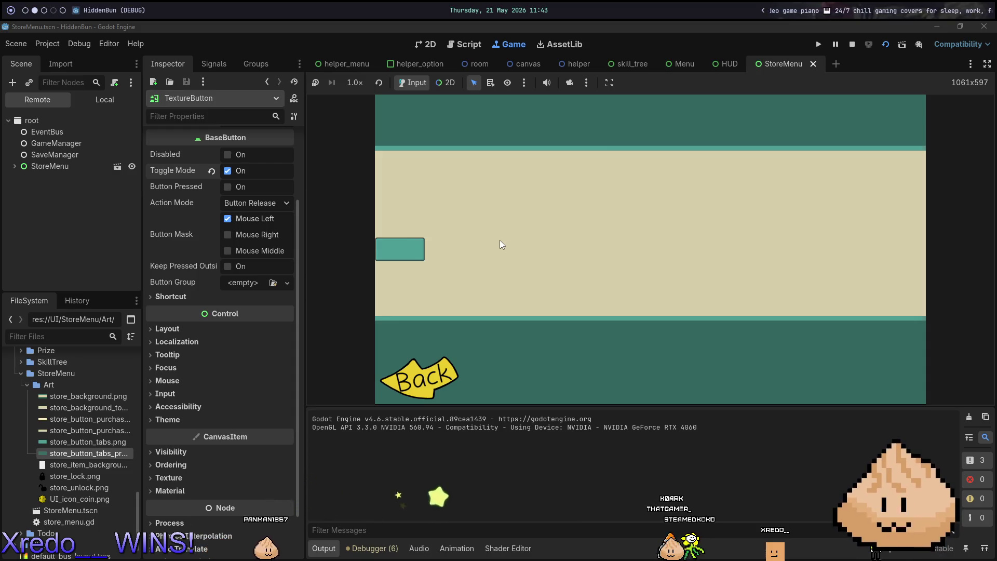
key("F8")
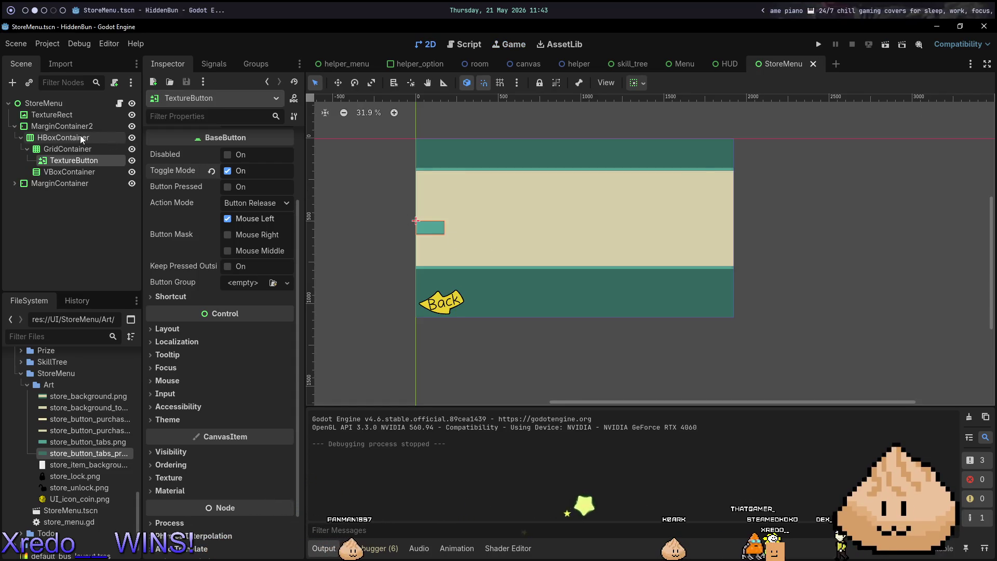
left_click(63, 126)
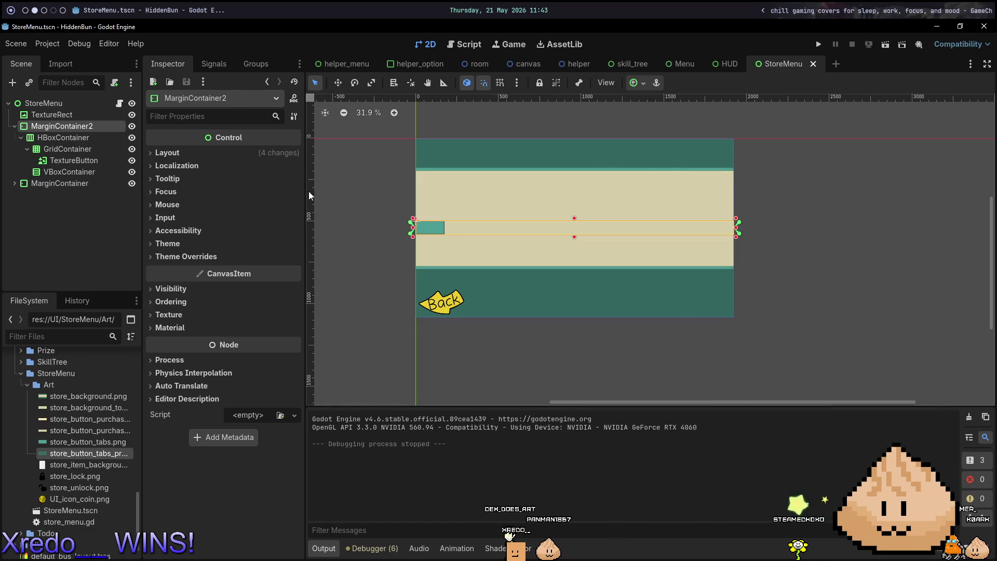
Step: Set MarginContainer2's Margin Left and Margin Right overrides to 20 and save the scene
left_click(186, 256)
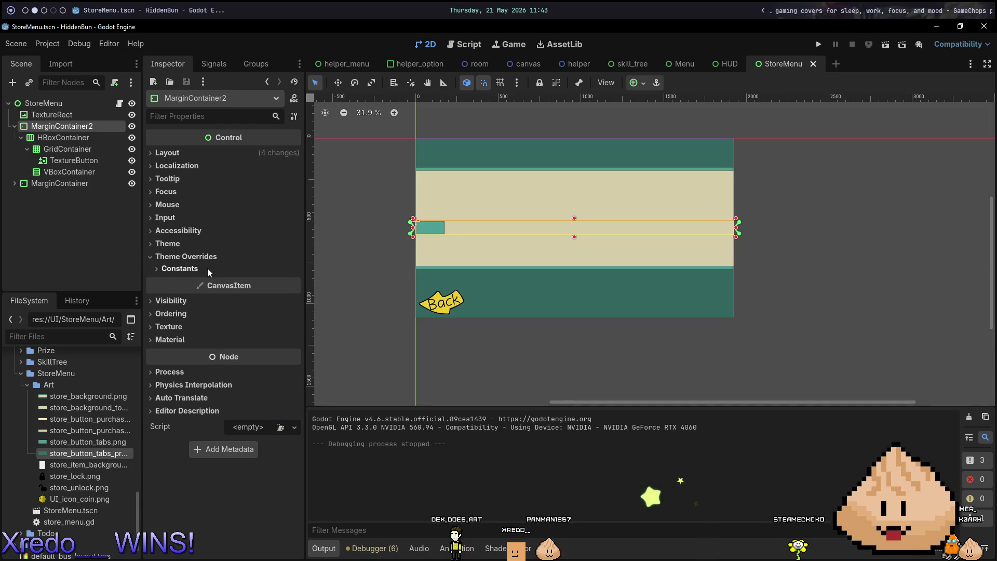
left_click(208, 268)
left_click(243, 282)
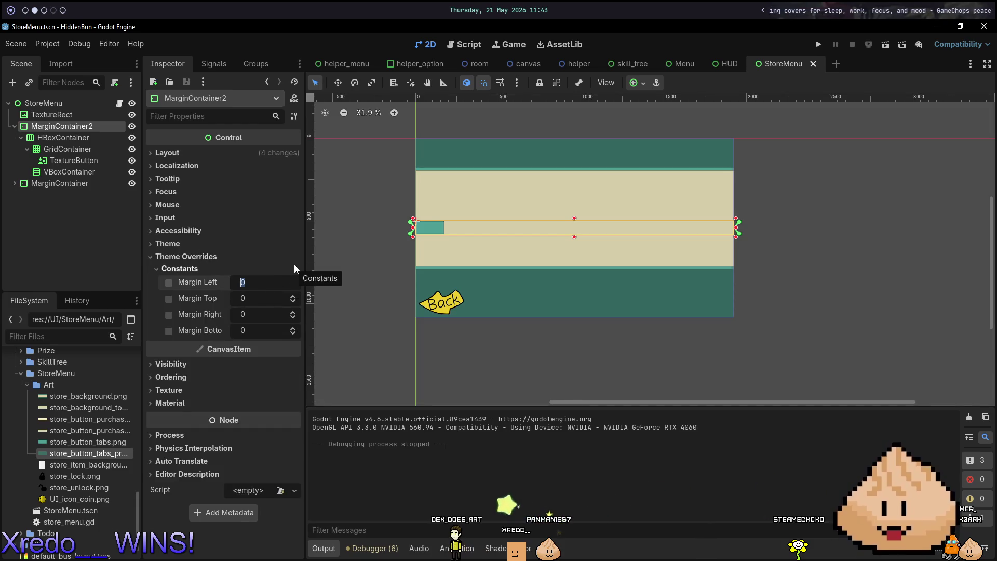
type("20")
key("Tab")
key("Tab")
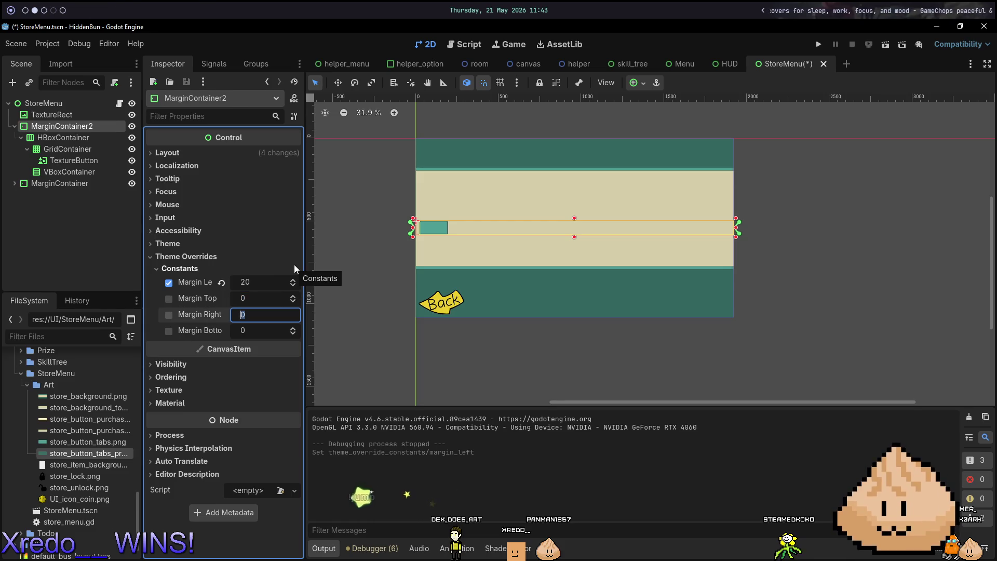
type("20")
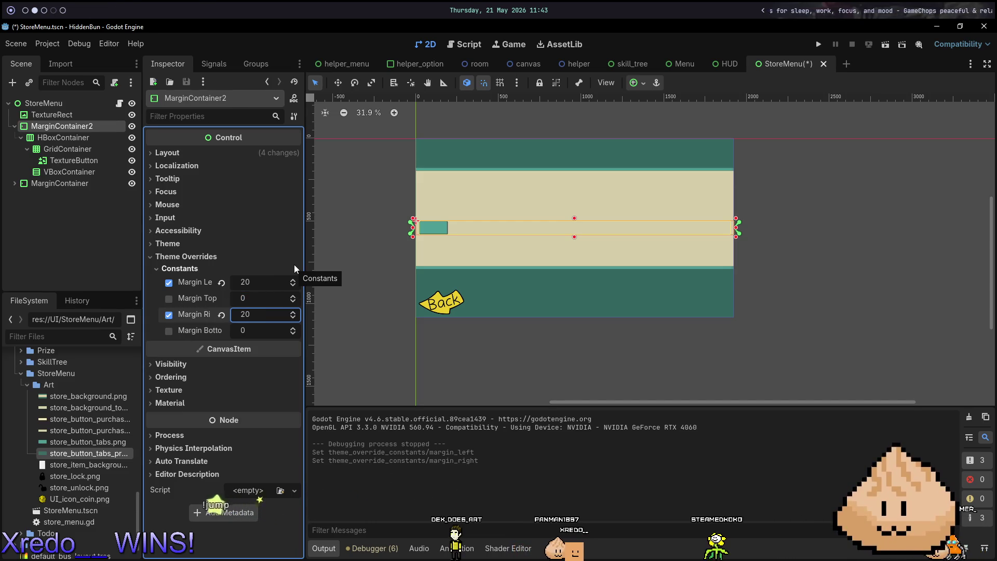
key("Return")
key("ctrl+s")
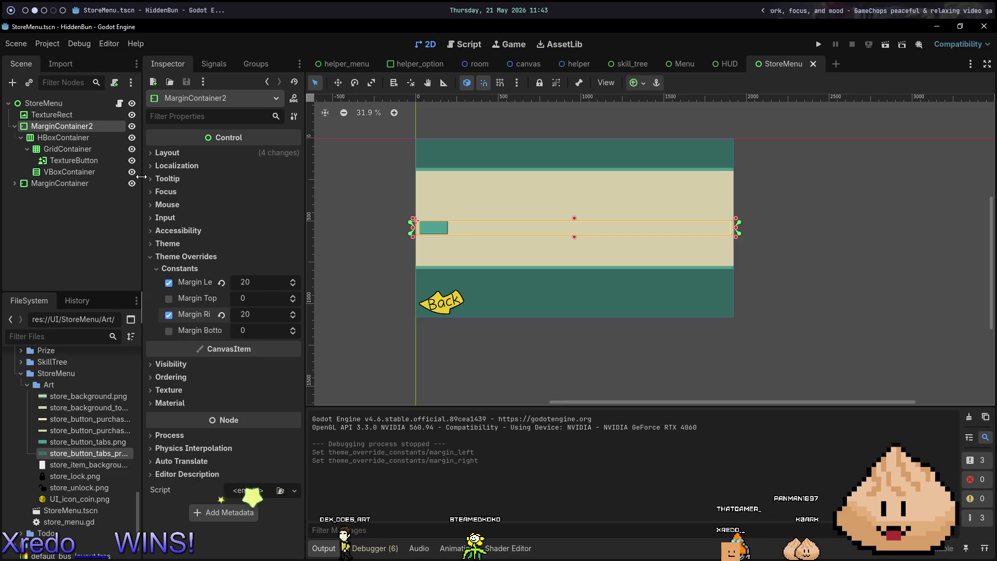
left_click(67, 149)
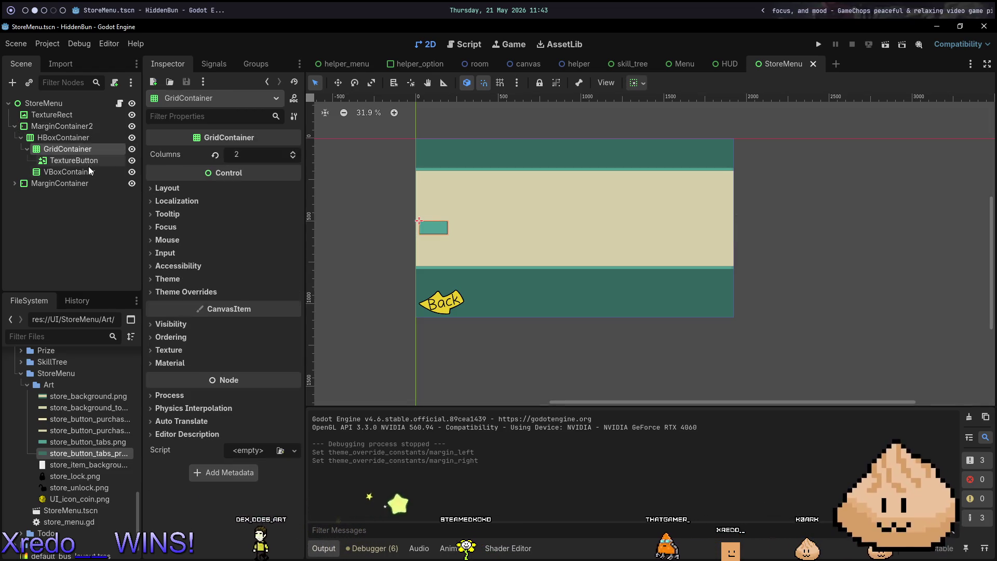
left_click(89, 162)
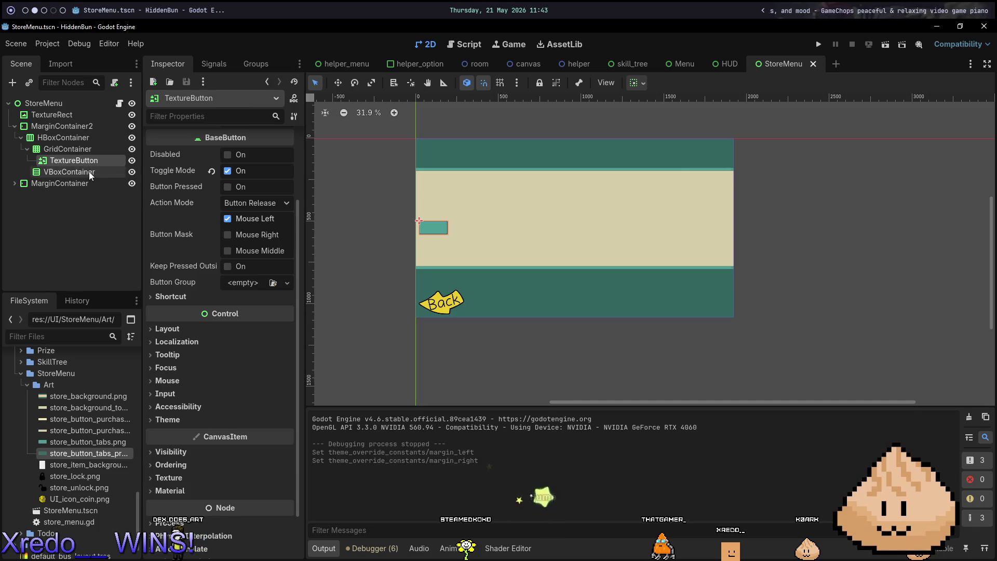
scroll(200, 216, "up", 3)
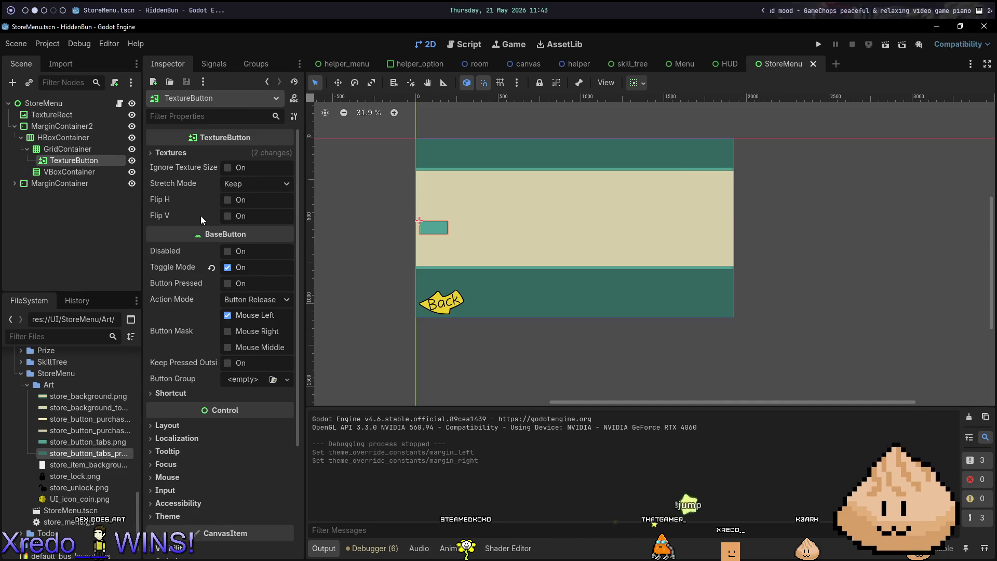
left_click(183, 154)
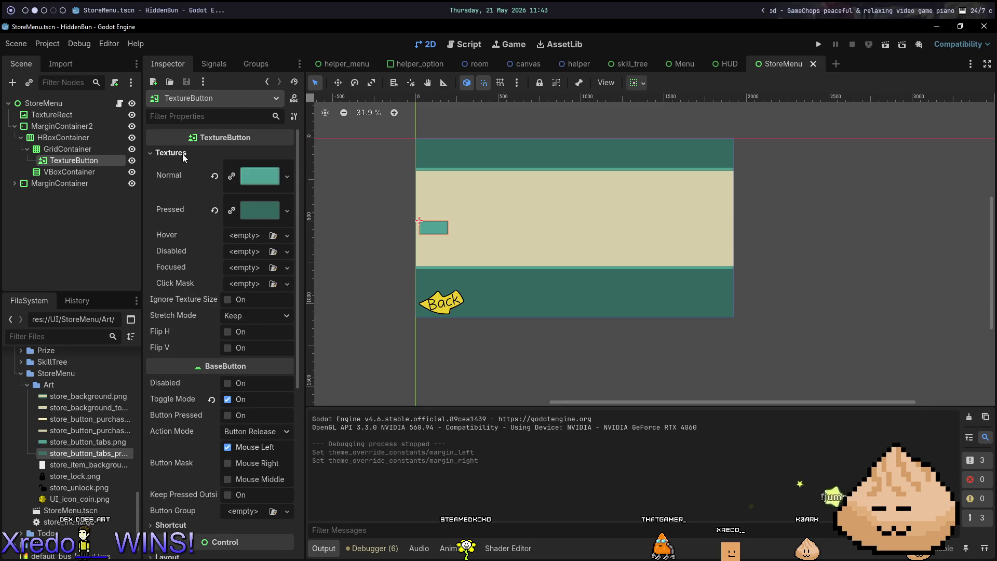
scroll(182, 245, "down", 5)
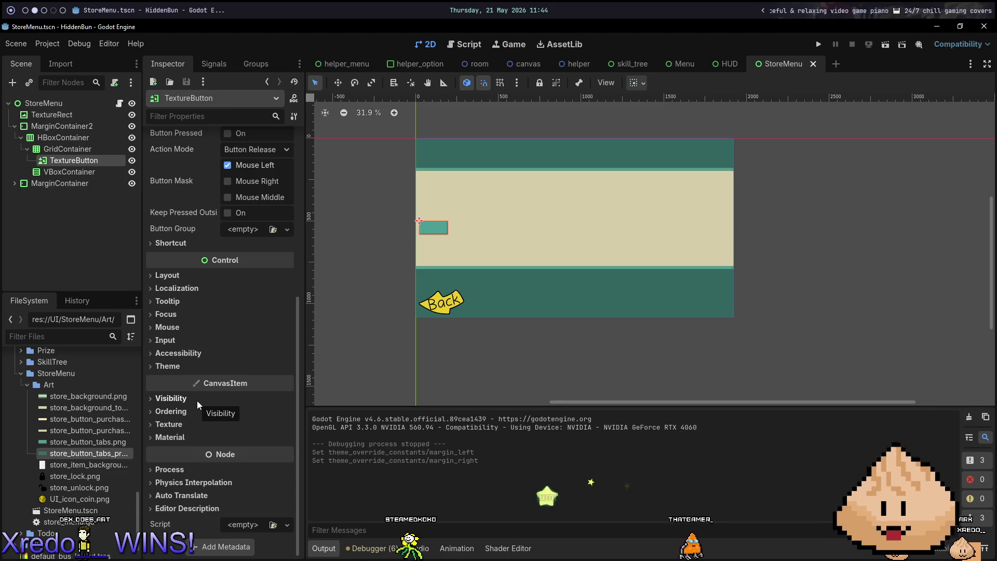
scroll(198, 400, "up", 5)
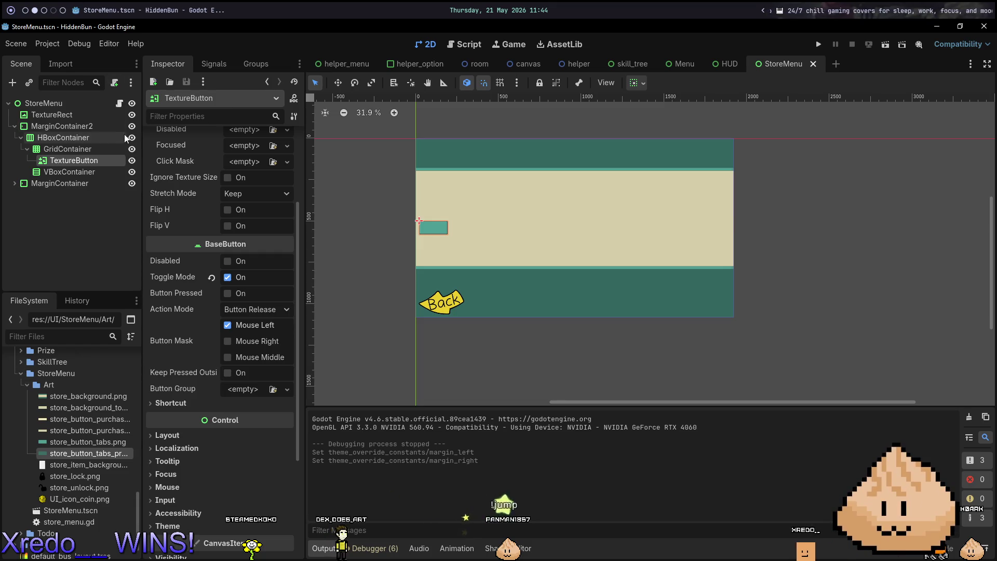
scroll(179, 175, "up", 3)
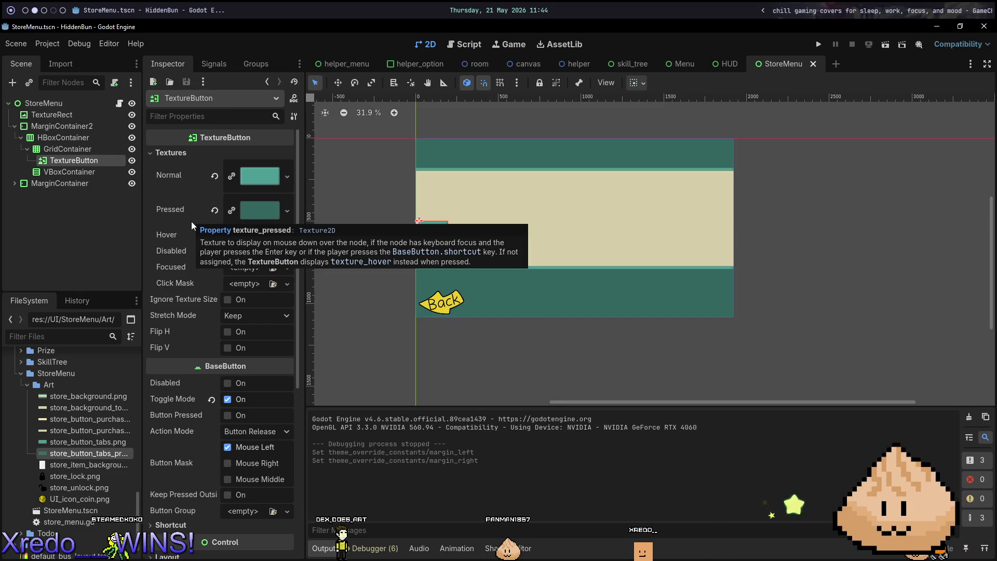
scroll(191, 221, "down", 5)
scroll(191, 221, "down", 3)
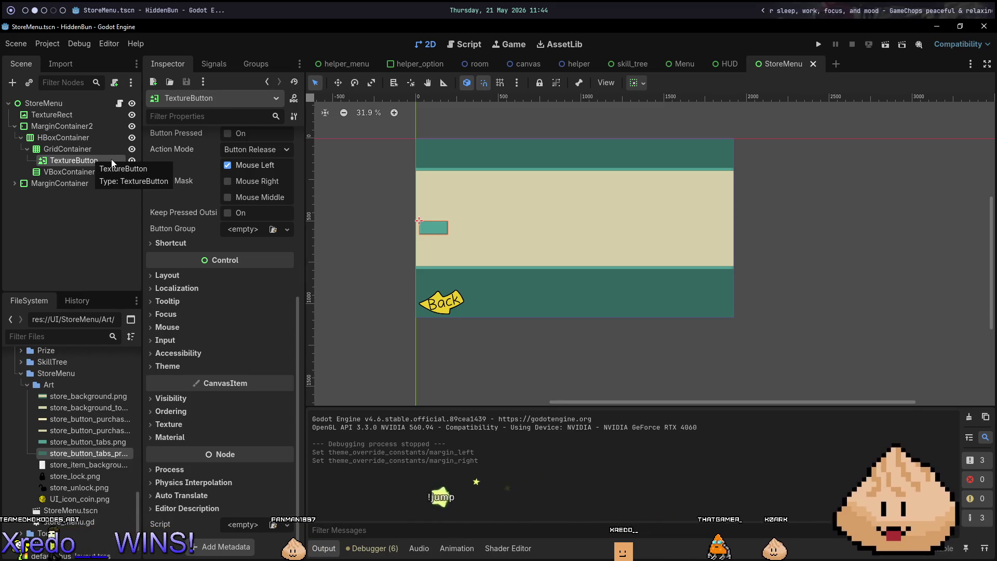
scroll(437, 231, "up", 8)
scroll(437, 227, "up", 4)
scroll(430, 219, "up", 2)
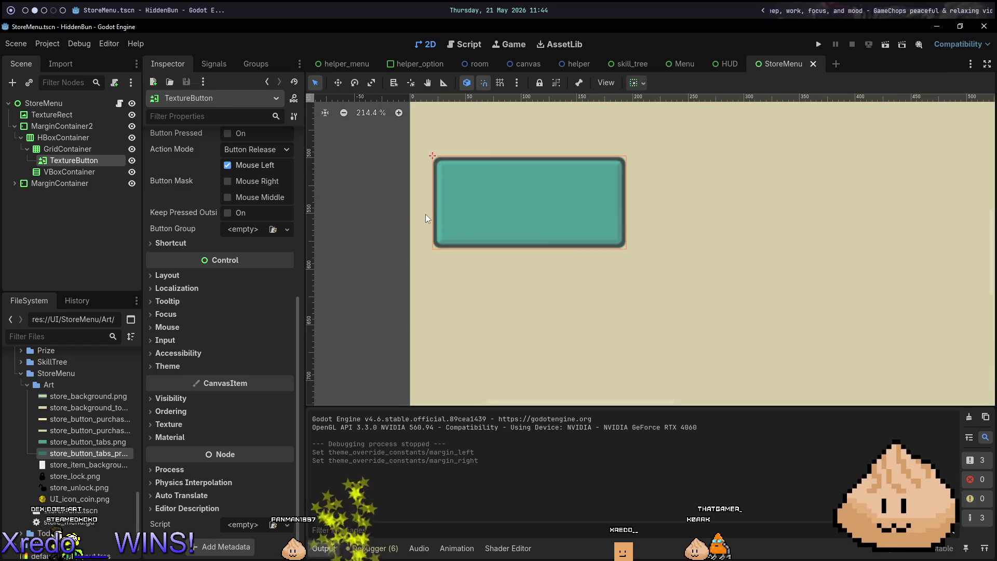
scroll(426, 214, "up", 3)
scroll(537, 197, "down", 1)
scroll(537, 197, "down", 1)
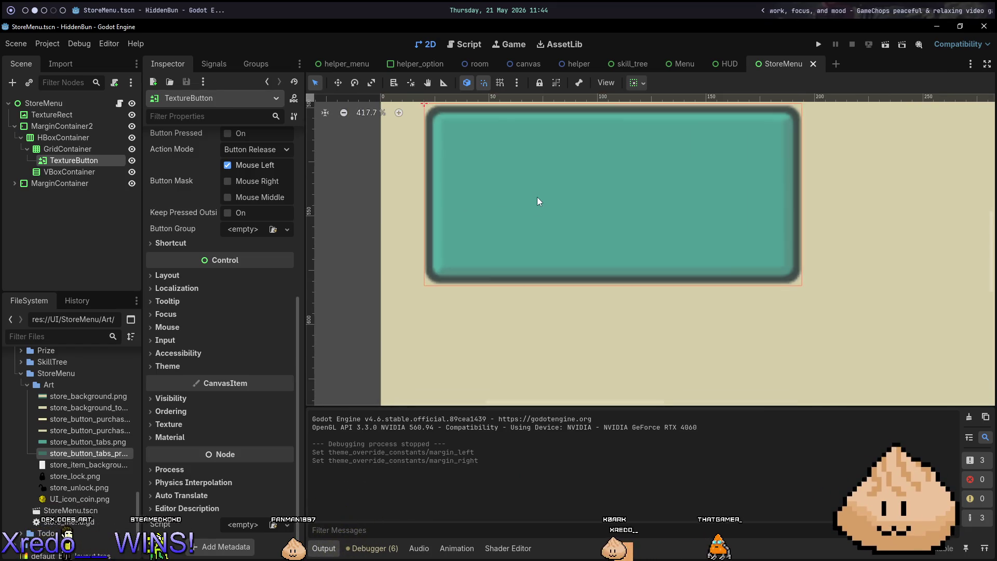
scroll(537, 197, "down", 2)
scroll(537, 197, "down", 2)
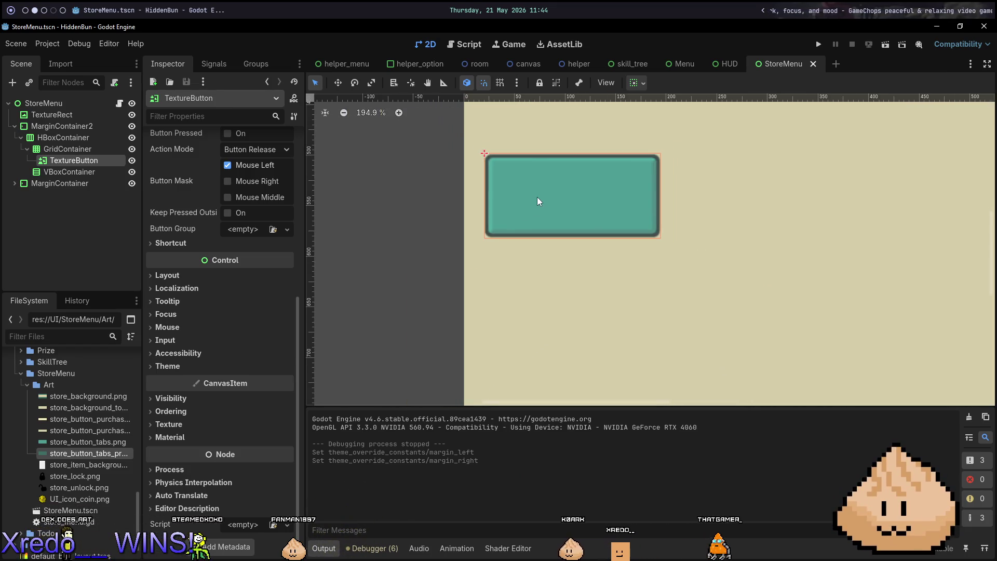
left_click(66, 149)
key("ctrl+a")
type("texturebu")
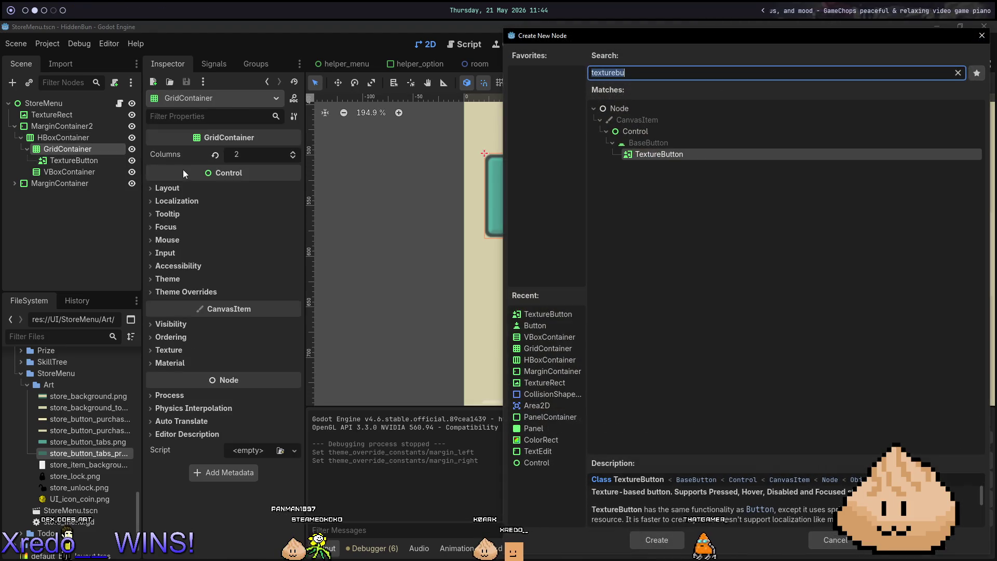
type("butt")
Step: Add a plain Button under the GridContainer and expand its Theme Overrides
key("Return")
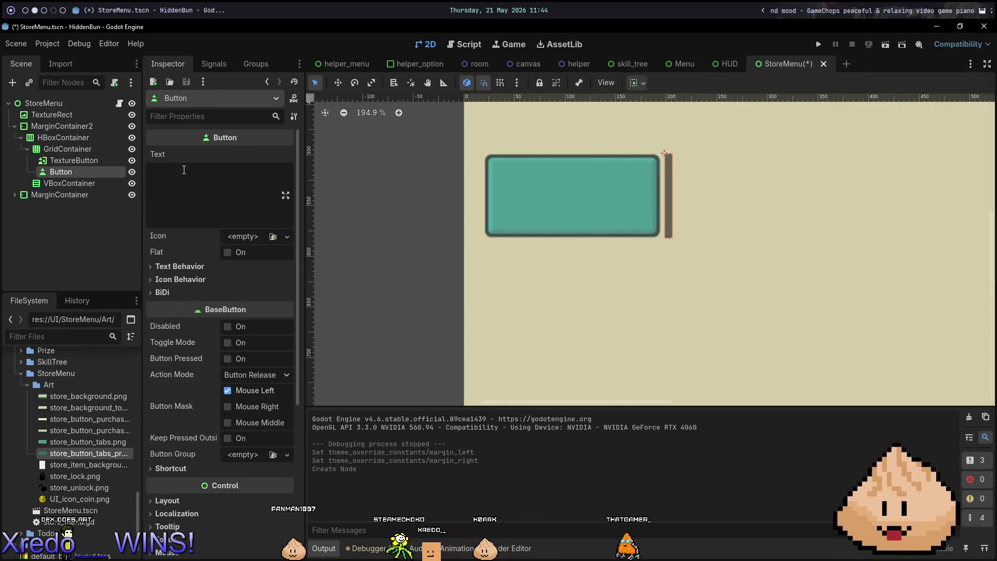
scroll(268, 293, "down", 6)
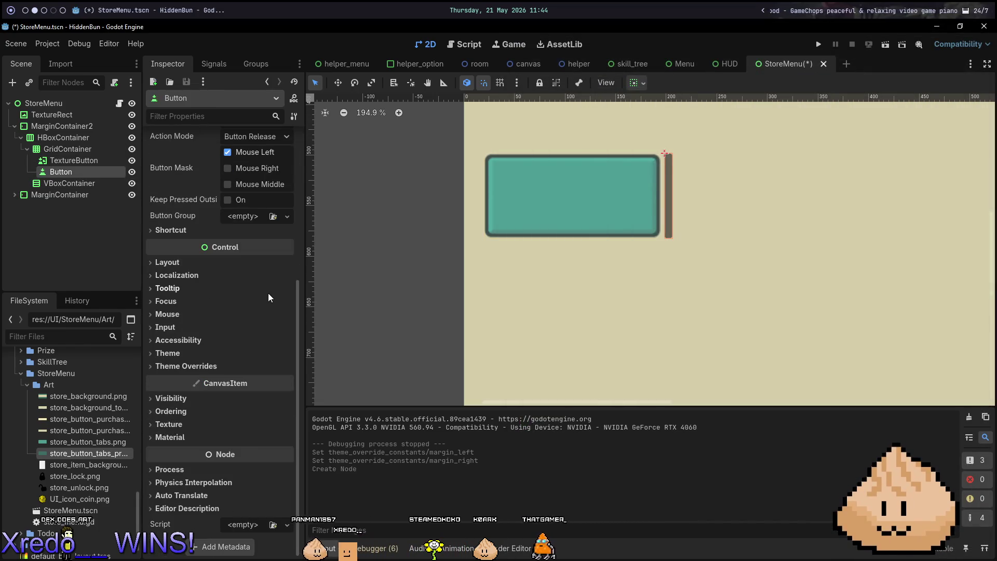
left_click(197, 367)
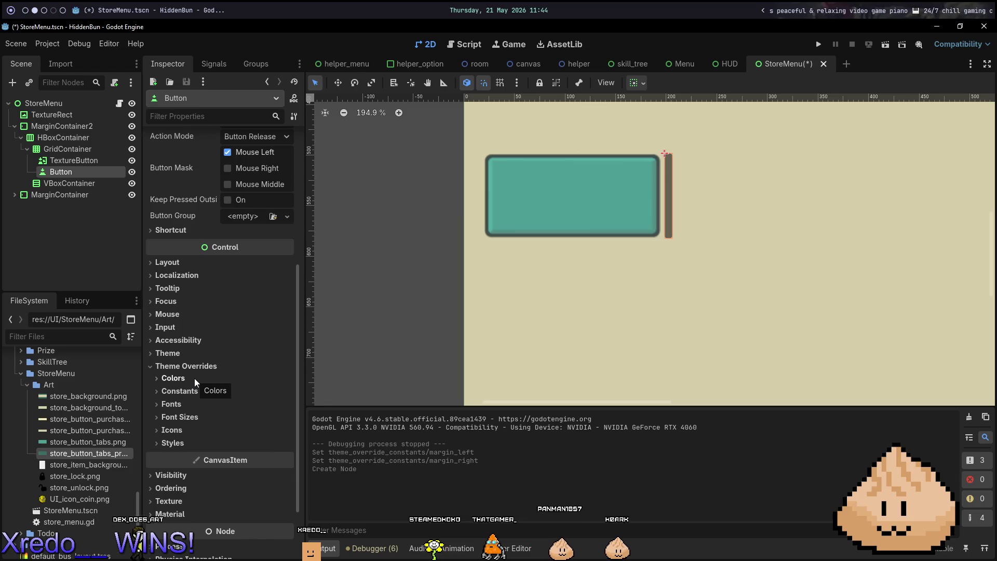
Step: Give the Button a Normal StyleBoxTexture using store_button_tabs.png, save, and start labelling it Wall Decor
left_click(173, 443)
scroll(248, 436, "down", 3)
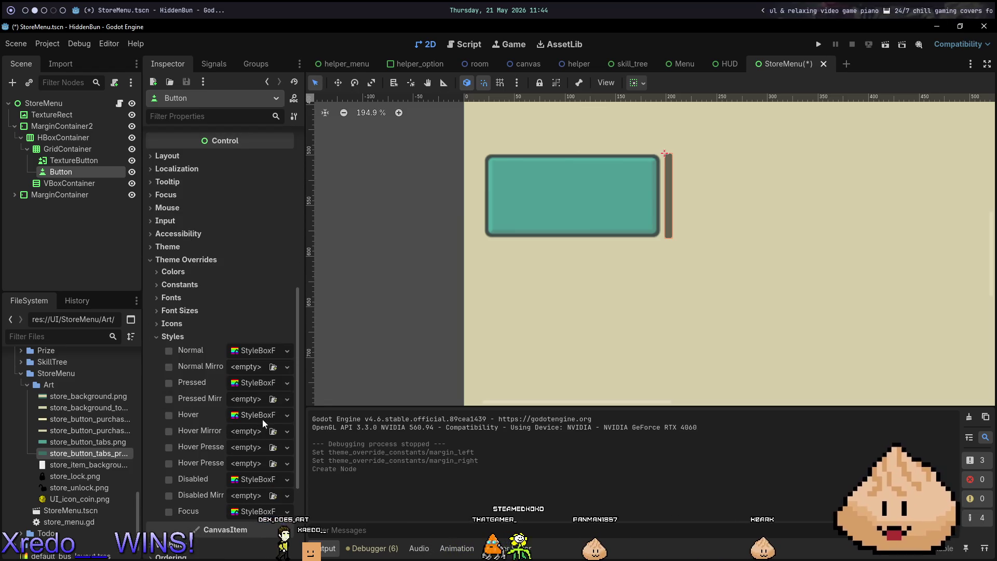
left_click(253, 350)
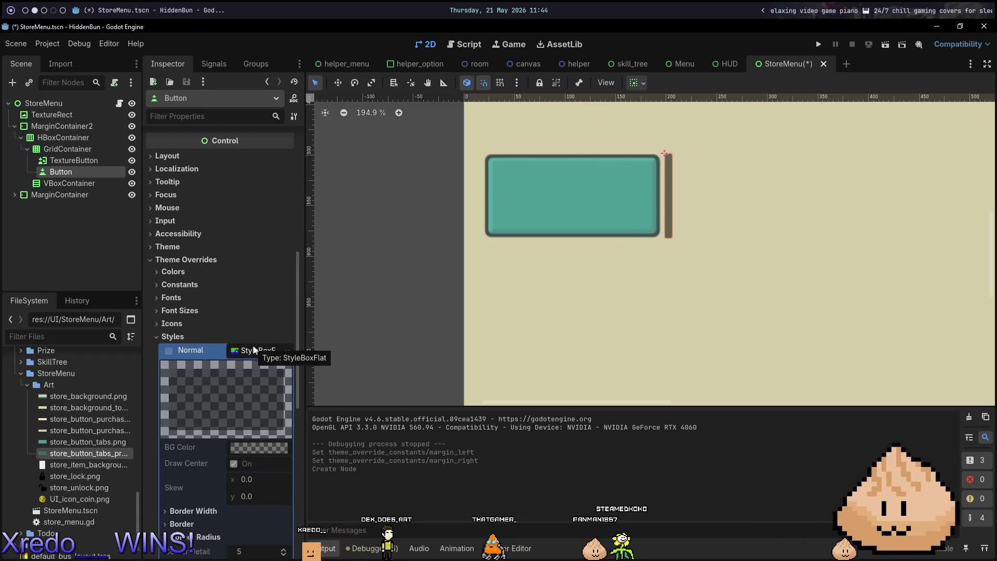
left_click(281, 352)
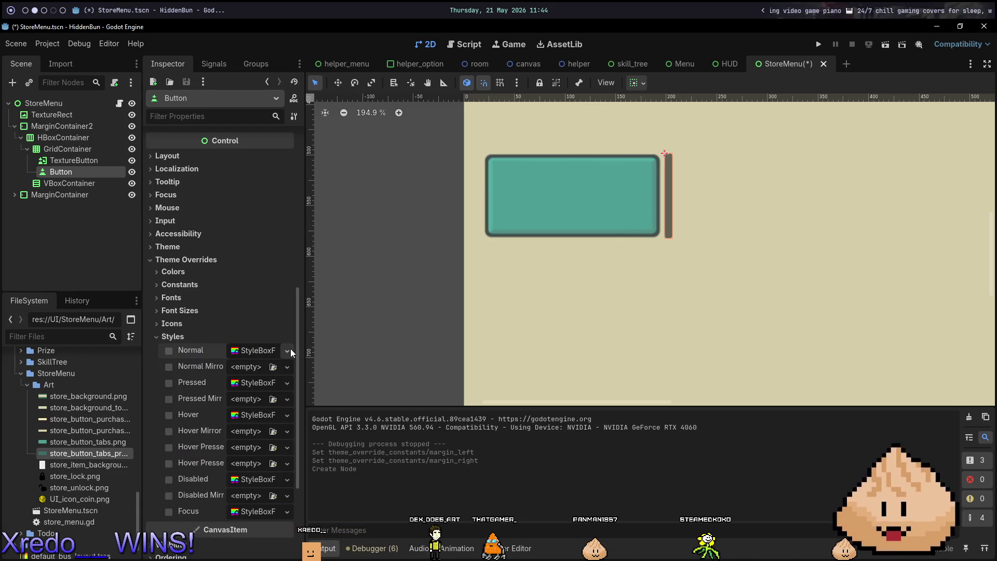
left_click(287, 351)
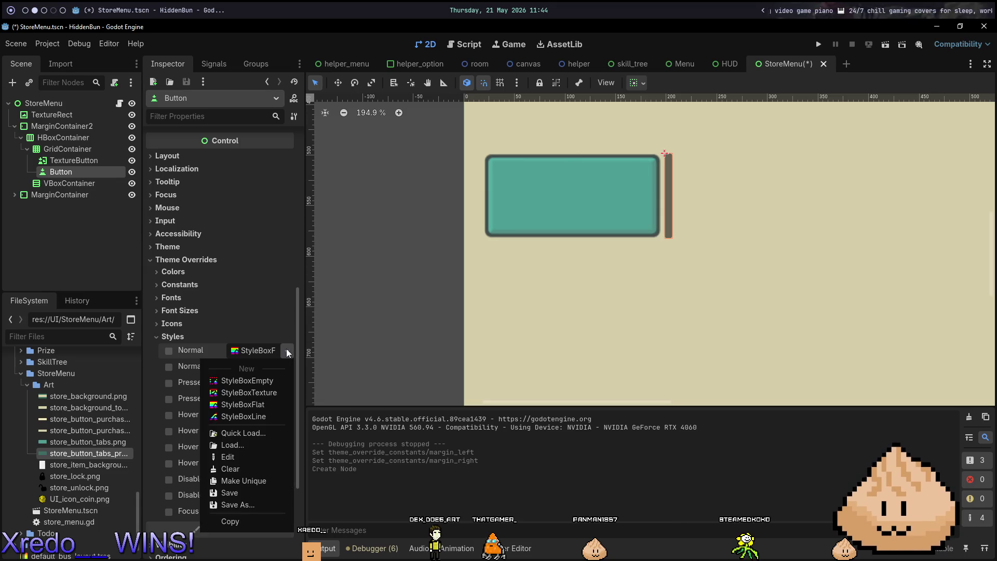
left_click(265, 392)
left_click(252, 353)
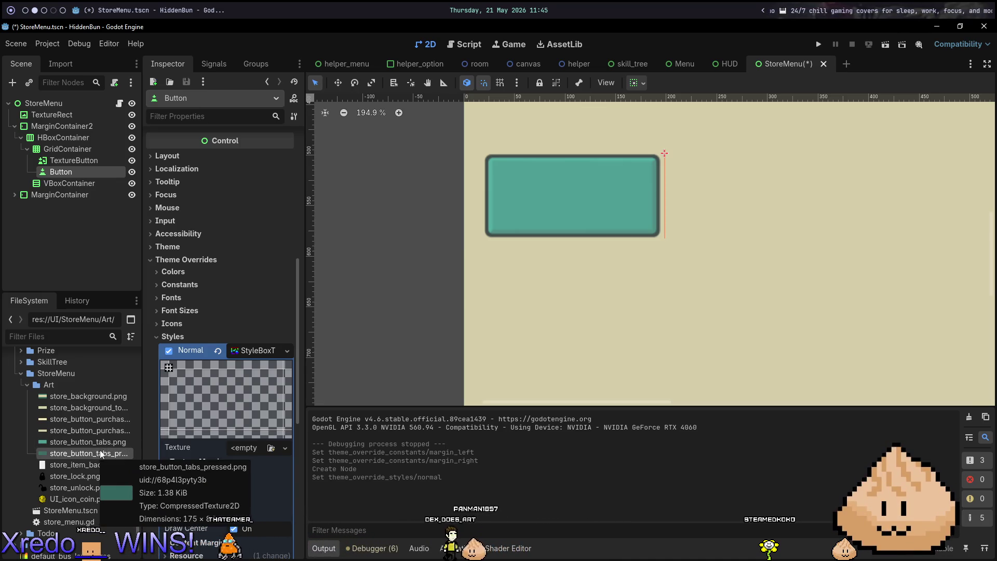
mouse_move(87, 441)
left_mouse_down()
mouse_move(240, 367)
mouse_move(220, 447)
left_mouse_up()
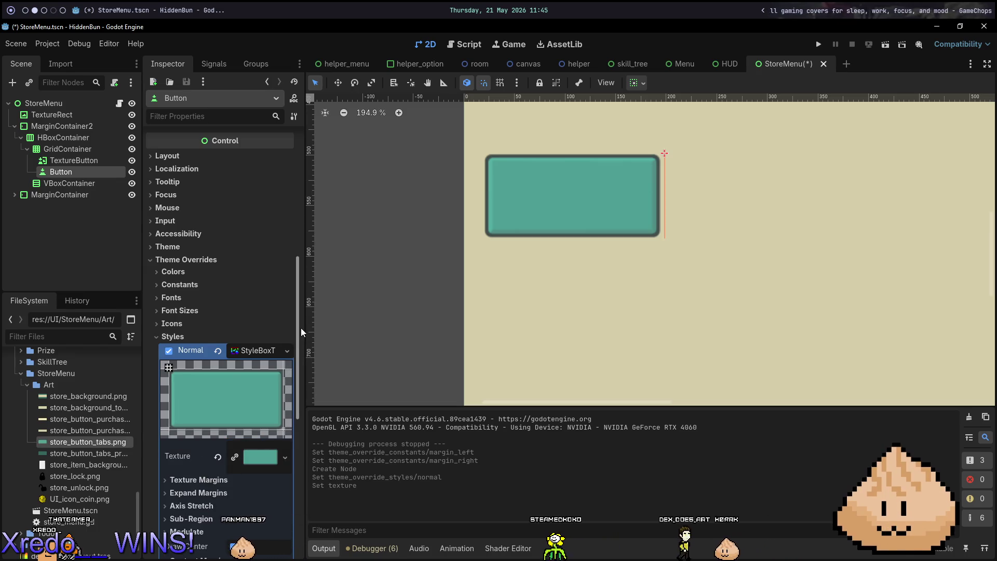
key("ctrl+s")
scroll(239, 277, "up", 10)
left_click(221, 191)
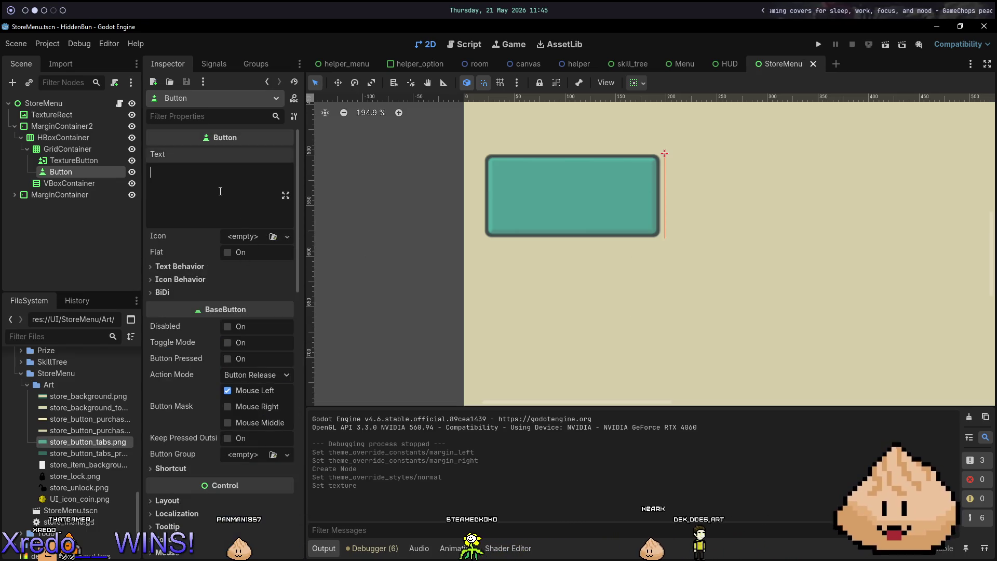
type("Wall Decor")
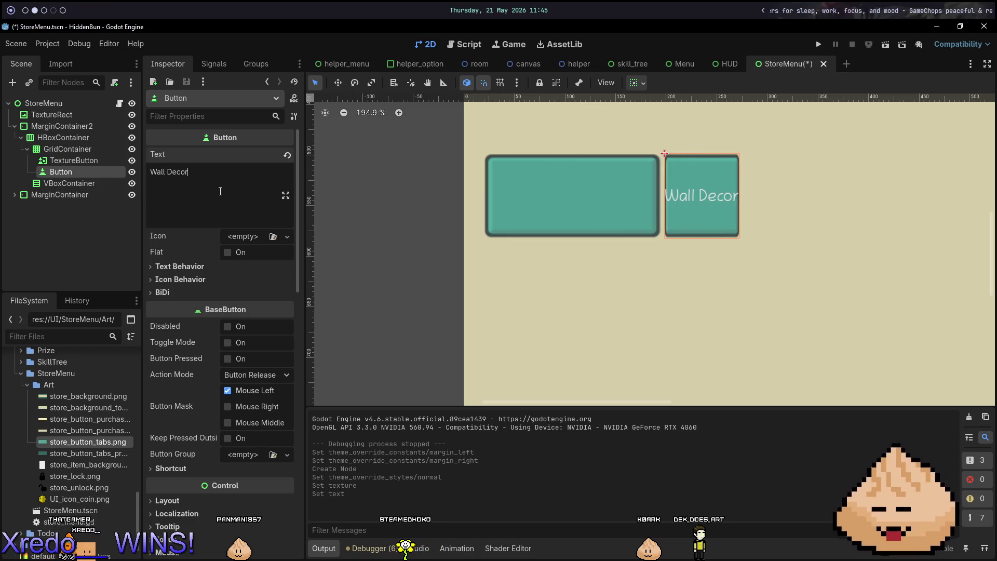
scroll(246, 294, "down", 3)
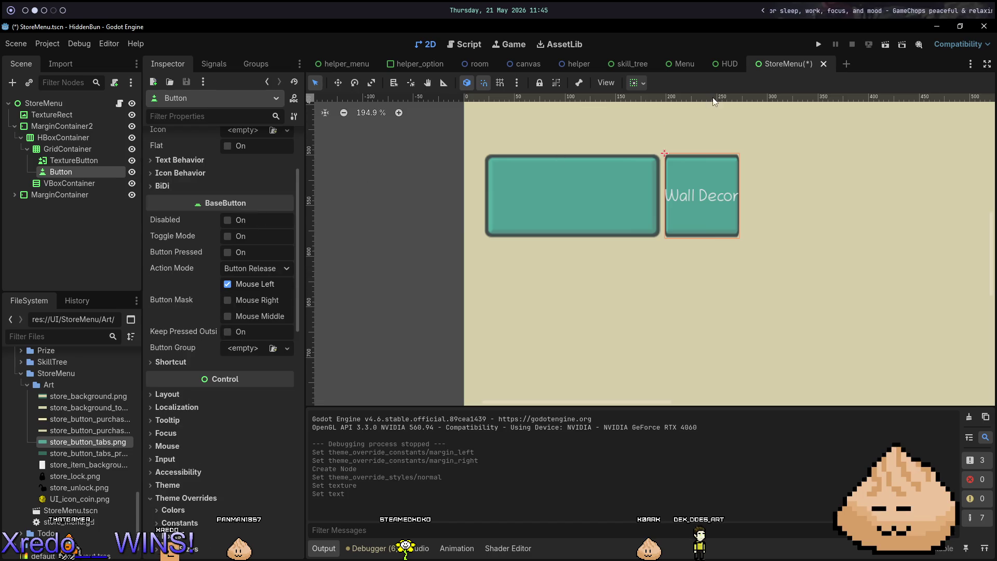
scroll(207, 346, "down", 8)
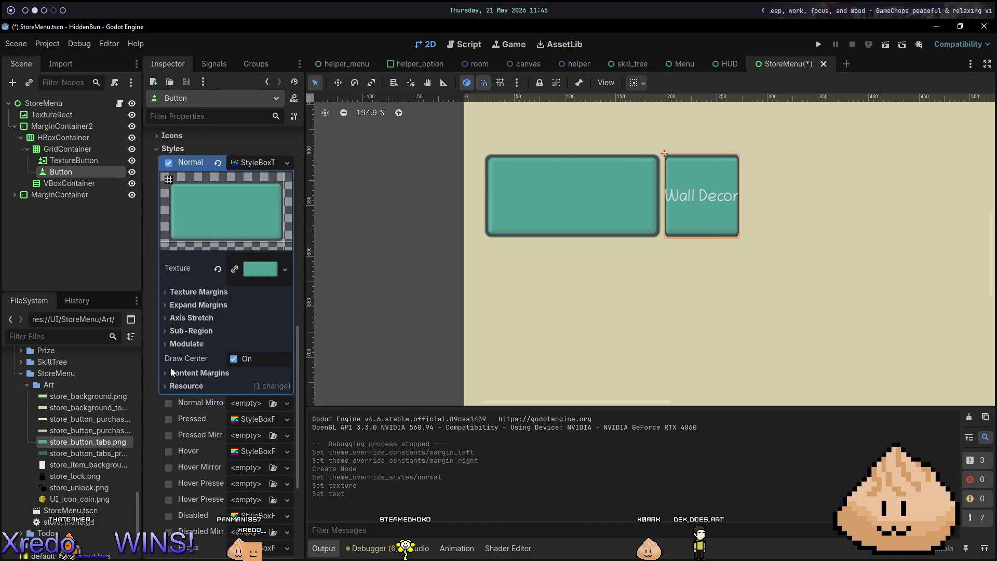
Step: Give the Button a Pressed StyleBoxTexture using store_button_tabs_pressed.png
left_click(194, 387)
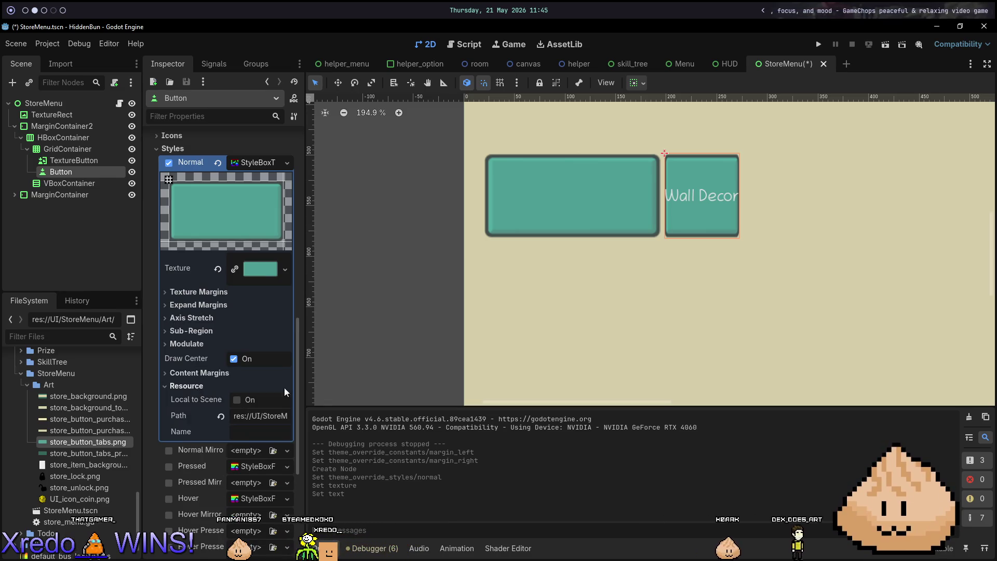
scroll(663, 284, "down", 5)
scroll(702, 265, "down", 3)
middle_click(814, 263)
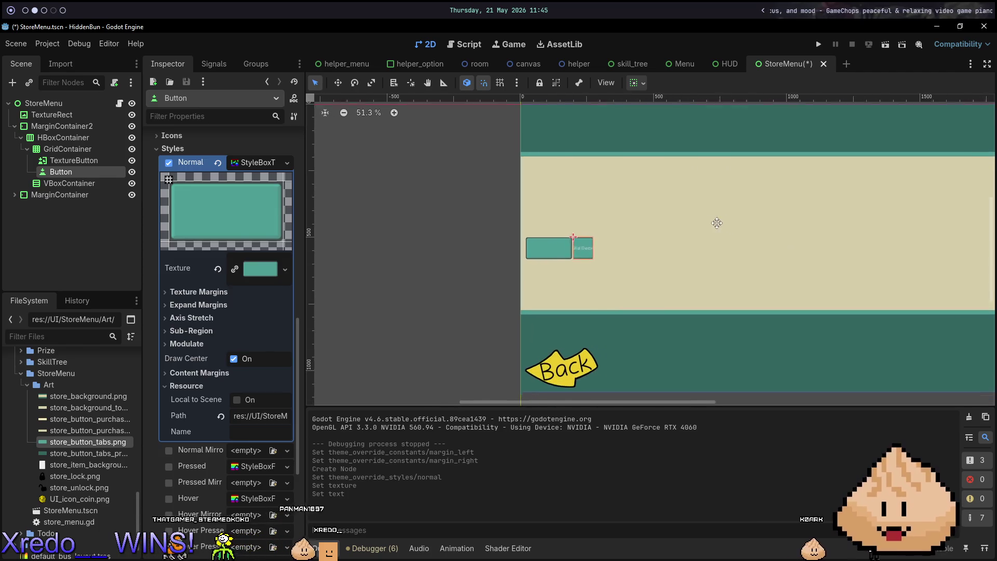
scroll(212, 372, "down", 4)
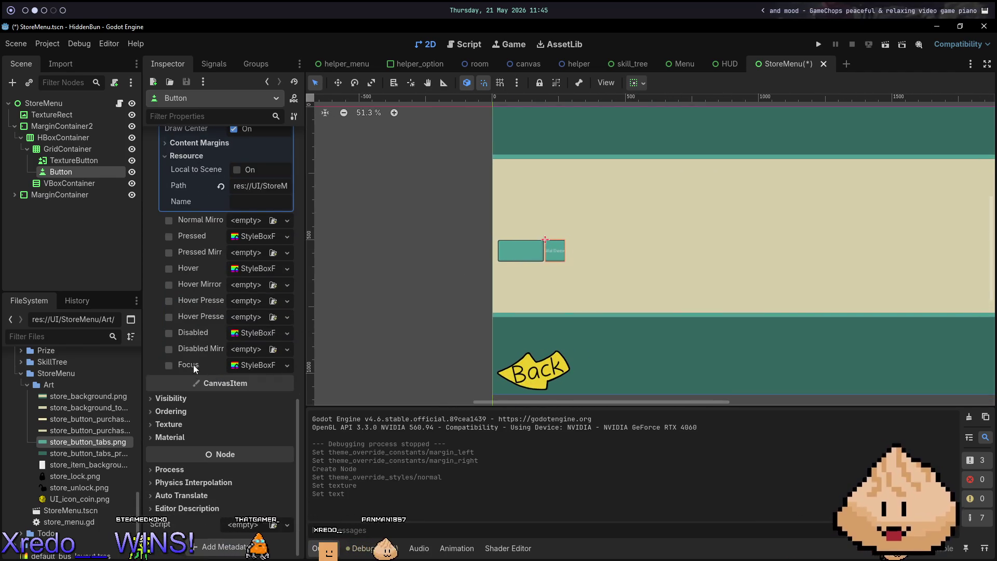
scroll(204, 331, "up", 2)
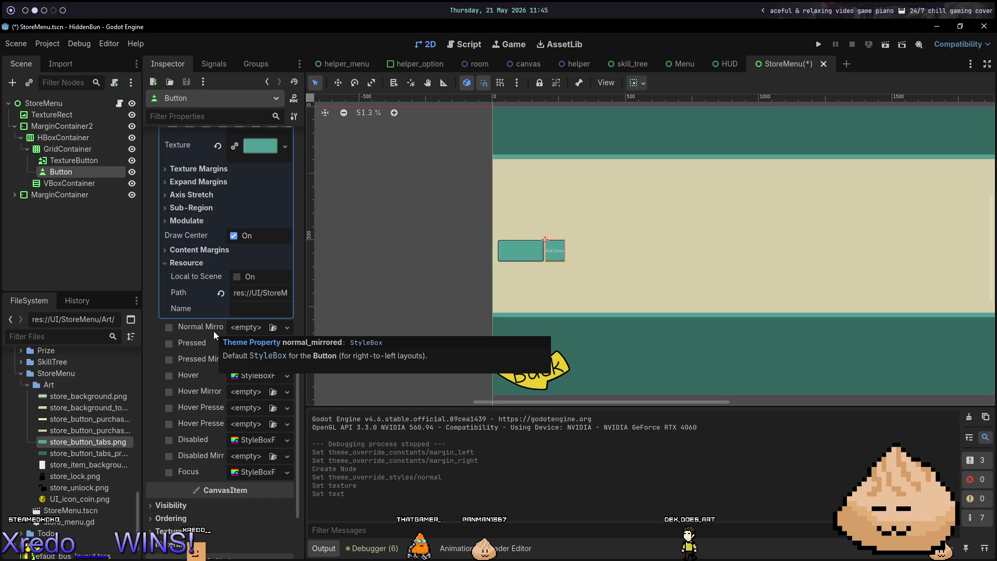
left_click(257, 343)
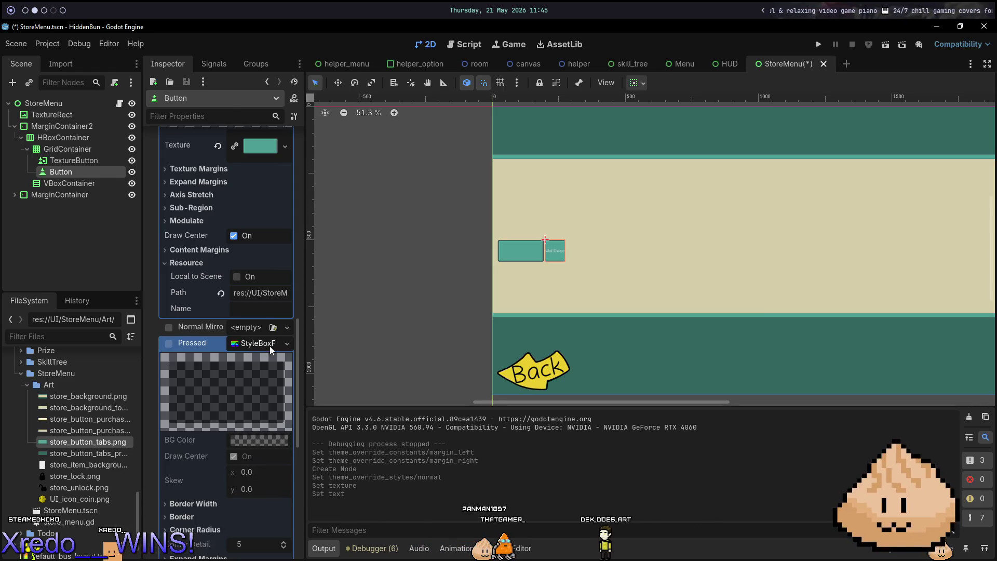
left_click(252, 375)
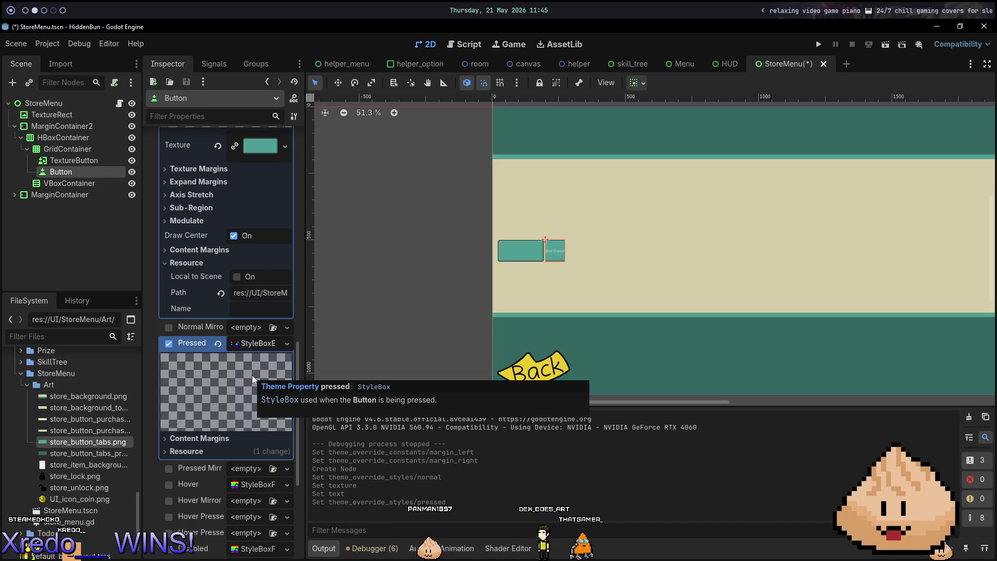
left_click(265, 343)
left_click(259, 385)
left_click(256, 343)
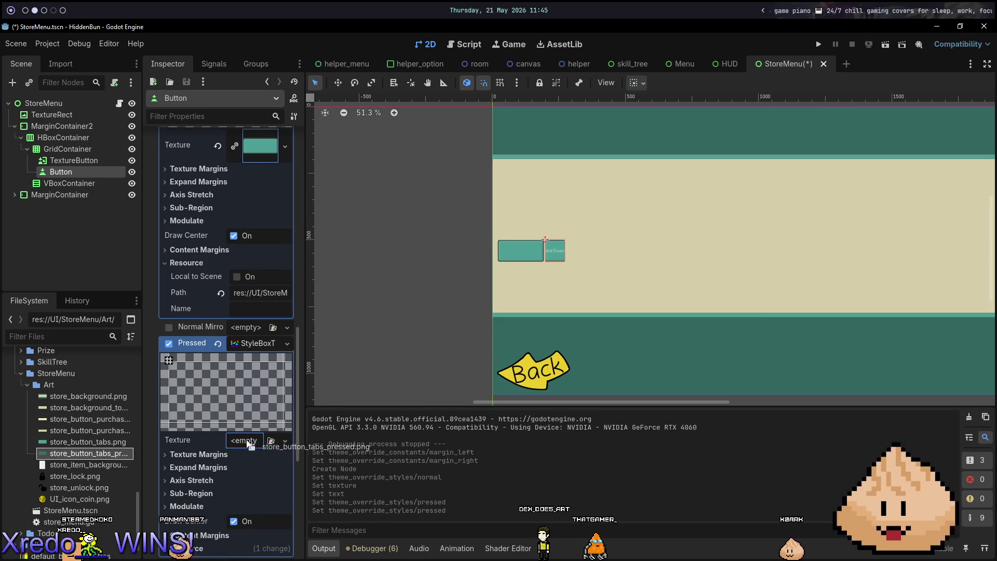
left_click_drag(95, 455, 257, 441)
scroll(559, 201, "up", 5)
scroll(573, 266, "up", 4)
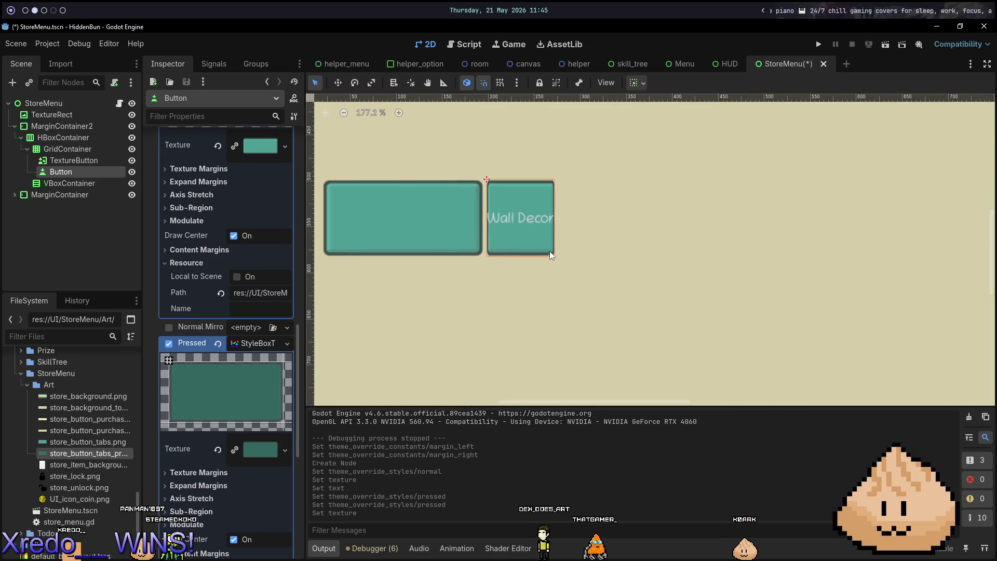
scroll(484, 249, "down", 3)
scroll(485, 247, "down", 3)
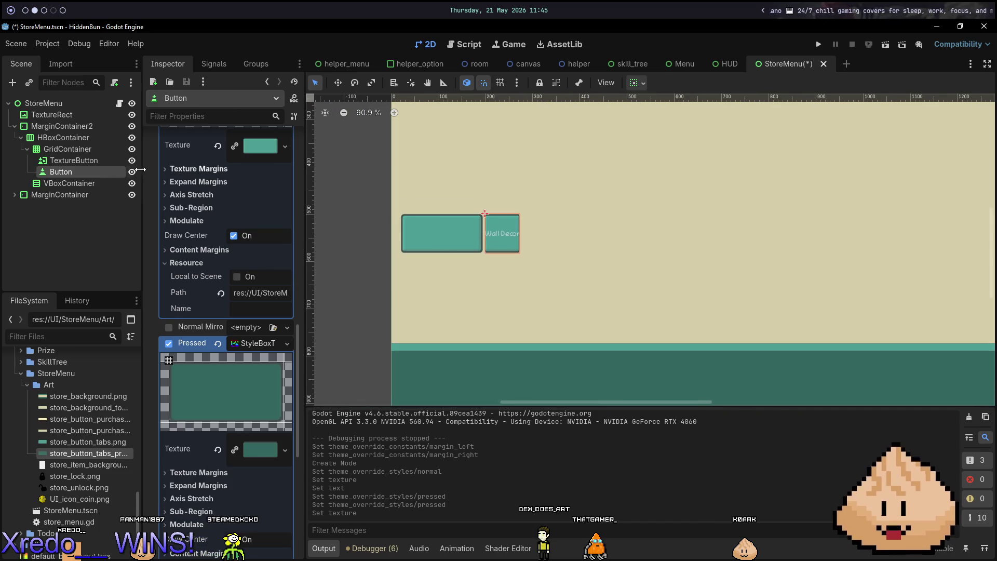
Step: Delete the TextureButton so only the Wall Decor Button remains, and show that Button's font overrides
left_click(74, 161)
key("Delete")
left_click(476, 297)
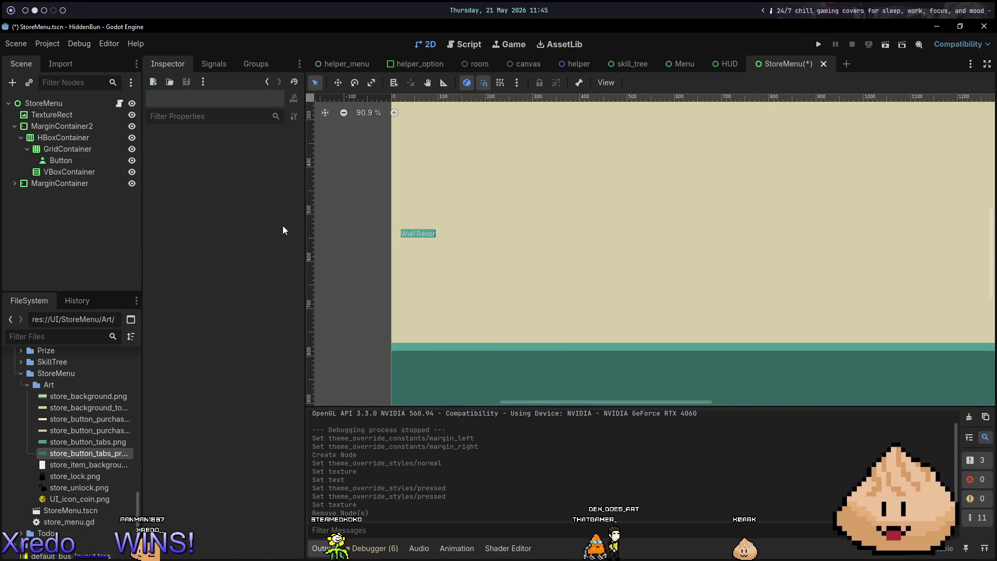
left_click(60, 160)
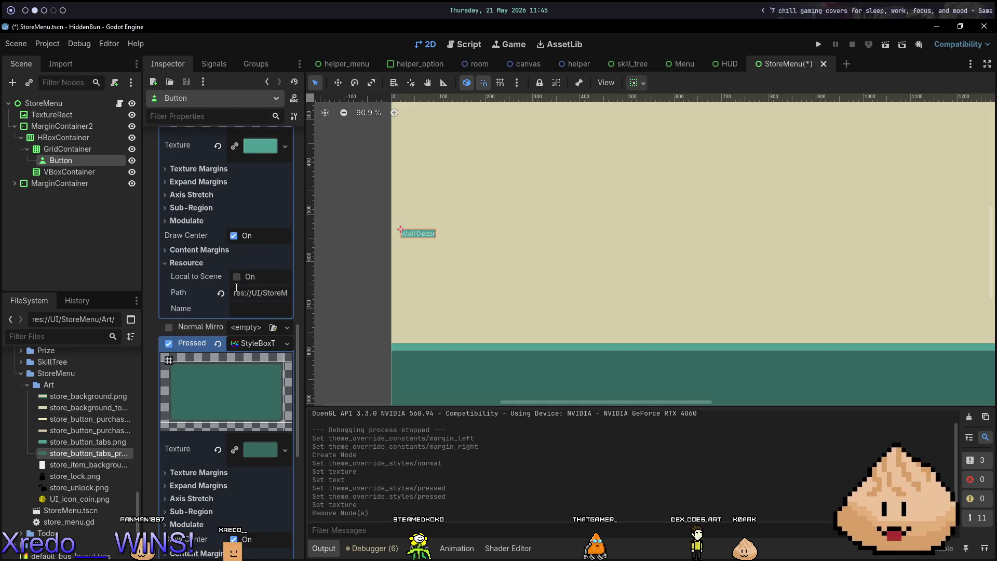
scroll(228, 296, "down", 5)
scroll(234, 286, "down", 3)
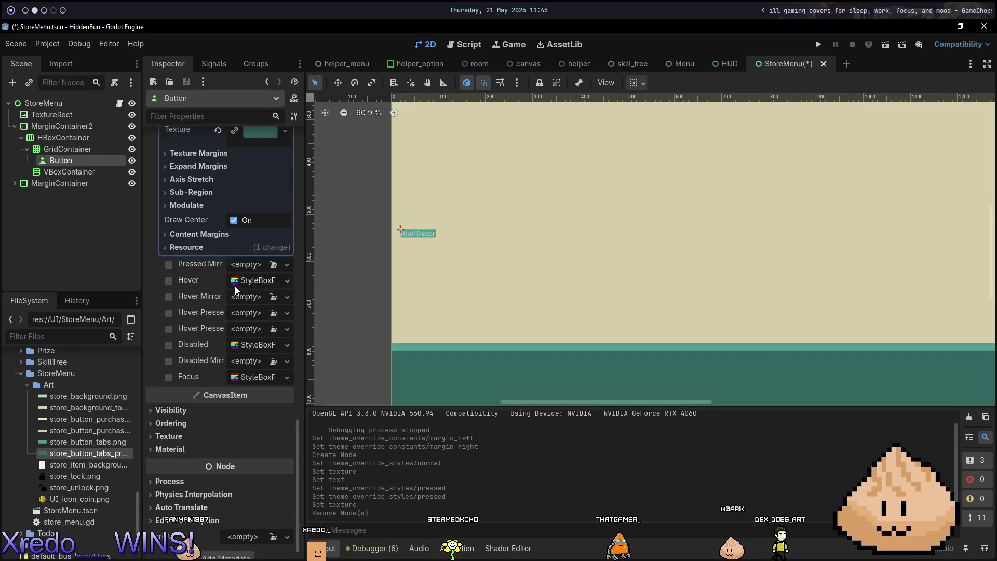
scroll(204, 351, "up", 4)
scroll(194, 335, "up", 4)
scroll(207, 304, "up", 3)
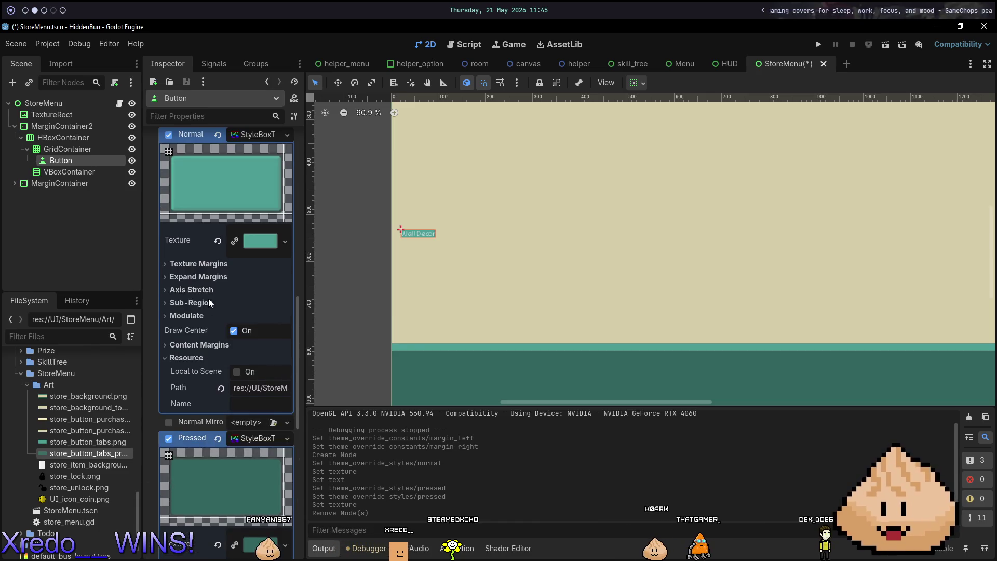
scroll(208, 299, "up", 4)
scroll(208, 300, "up", 3)
left_click(172, 242)
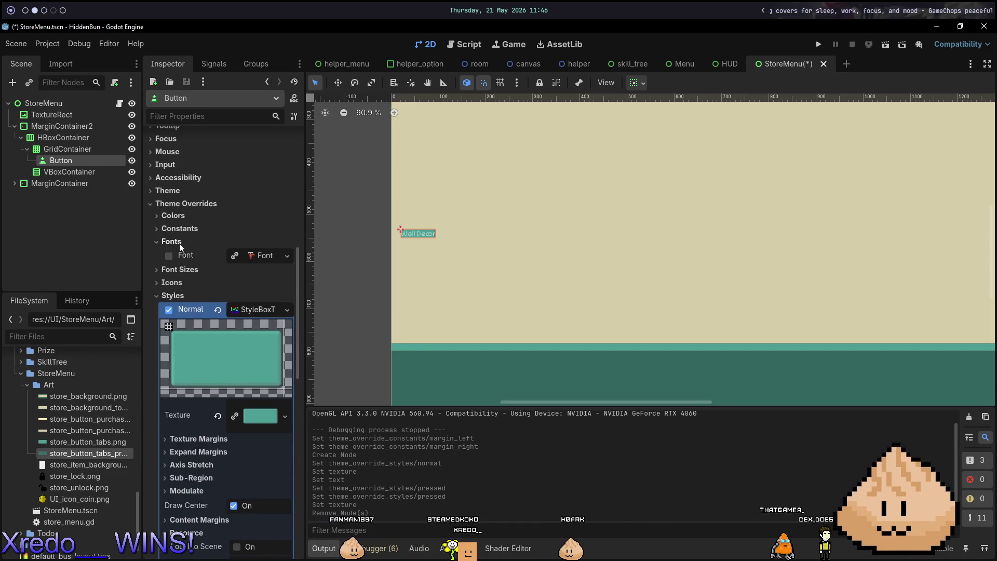
Step: Try font sizes 64, 63, 59 and 49 px on the Wall Decor label and test-run the game
left_click(237, 269)
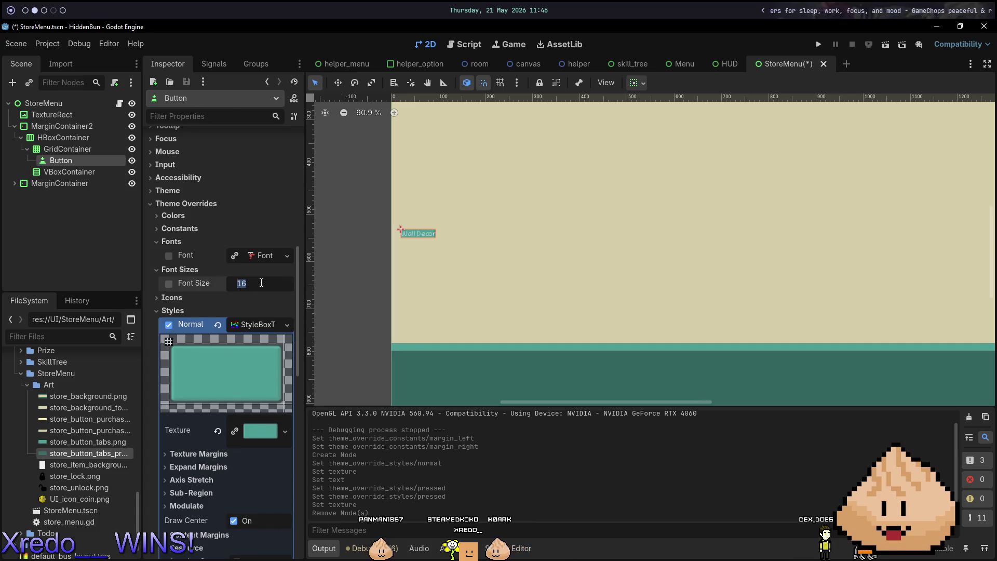
key("Return")
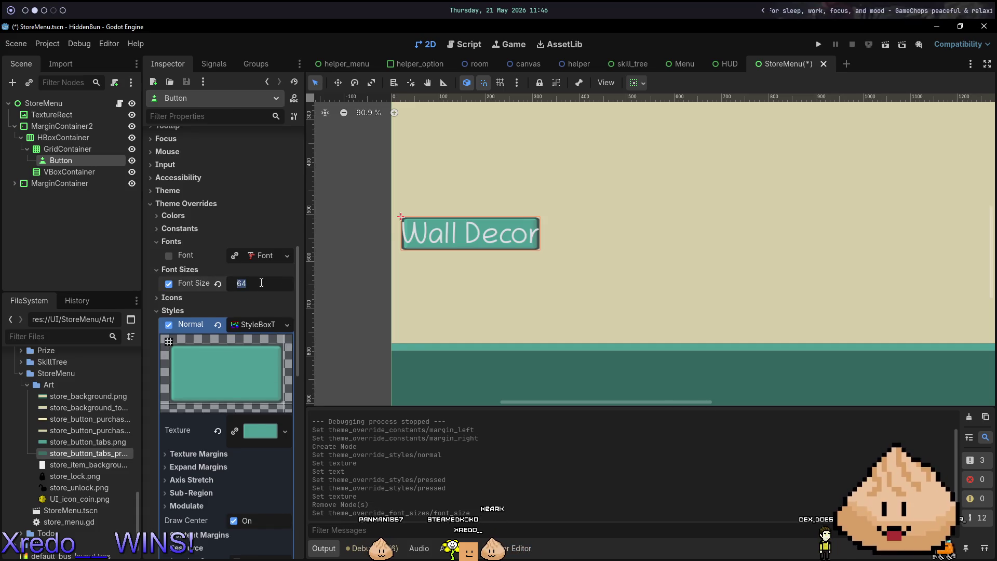
key("Return")
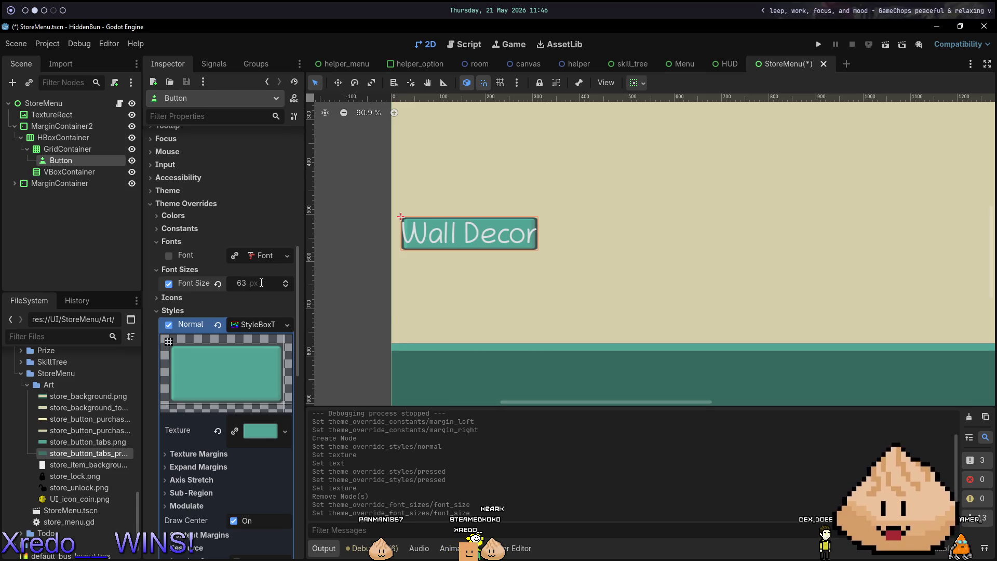
scroll(534, 257, "down", 3)
scroll(567, 239, "down", 3)
scroll(567, 239, "down", 1)
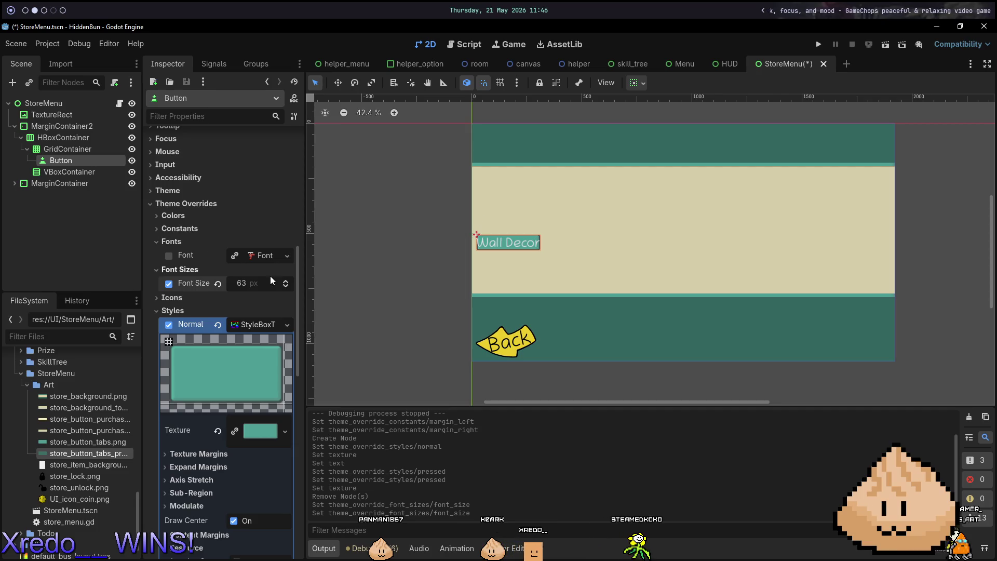
key("Return")
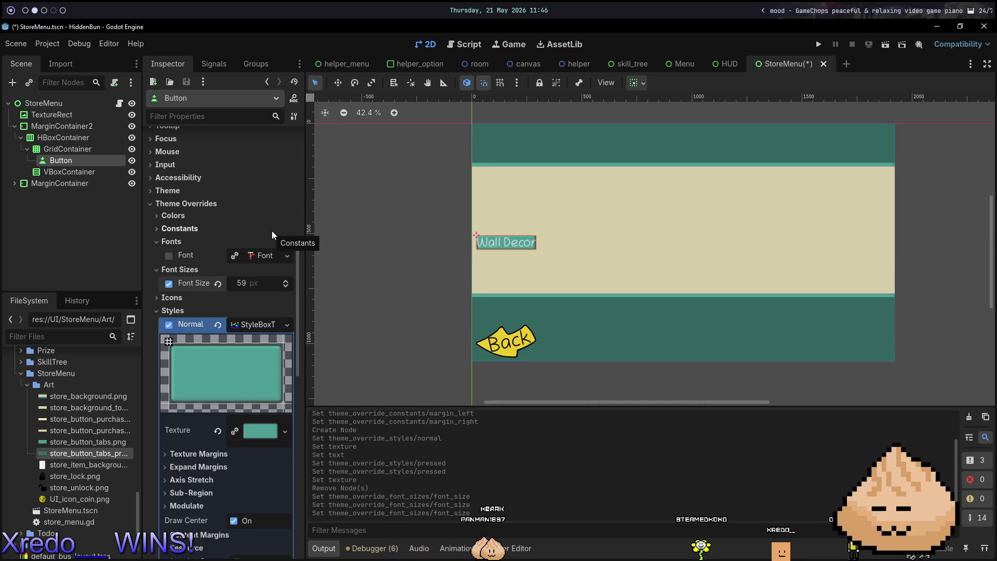
left_click(245, 283)
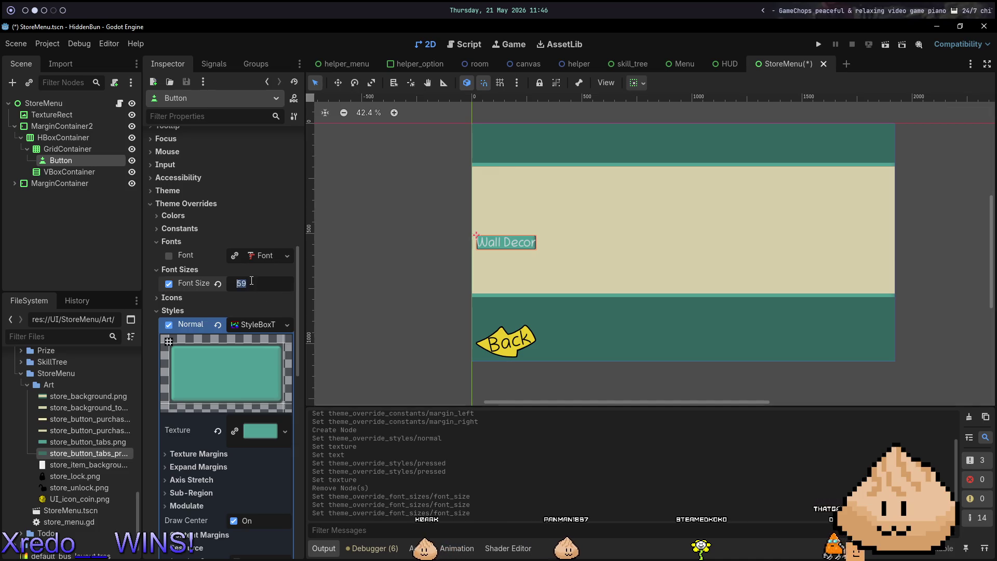
type("49")
key("Return")
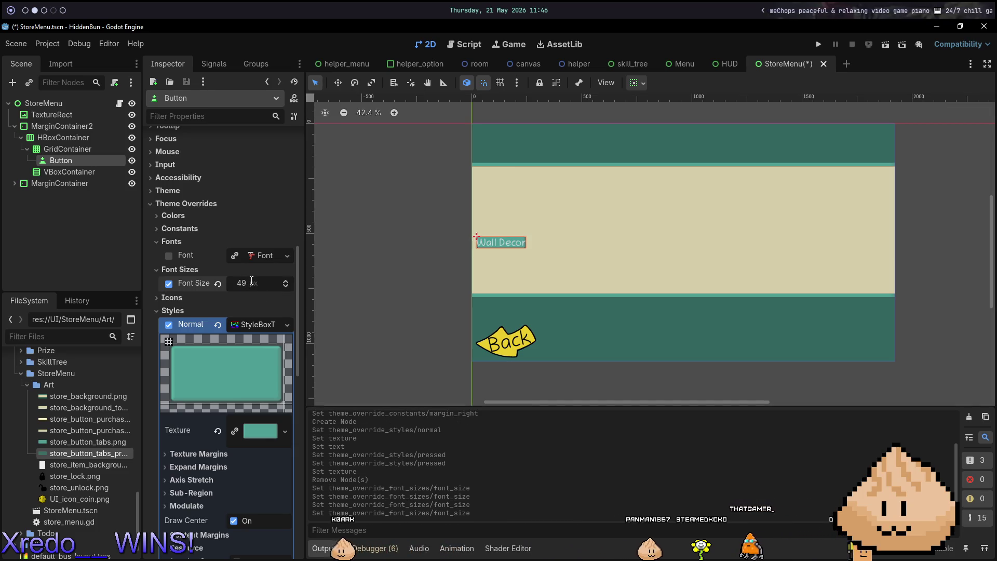
key("F6")
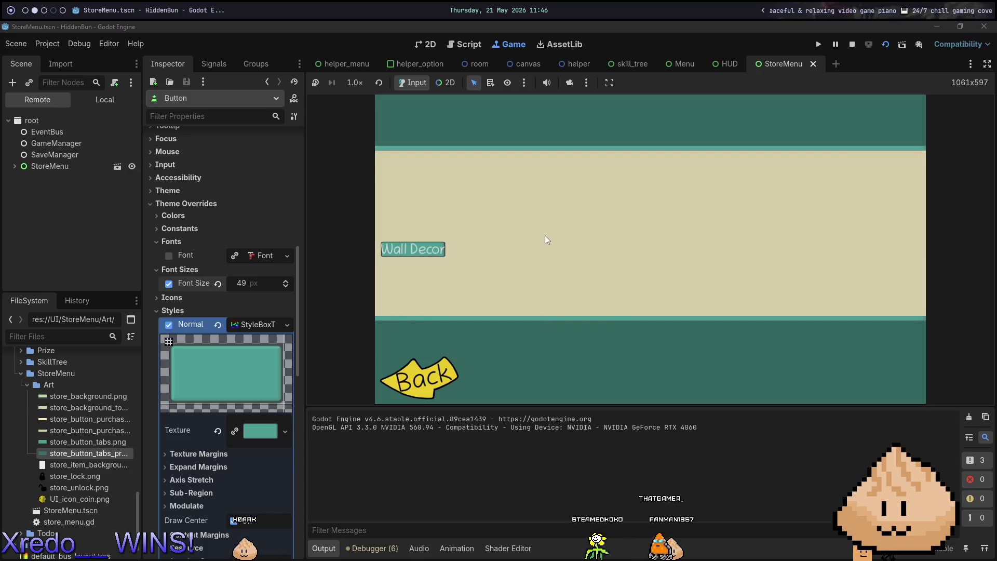
key("F8")
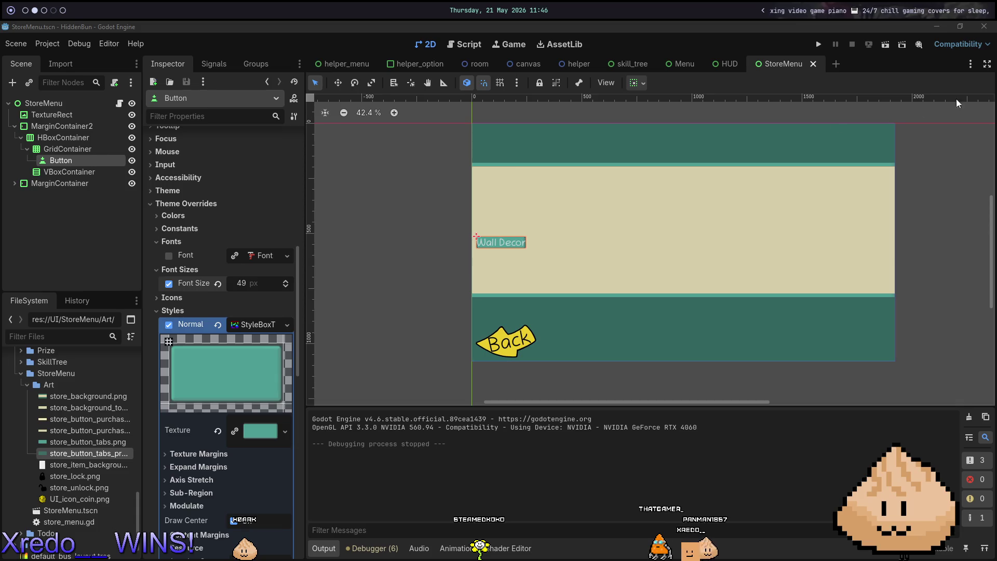
Step: Settle on a 47 px font size and run the game again to check the button
left_click(241, 283)
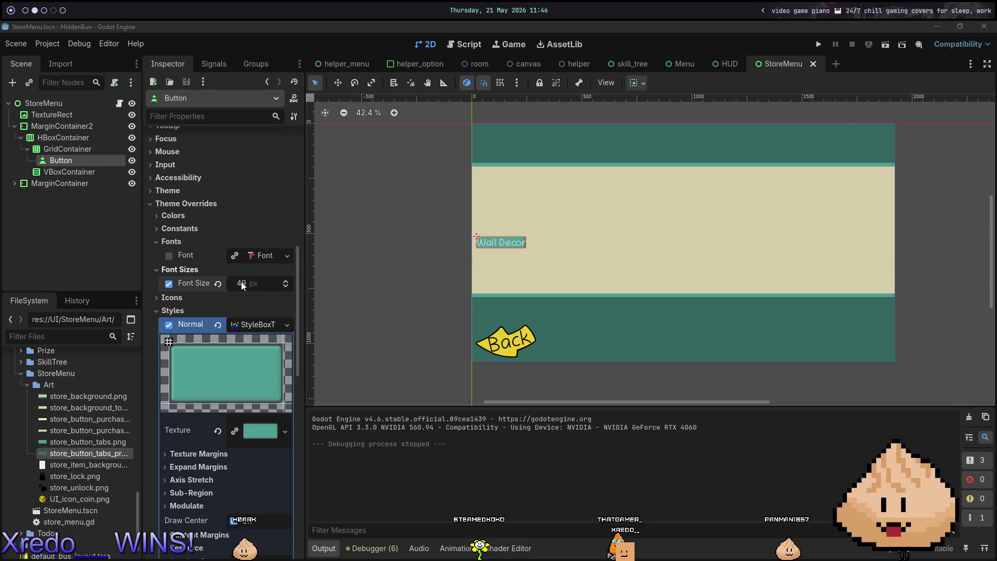
type("47")
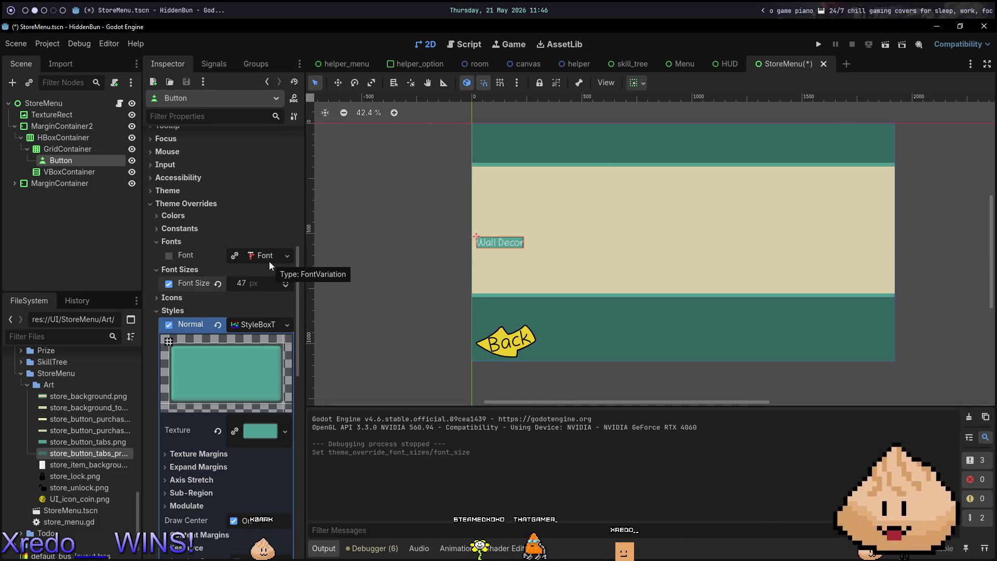
key("Return")
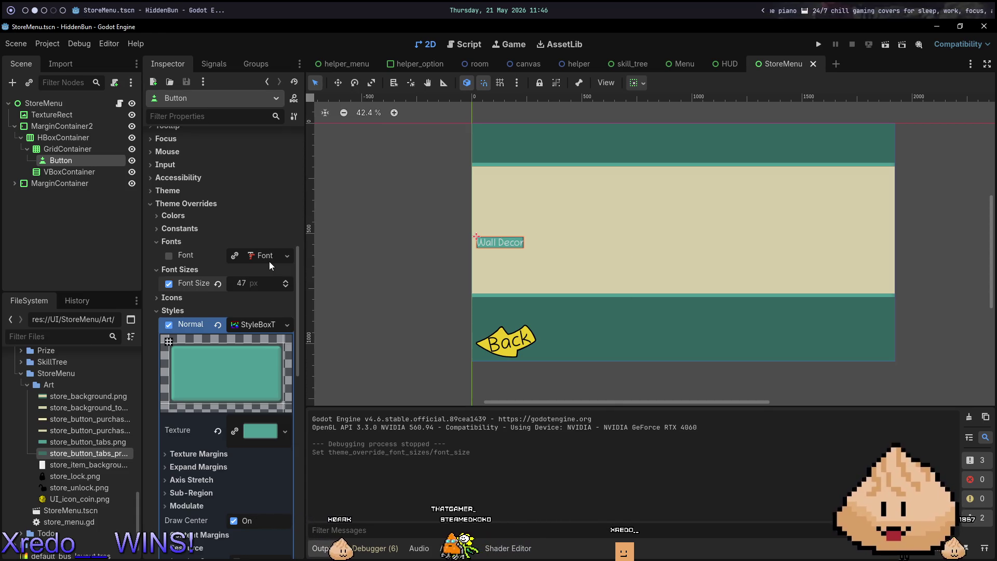
key("F5")
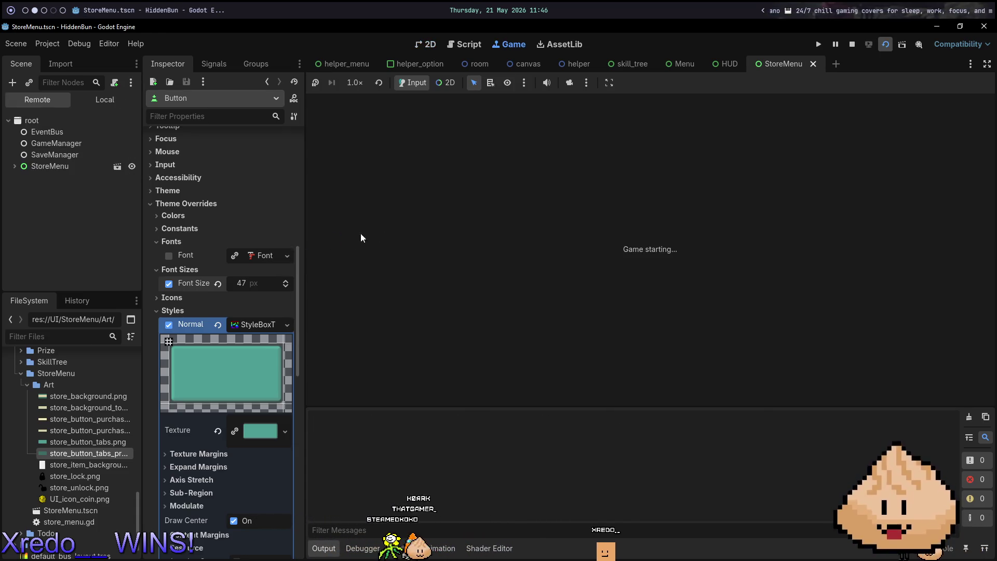
left_click(434, 252)
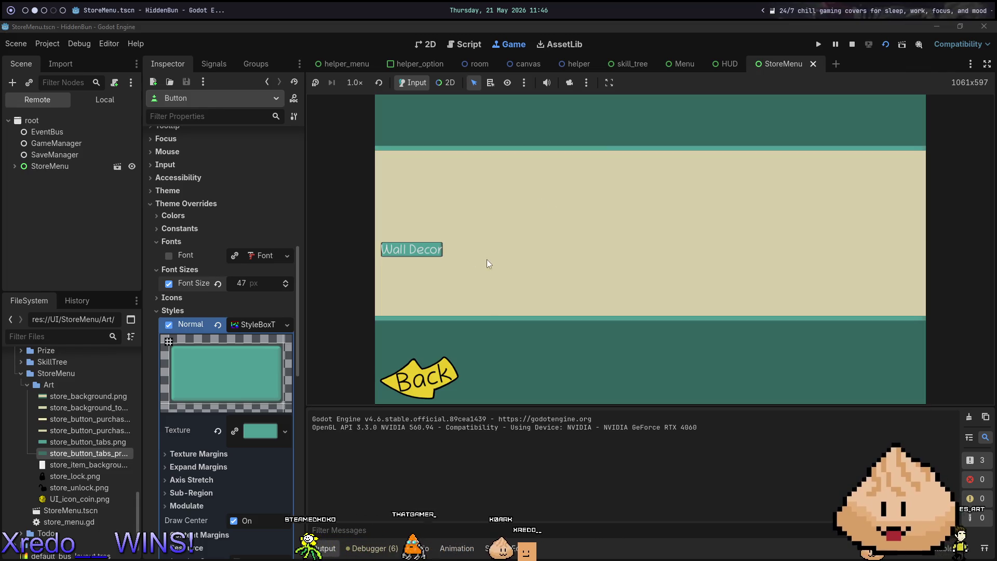
key("F8")
scroll(221, 306, "down", 5)
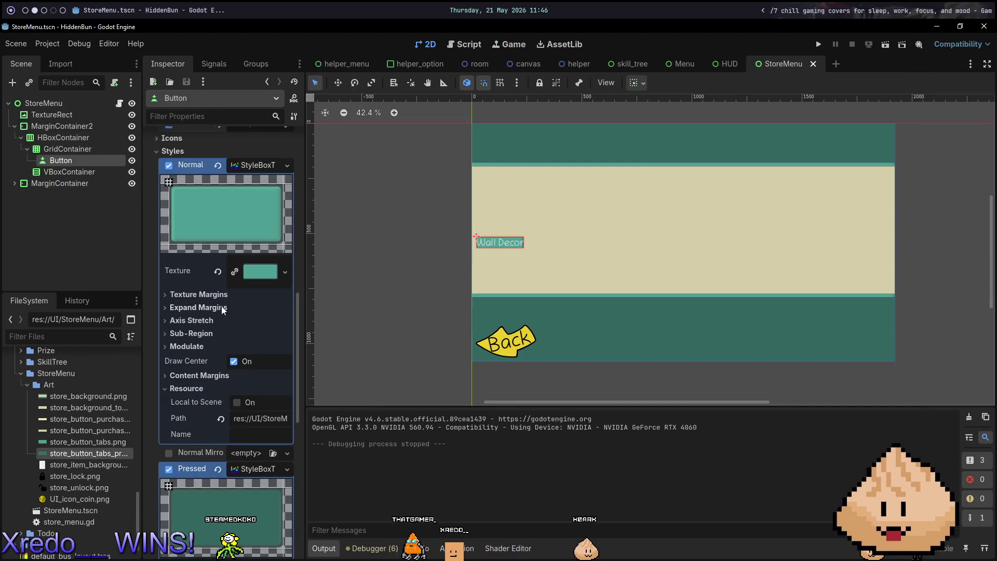
Step: Set the normal StyleBox texture margins to 10 px left, top, right and bottom, then save StoreMenu
left_click(215, 294)
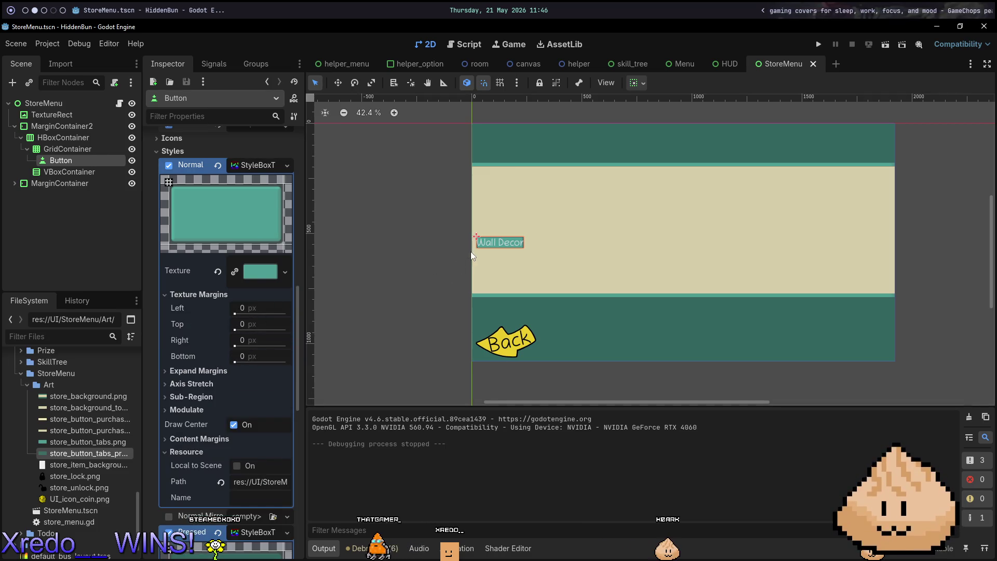
scroll(499, 243, "up", 5)
scroll(530, 232, "up", 4)
scroll(538, 233, "up", 3)
scroll(542, 238, "up", 3)
scroll(542, 241, "down", 2)
scroll(495, 243, "down", 2)
left_click_drag(495, 244, 583, 254)
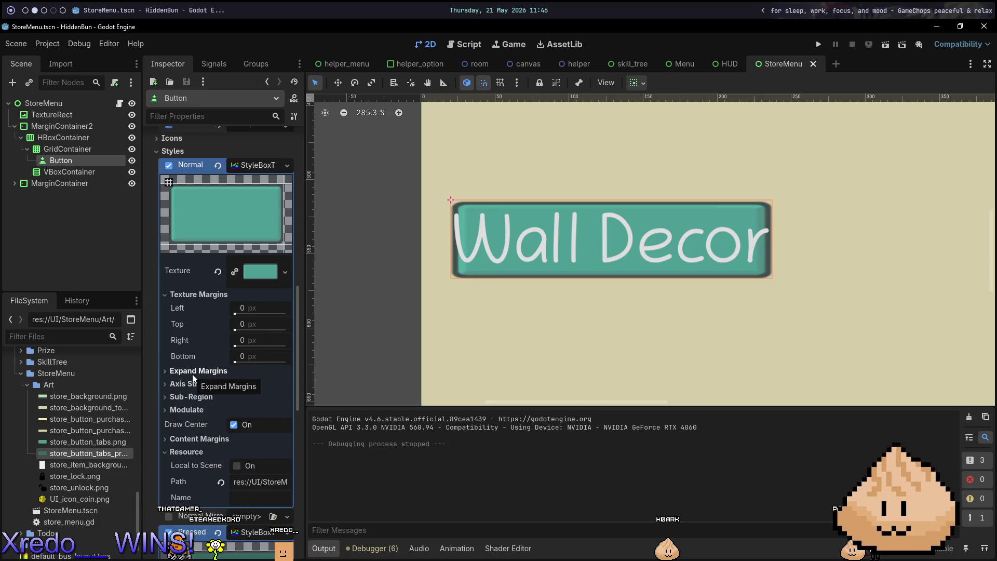
left_click(256, 308)
type("10")
key("Tab")
type("10")
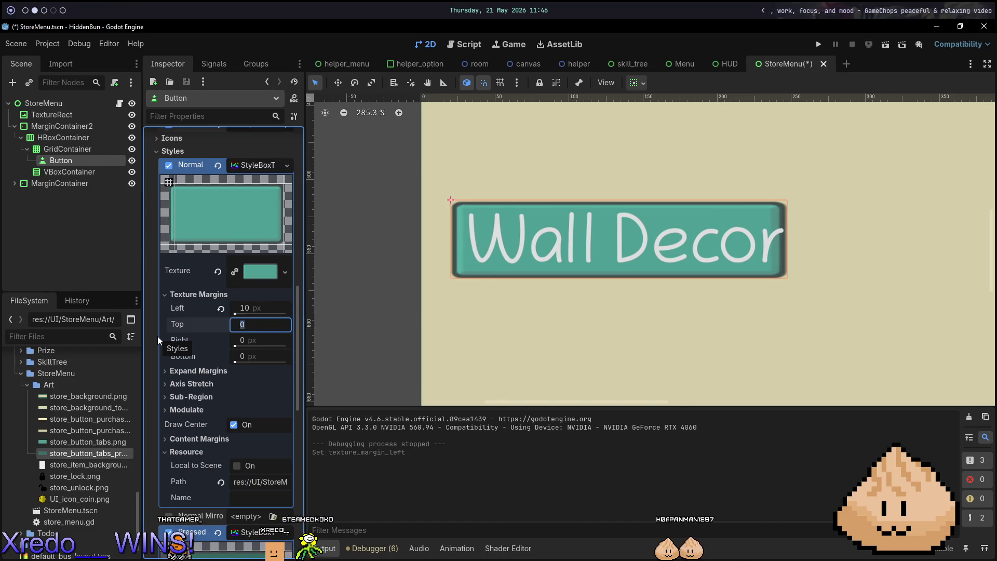
key("Tab")
type("10")
key("Tab")
type("10")
key("Tab")
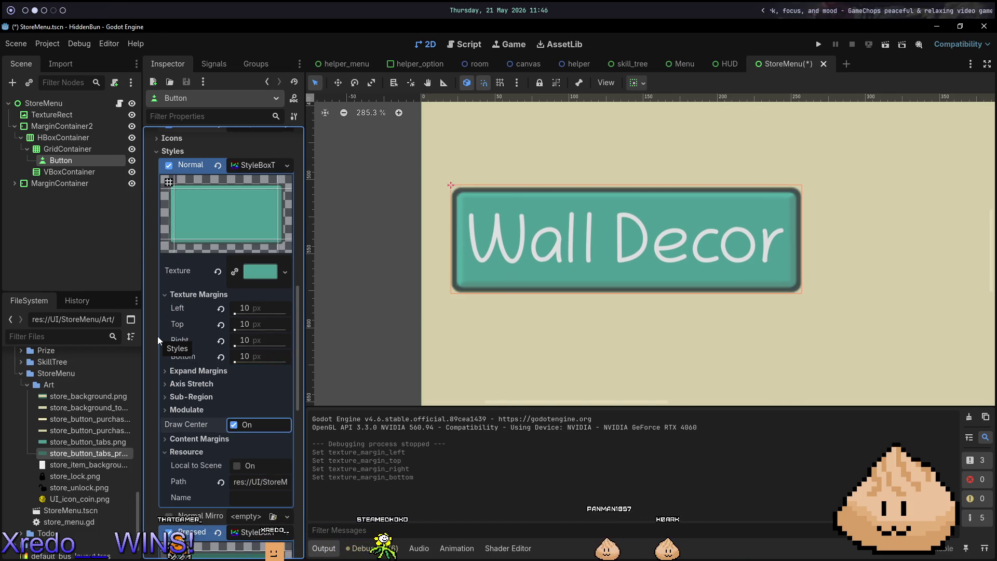
scroll(506, 272, "down", 3)
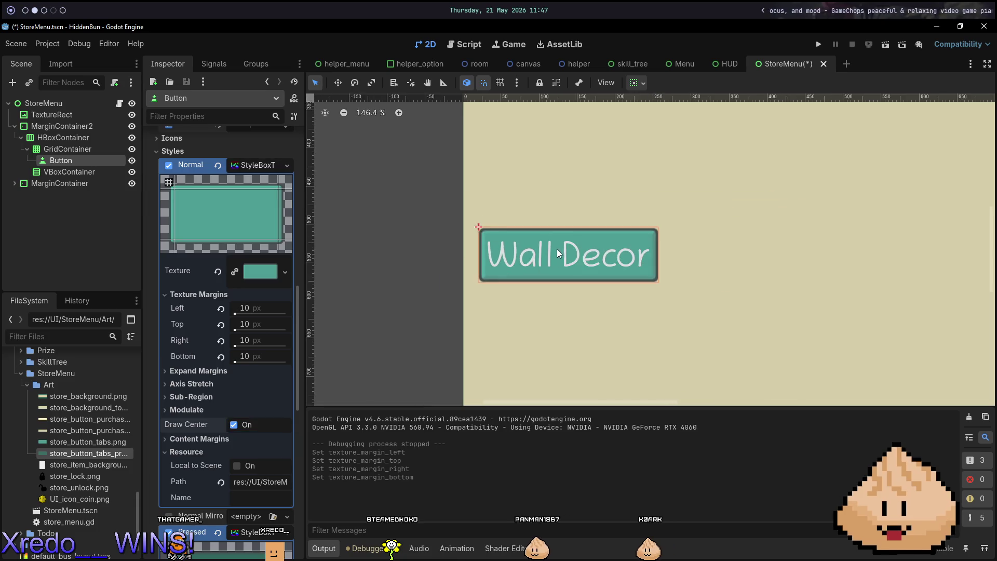
scroll(557, 249, "down", 3)
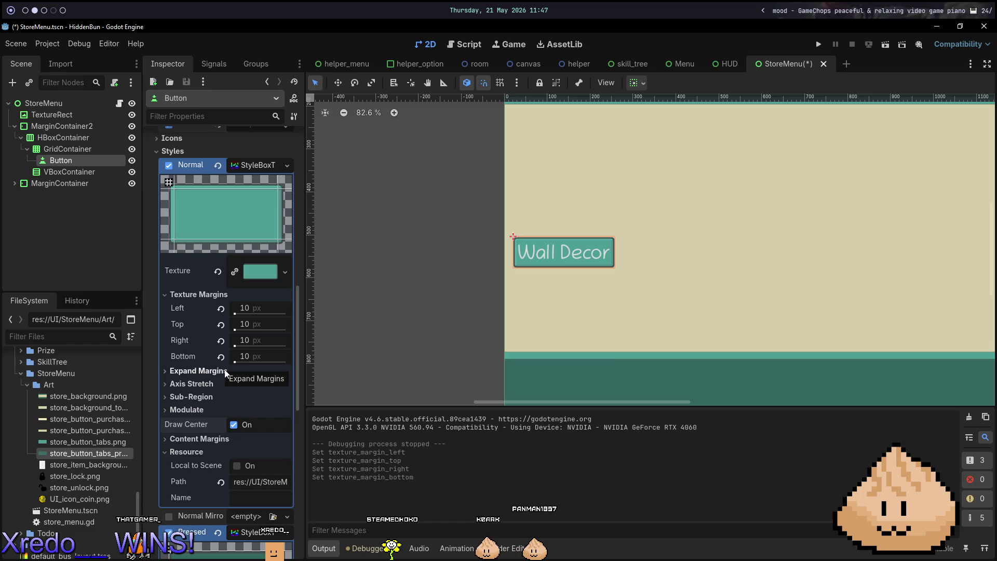
scroll(222, 373, "up", 3)
scroll(222, 373, "up", 3)
scroll(222, 363, "down", 3)
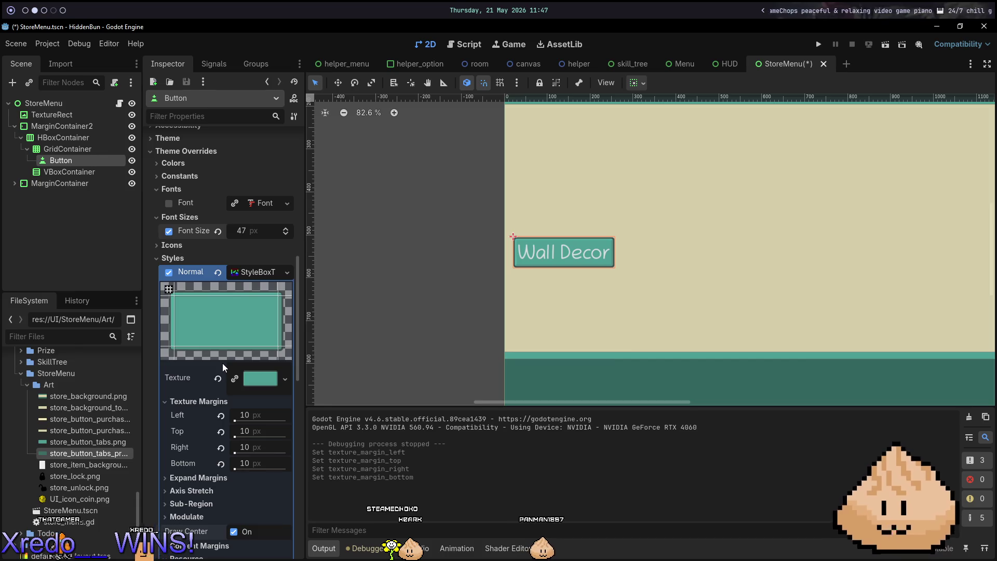
scroll(221, 363, "up", 5)
scroll(664, 206, "up", 2)
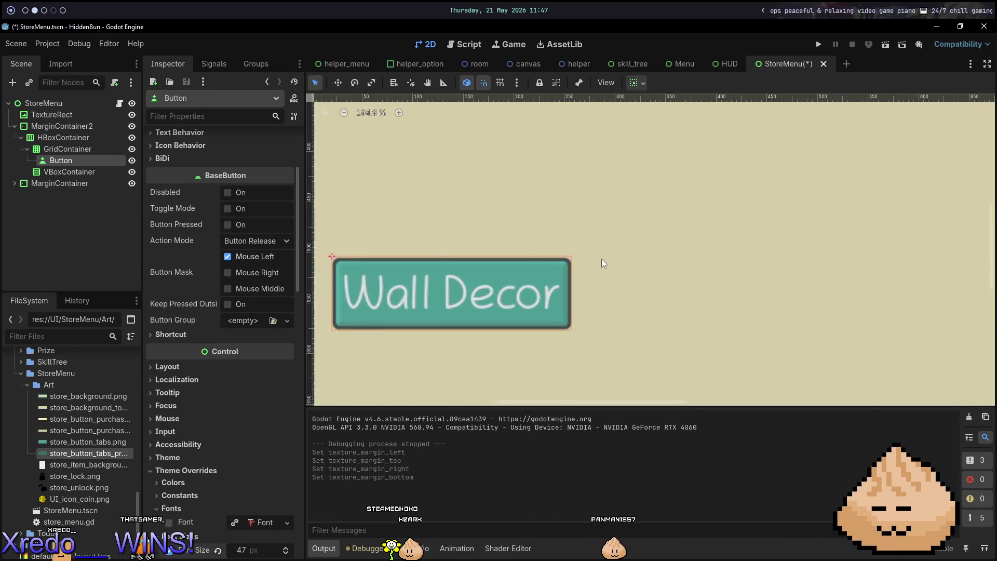
scroll(602, 259, "down", 5)
key("ctrl+s")
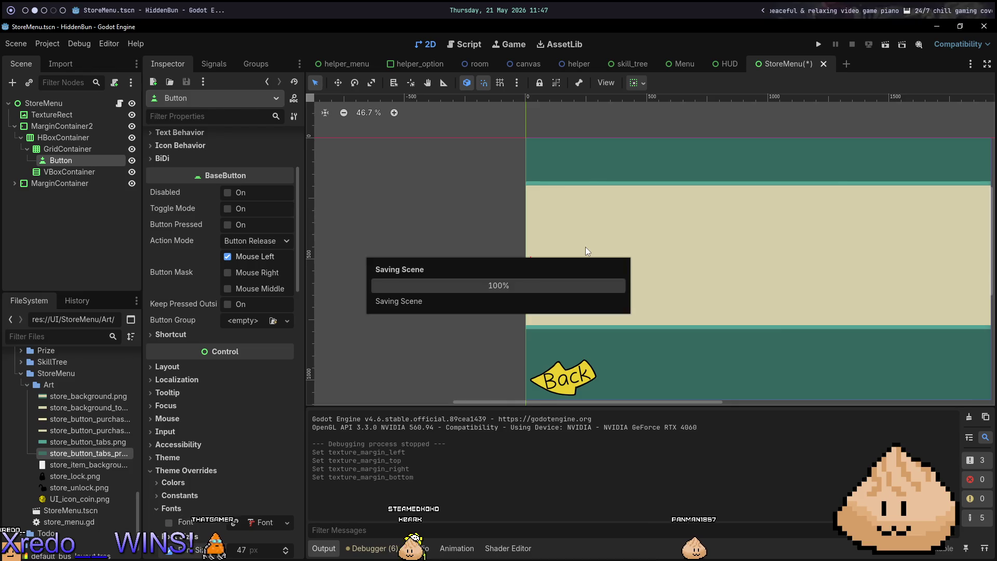
scroll(234, 257, "up", 3)
scroll(219, 241, "down", 3)
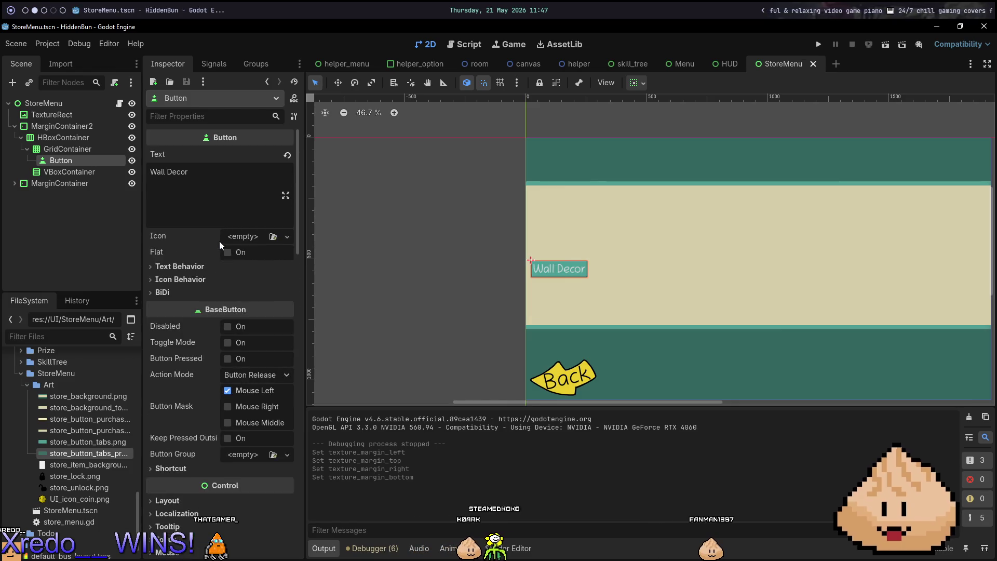
scroll(218, 241, "down", 5)
scroll(209, 206, "up", 2)
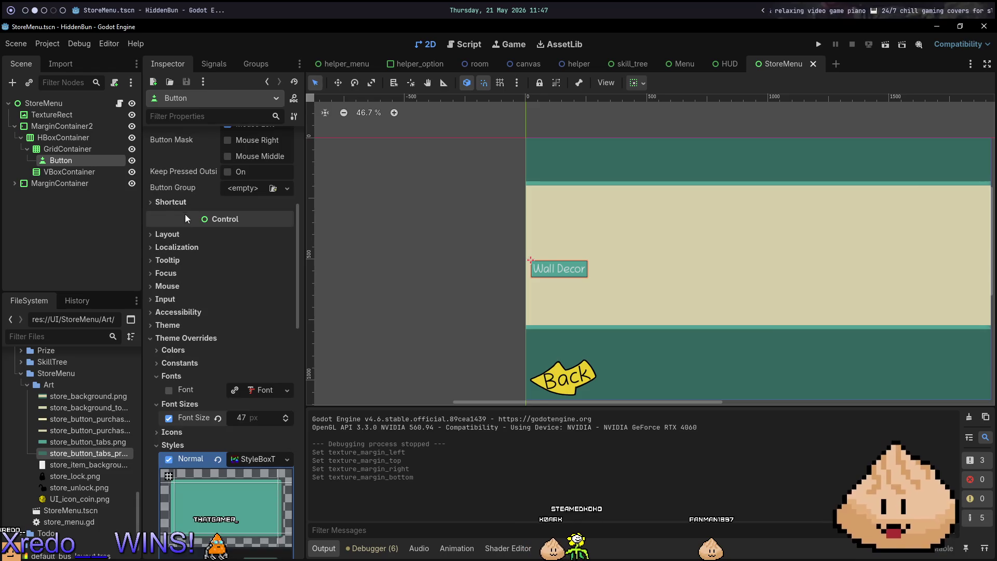
Step: Set the button's Custom Minimum Size to 300 × 120 px (trying 120 and 200 widths first) and save
left_click(179, 234)
left_click(245, 298)
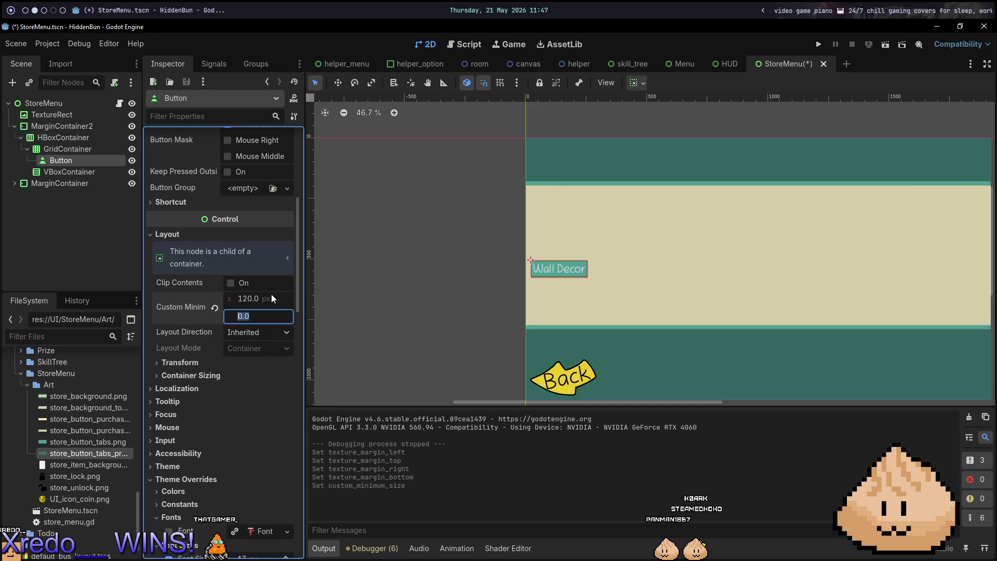
key("Return")
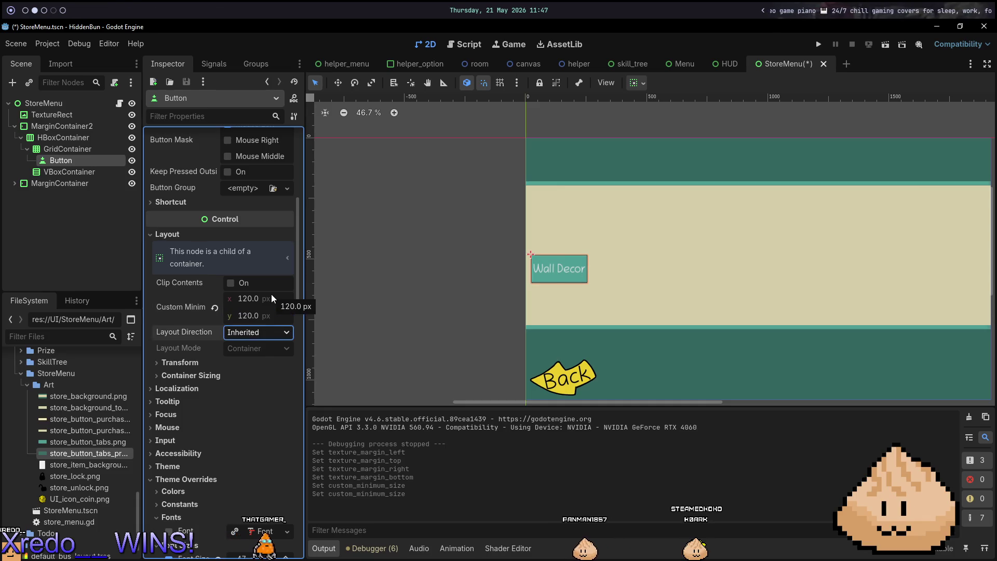
left_click(260, 301)
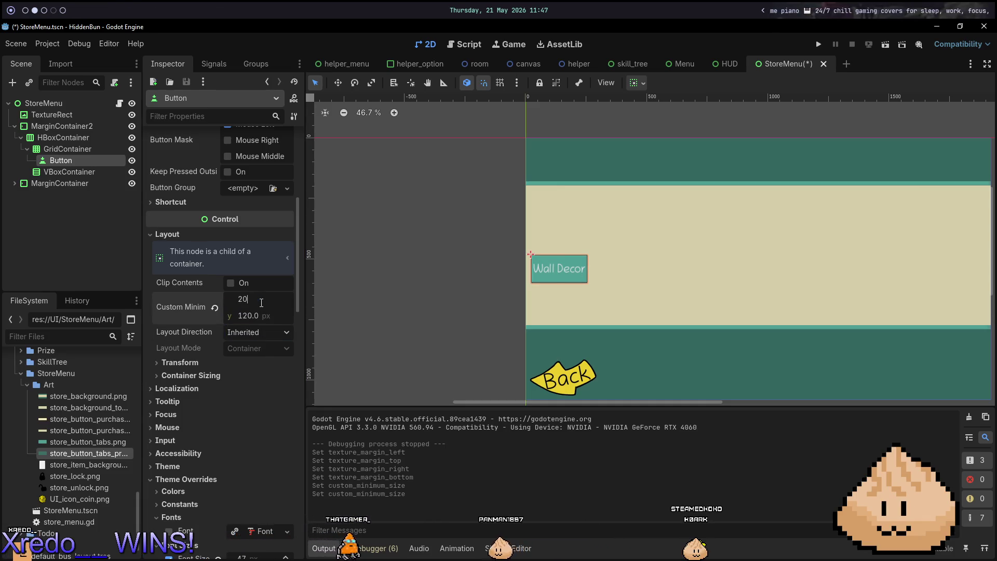
key("Tab")
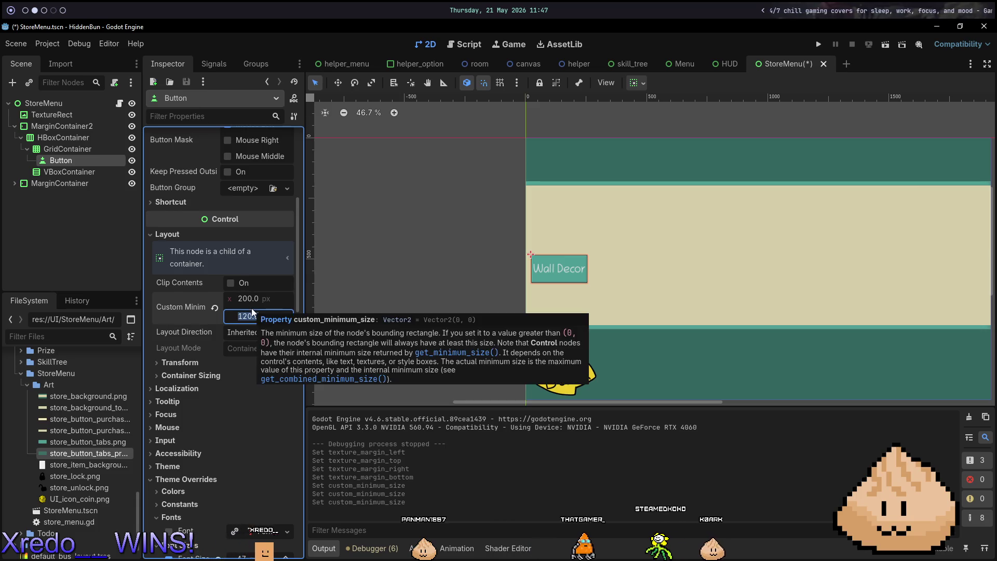
left_click(261, 301)
type("300")
key("Return")
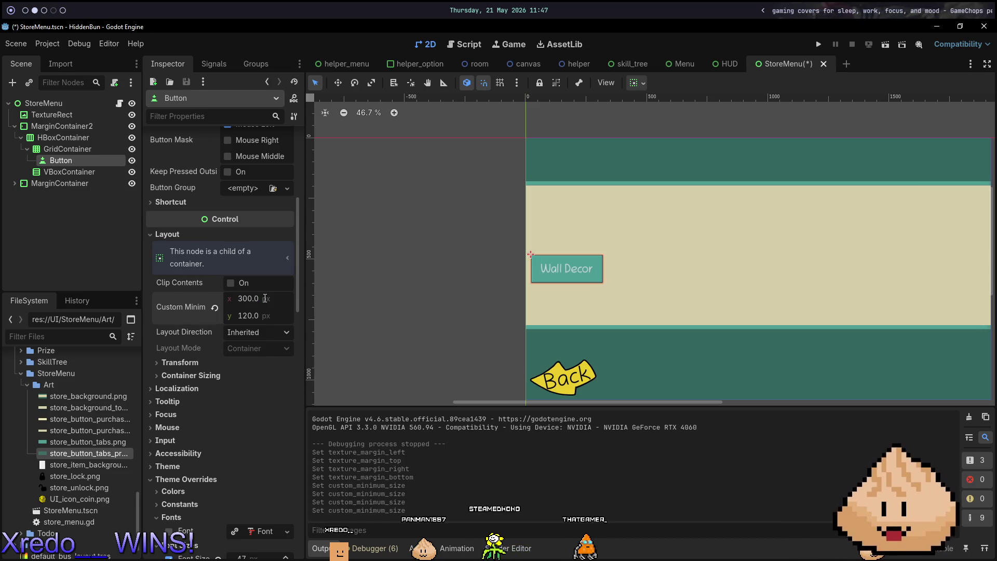
scroll(783, 253, "down", 5)
scroll(783, 254, "up", 3)
scroll(737, 255, "up", 2)
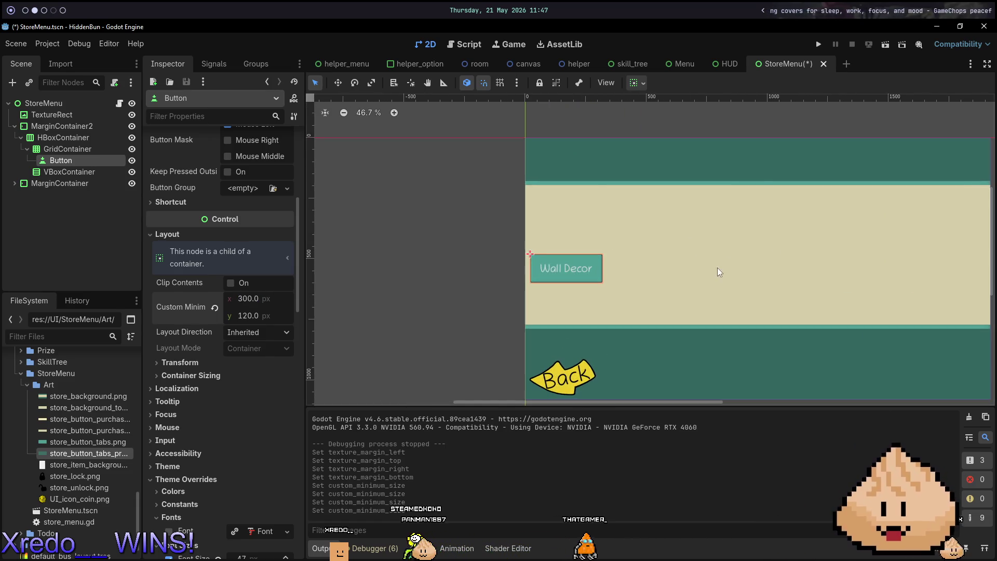
key("ctrl+s")
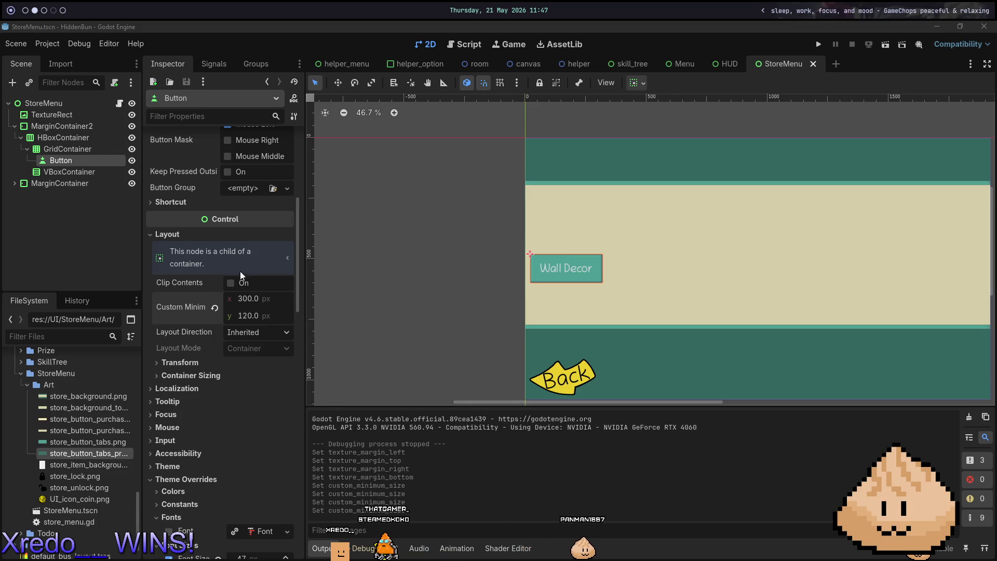
scroll(218, 312, "down", 5)
scroll(210, 351, "down", 2)
left_click(245, 347)
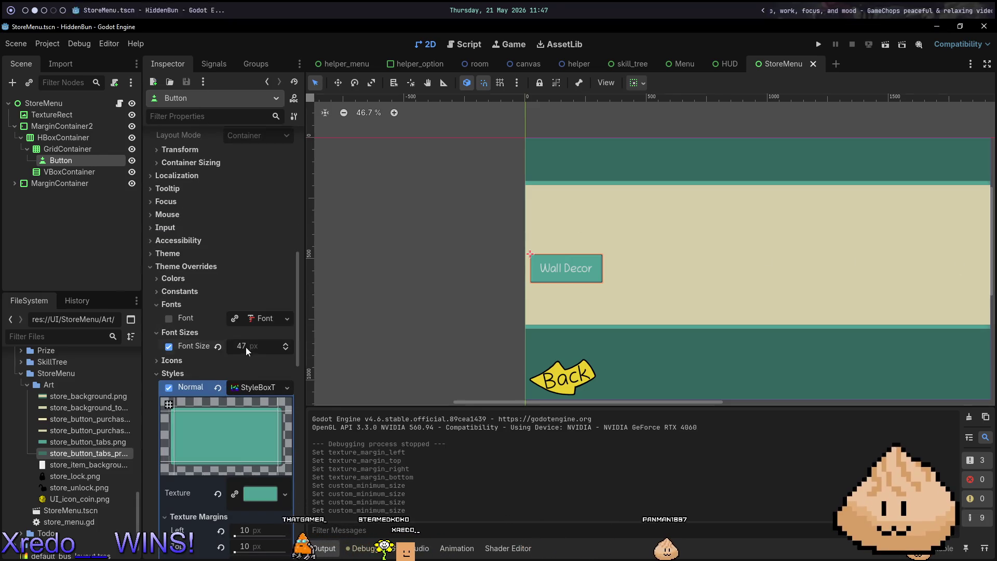
type("32")
Step: Settle the button's font size override at 50 (after 32 and 30), save, and start duplicating it
key("Return")
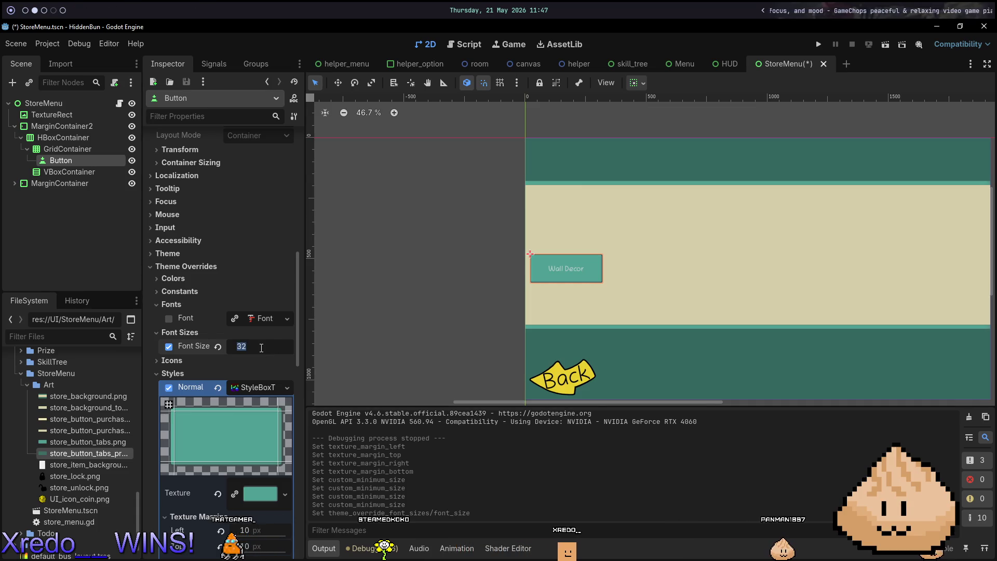
type("30")
key("Return")
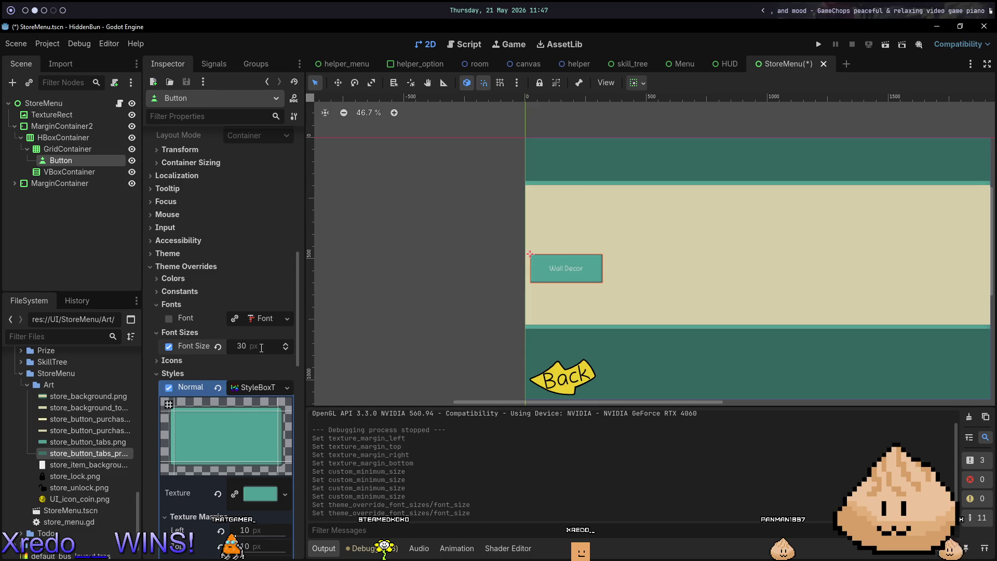
type("50")
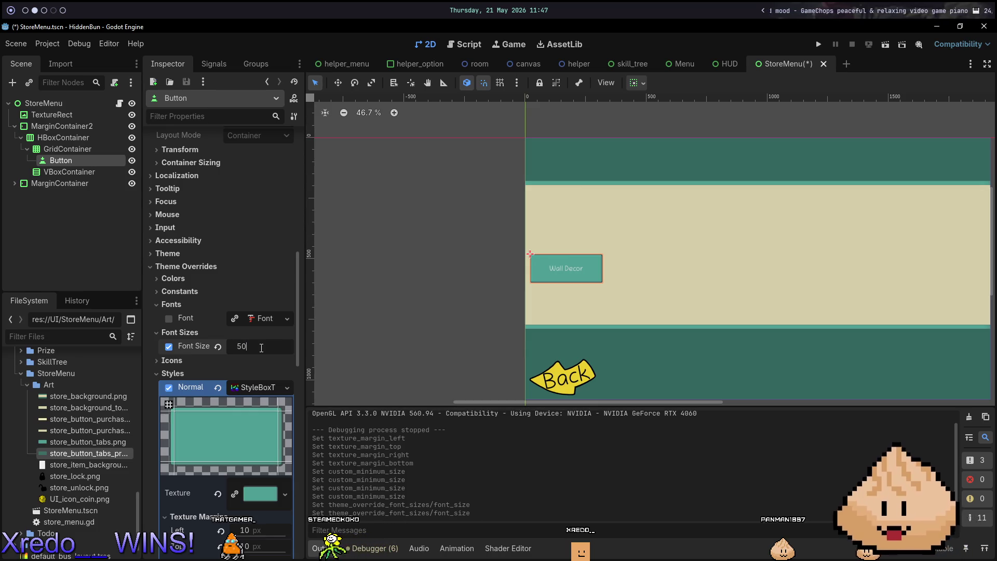
key("Return")
key("ctrl+s")
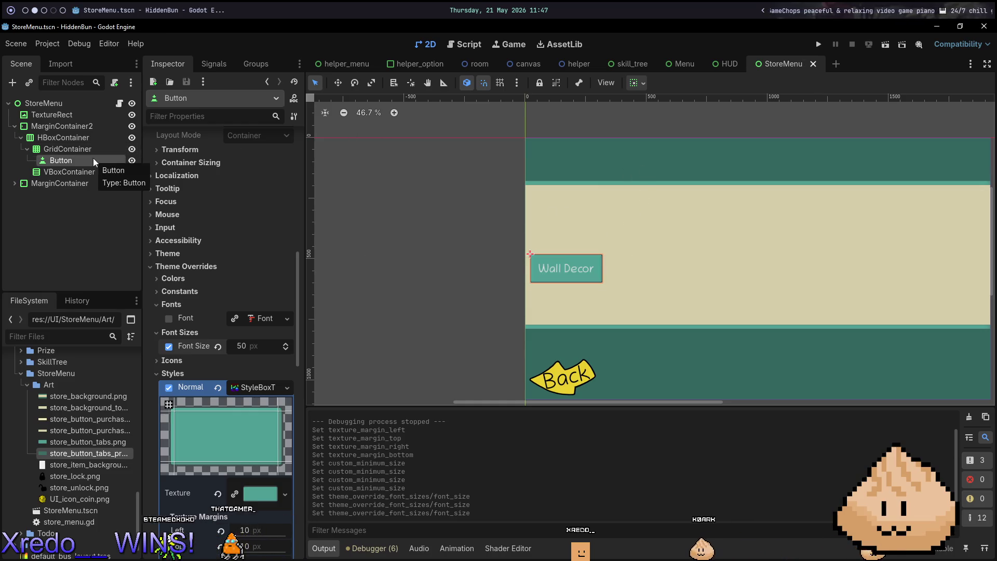
key("ctrl+d")
Step: Duplicate the Wall Decor button, undoing and redoing until Button through Button10 fill the grid
key("ctrl+d")
key("ctrl+d")
key("ctrl+d")
key("ctrl+d")
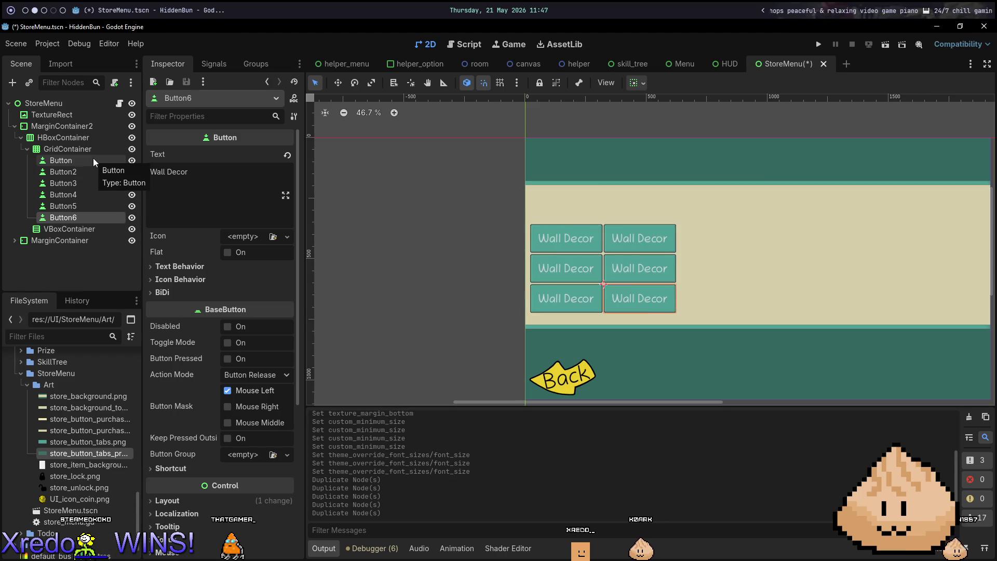
key("ctrl+d")
key("ctrl+d")
key("ctrl+d")
key("ctrl+d")
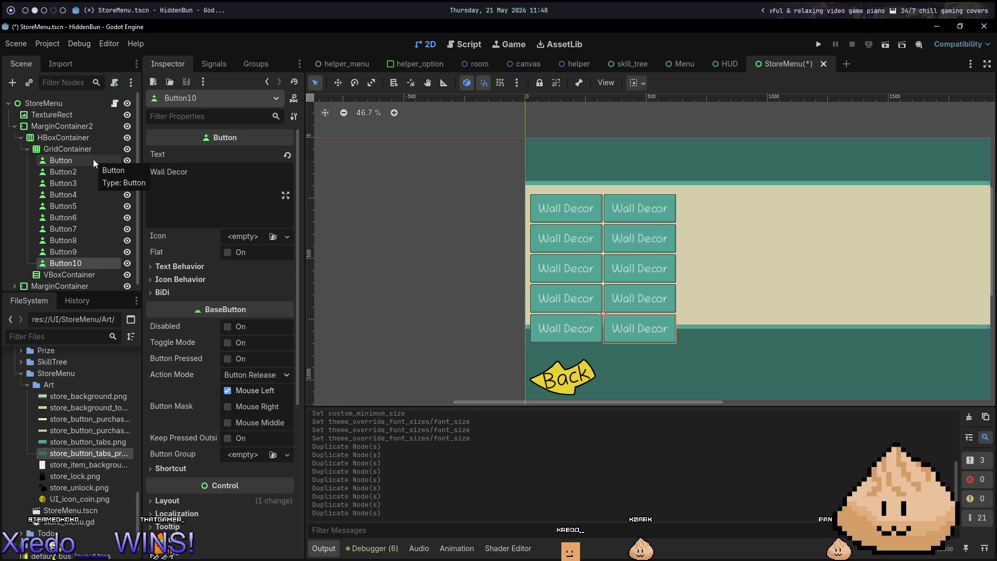
key("ctrl+z")
key("ctrl+z")
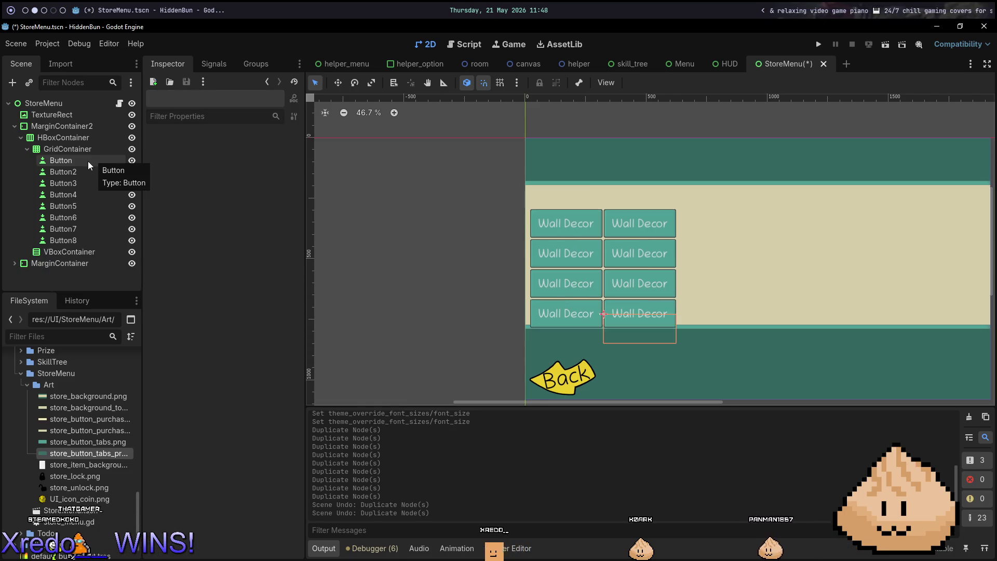
key("ctrl+z")
key("ctrl+z")
key("ctrl+z")
key("ctrl+z")
key("ctrl+z")
key("ctrl+z")
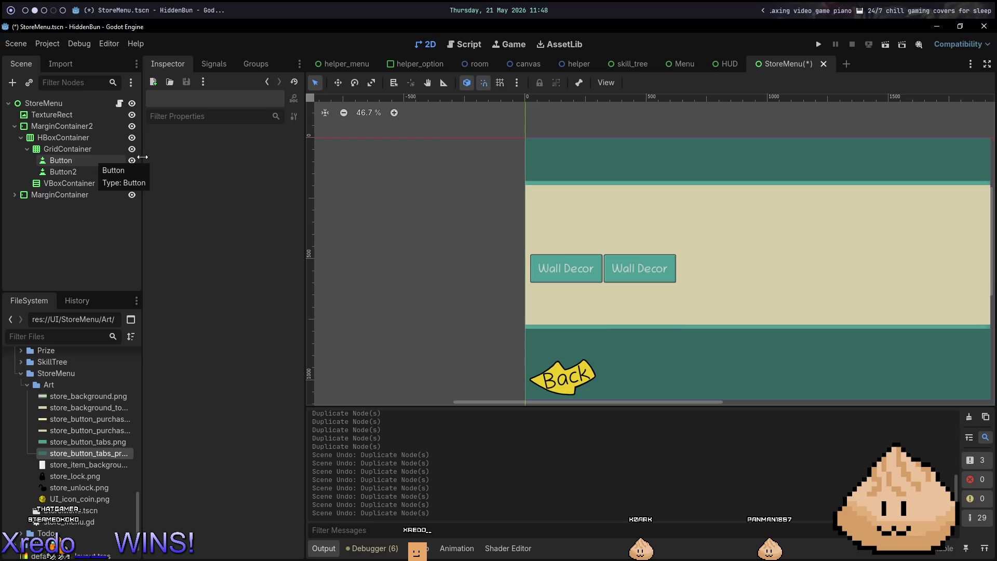
key("ctrl+shift+z")
key("ctrl+shift+z")
key("ctrl+shift+z")
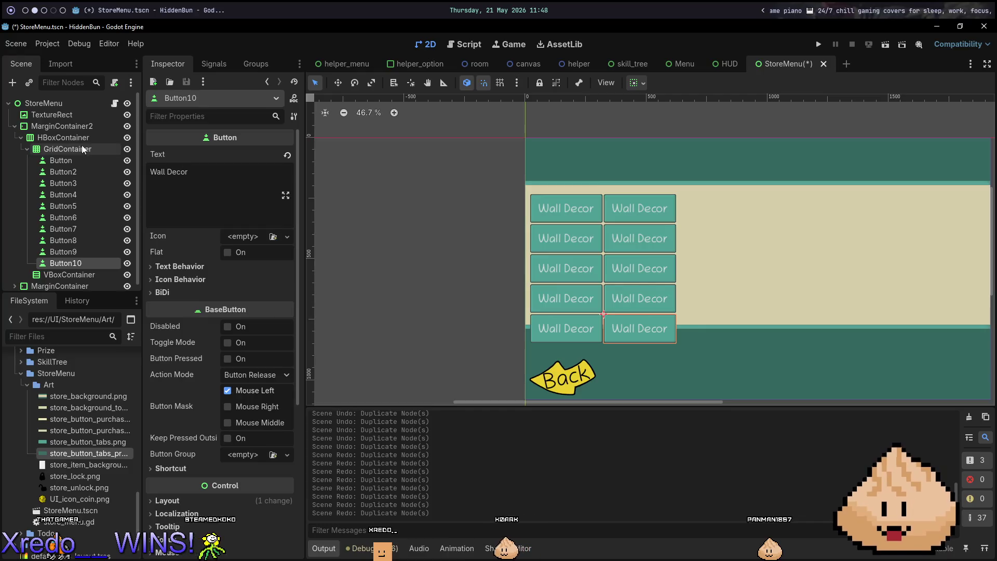
left_click(79, 139)
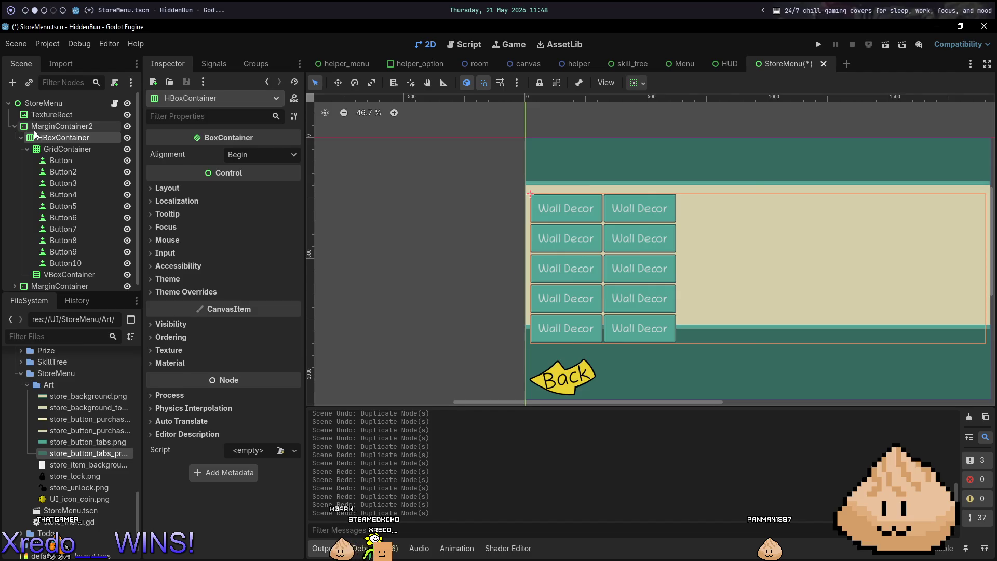
Step: Nudge MarginContainer2 upward with the arrow key and save the scene
left_click(61, 126)
scroll(604, 149, "right", 4)
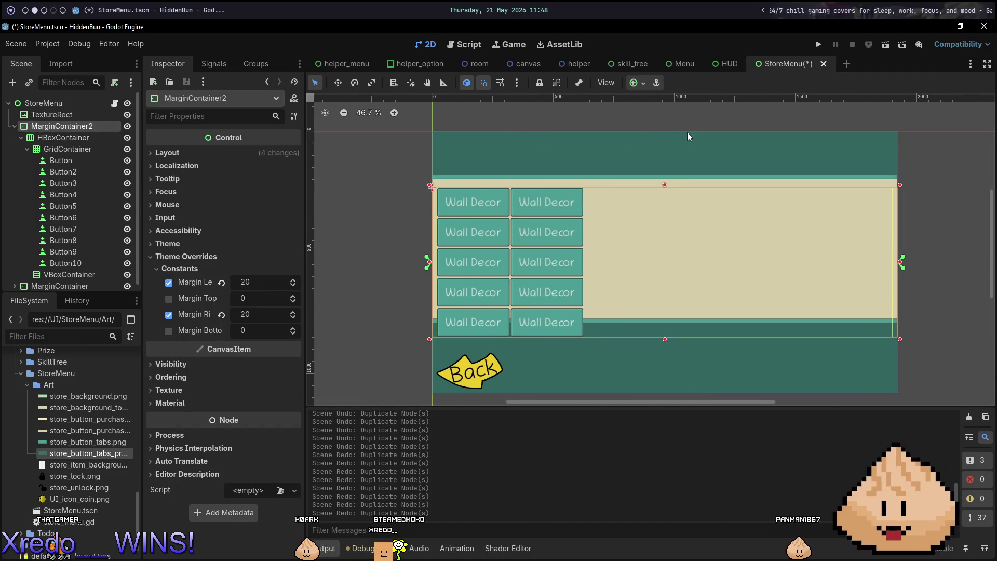
key("Up")
key("Up")
key("Up")
key("Up")
key("Up")
key("Up")
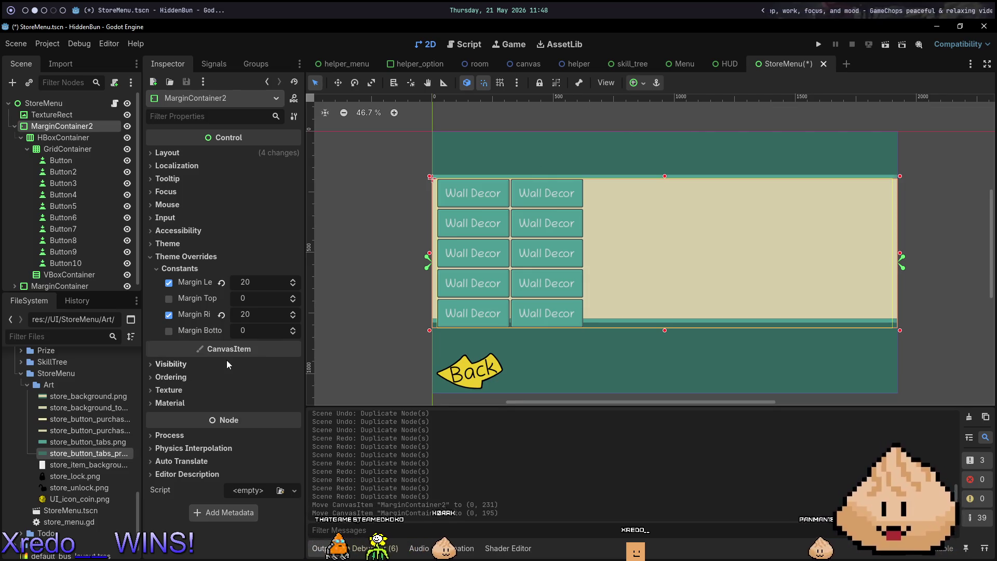
left_click(407, 254)
key("ctrl+s")
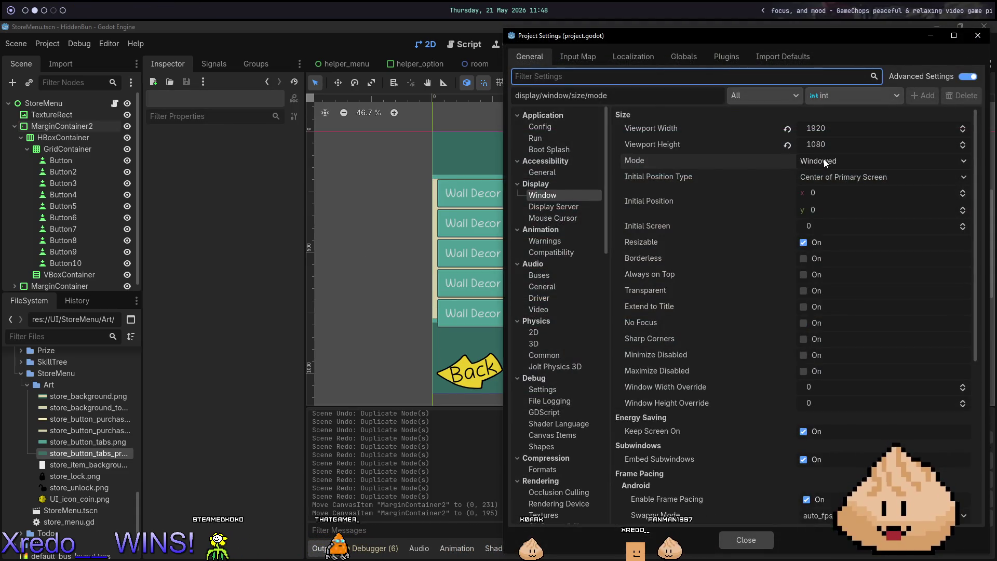
Step: Set the project's Display > Window mode to Fullscreen and run the game with F5
left_click(824, 160)
left_click(822, 217)
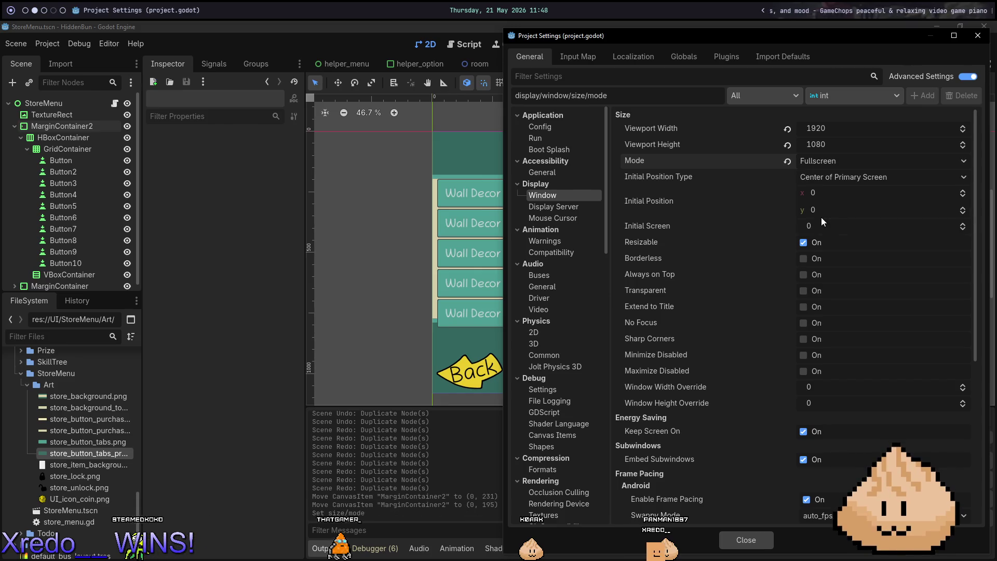
key("F5")
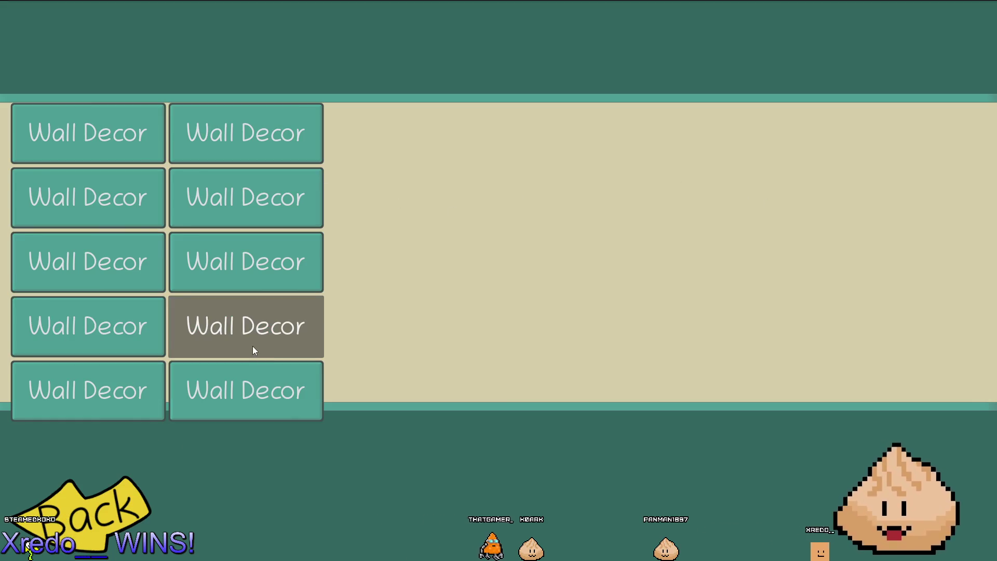
left_click(255, 212)
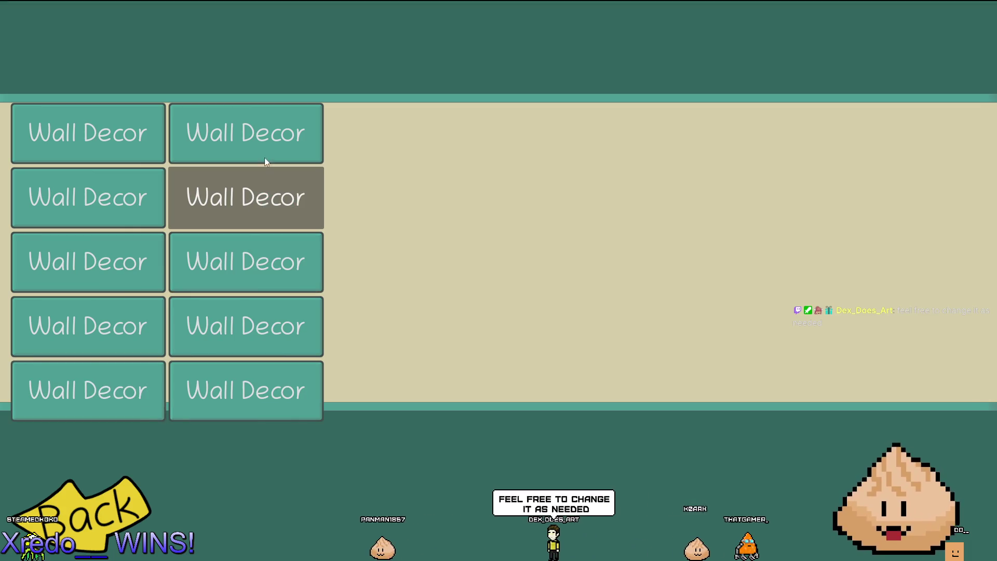
left_click(233, 196)
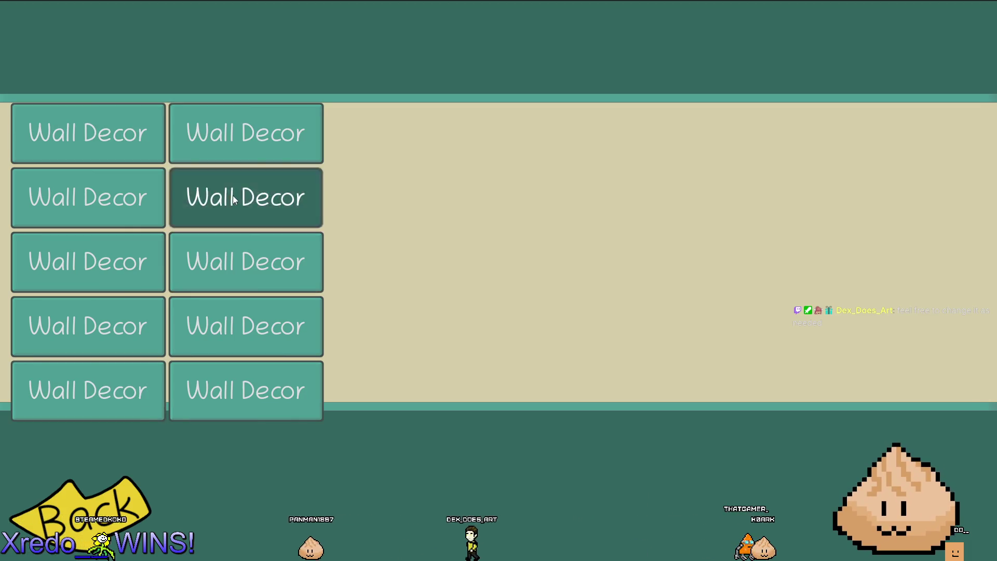
left_click(150, 136)
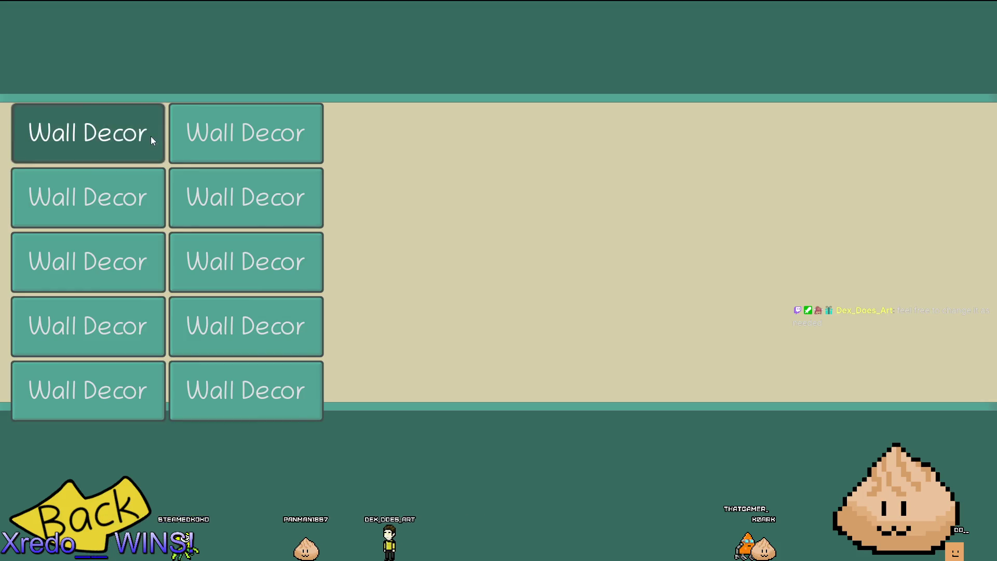
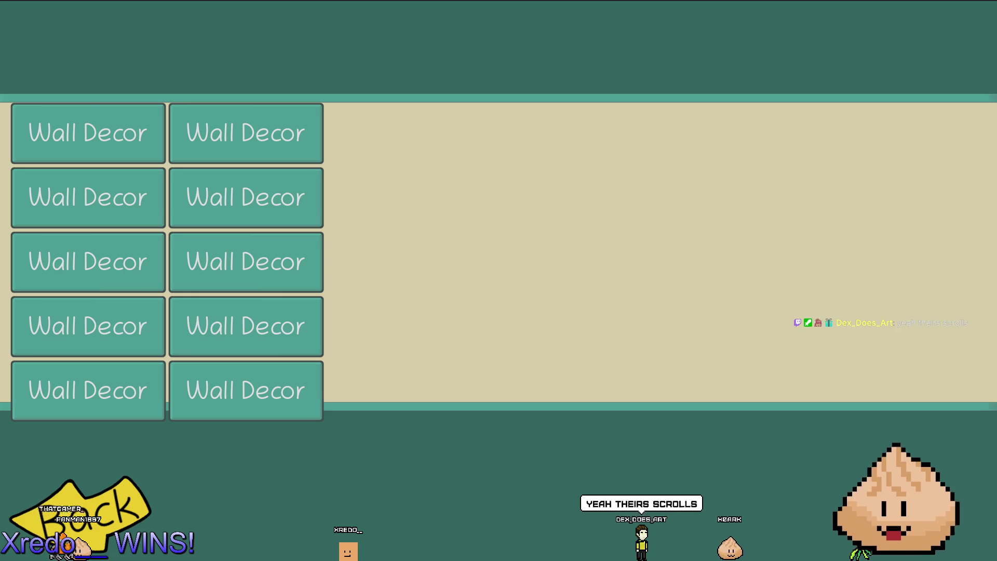
Step: Return to the Godot editor and stop the running store menu game
key("alt+Tab")
key("alt+Tab")
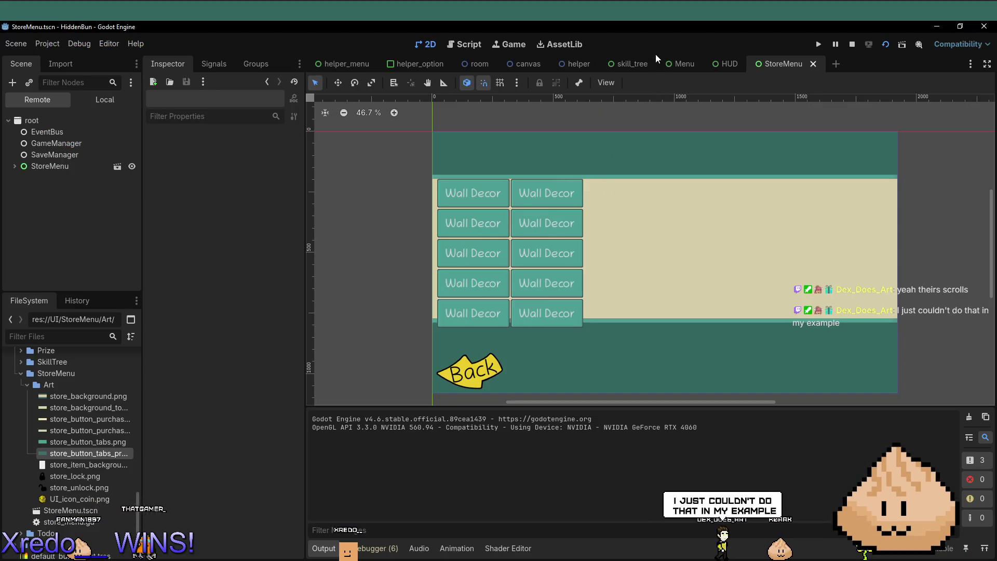
key("alt+Tab")
key("F8")
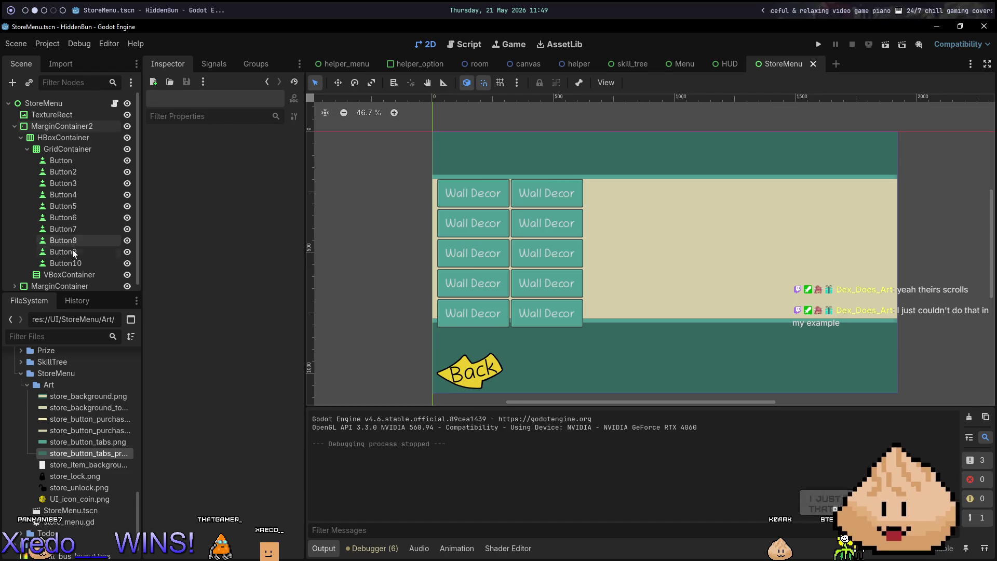
Step: Delete Button2 through Button10 from the grid, leaving a single Wall Decor button
left_click(65, 263)
left_click(78, 171, "shift")
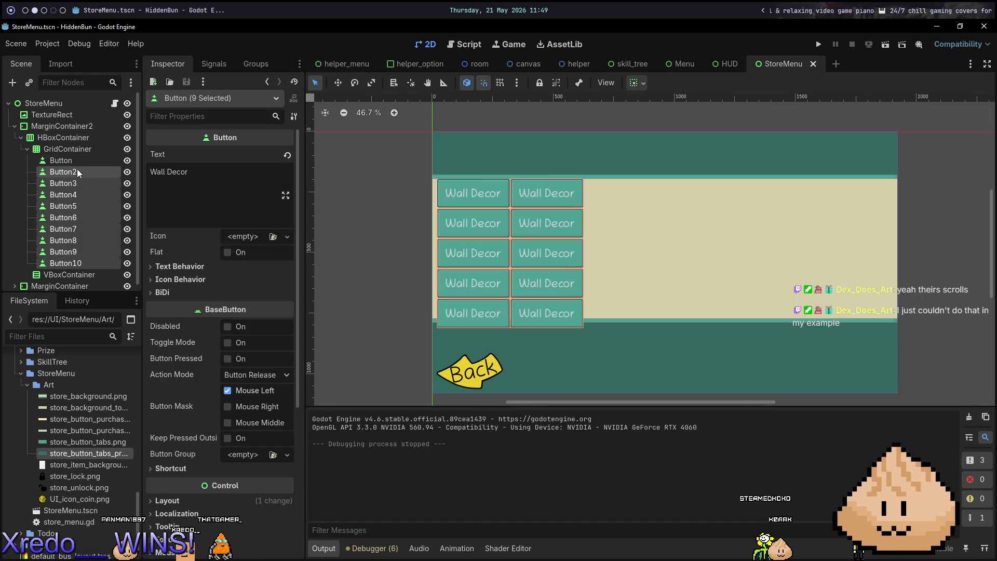
key("Delete")
left_click(468, 288)
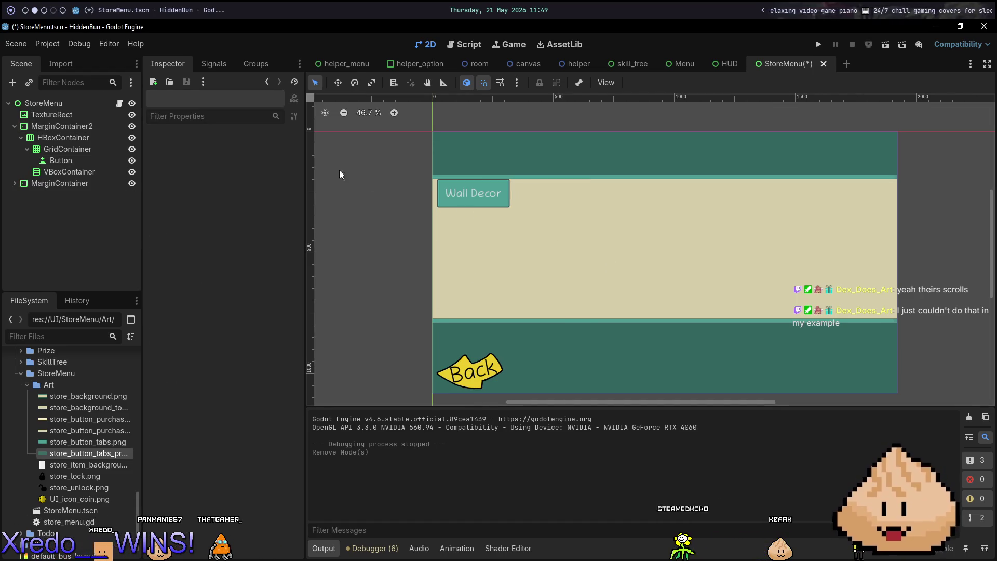
Step: Browse scroll-related node types as a child of the HBoxContainer, then cancel
left_click(74, 159)
left_click(88, 144)
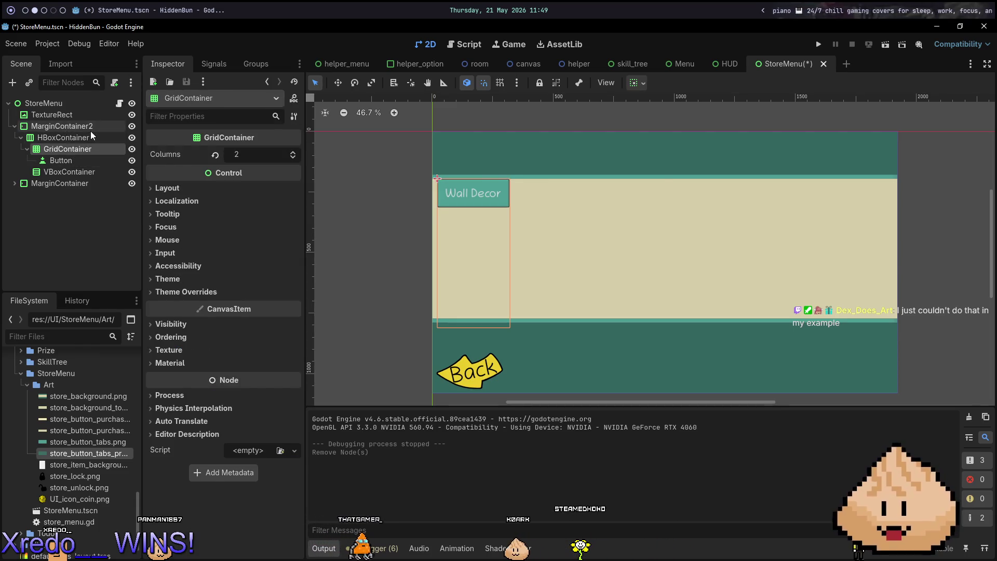
right_click(88, 127)
left_click(76, 141)
right_click(75, 140)
left_click(114, 150)
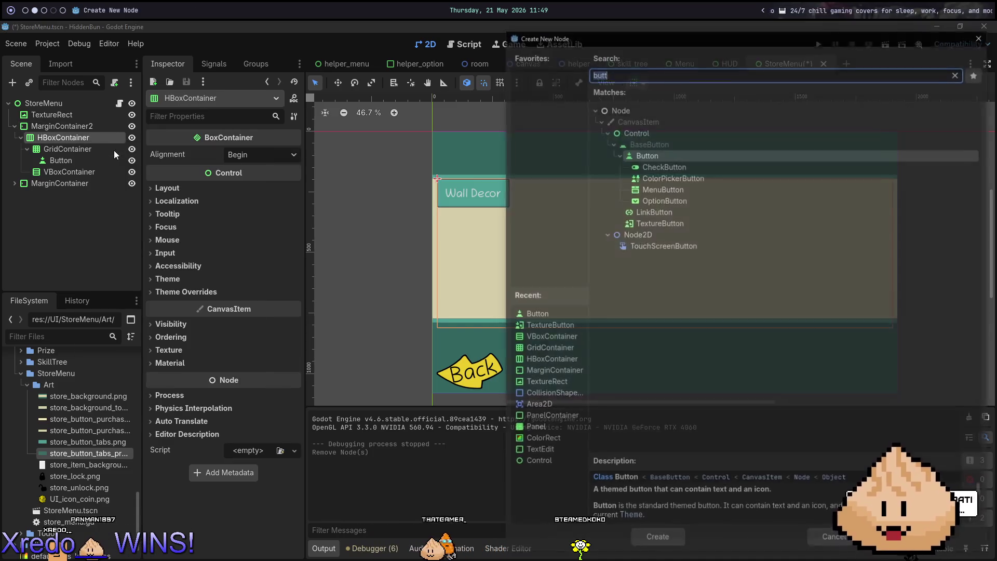
type("scroll")
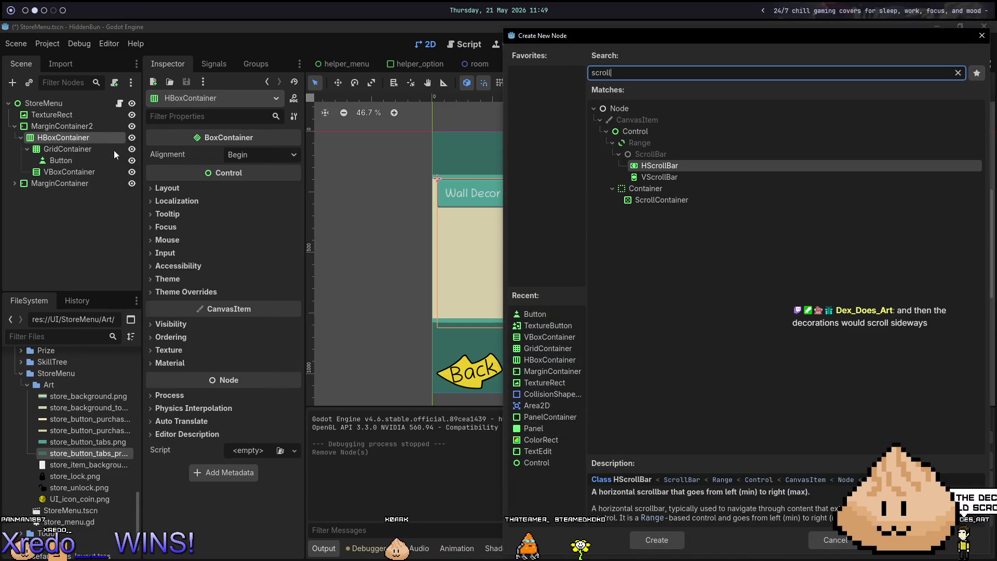
key("Down")
key("Down")
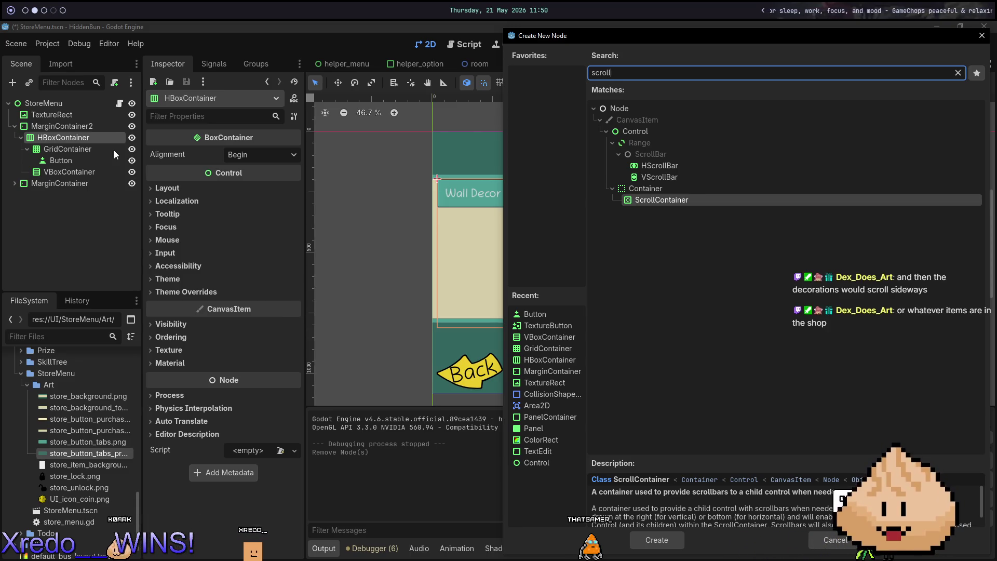
key("Escape")
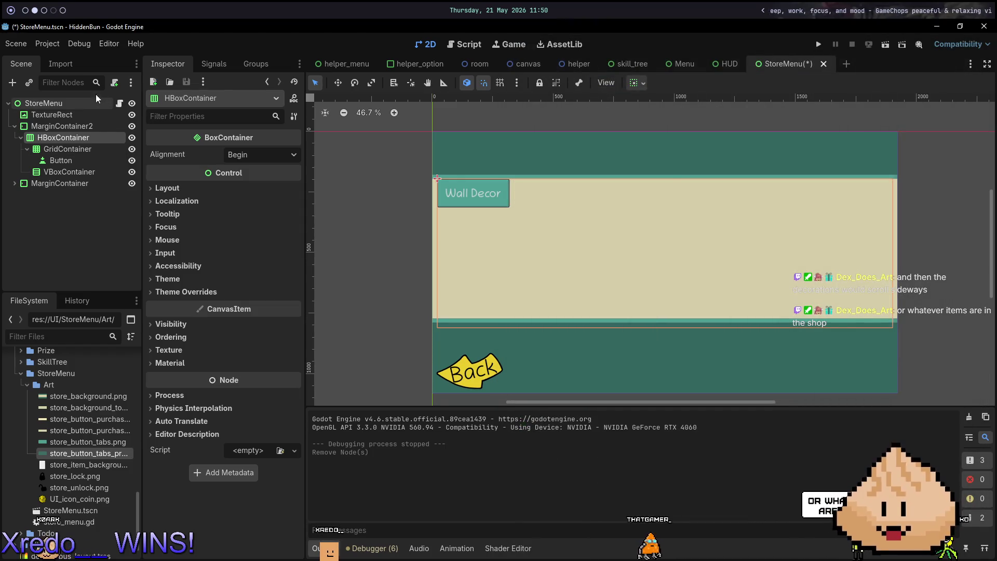
Step: Add an HBoxContainer child to the main HBoxContainer, after the VBoxContainer
right_click(59, 139)
left_click(82, 147)
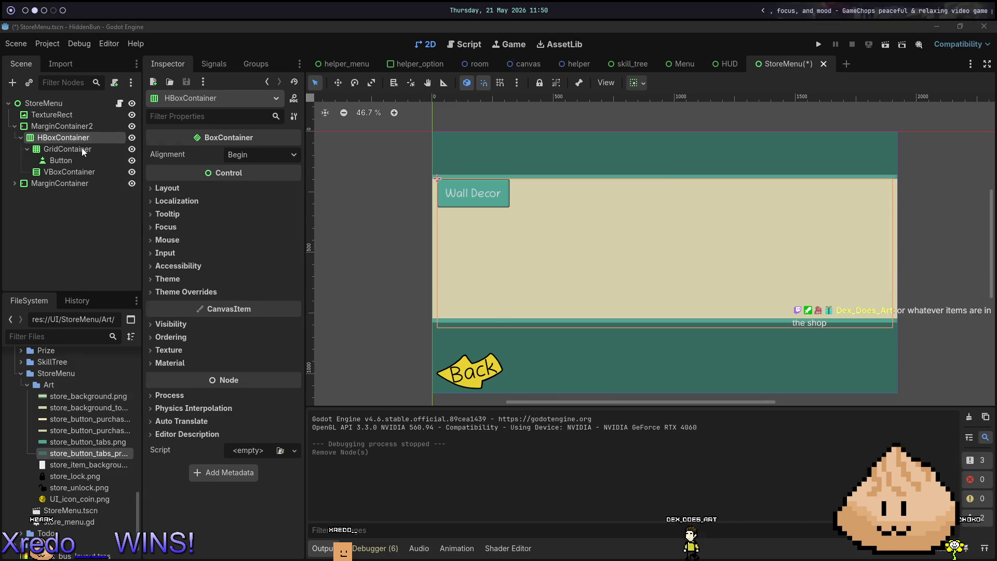
type("b")
key("BackSpace")
type("vbox")
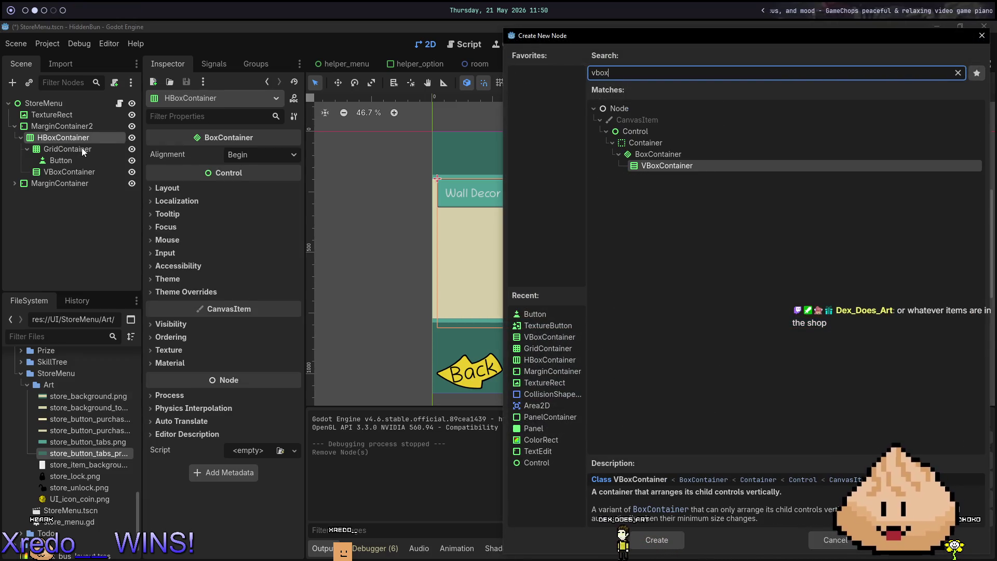
key("BackSpace")
key("BackSpace")
key("BackSpace")
type("hbox")
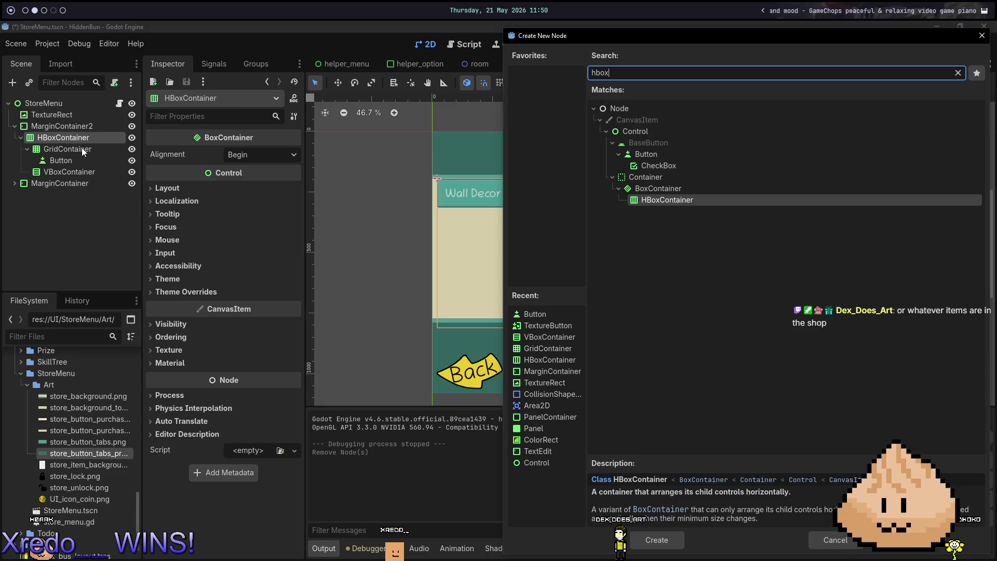
key("Return")
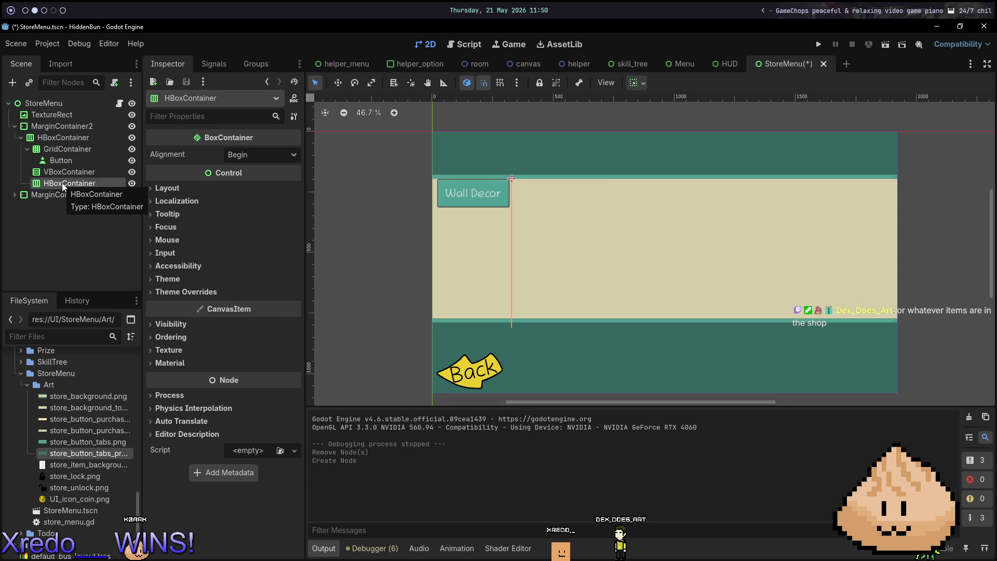
left_click(82, 172)
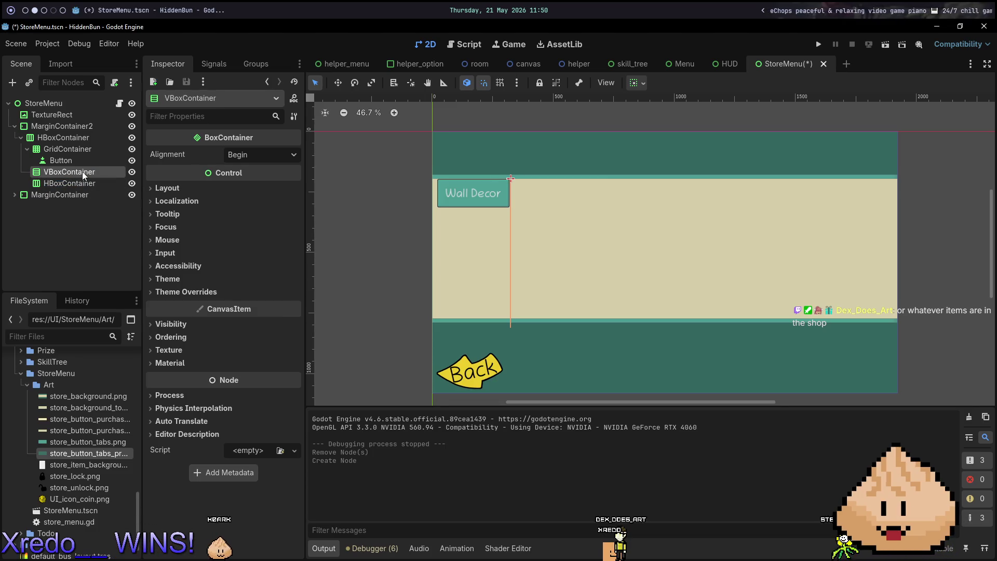
Step: Move the VBoxContainer above the GridContainer and delete the GridContainer
left_click_drag(82, 172, 70, 150)
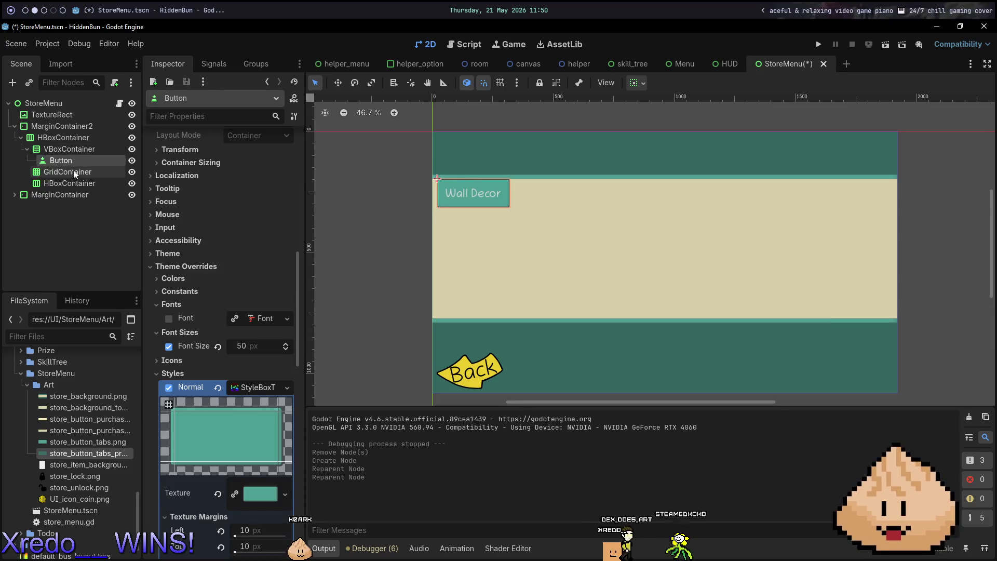
left_click(67, 172)
key("Delete")
left_click(468, 290)
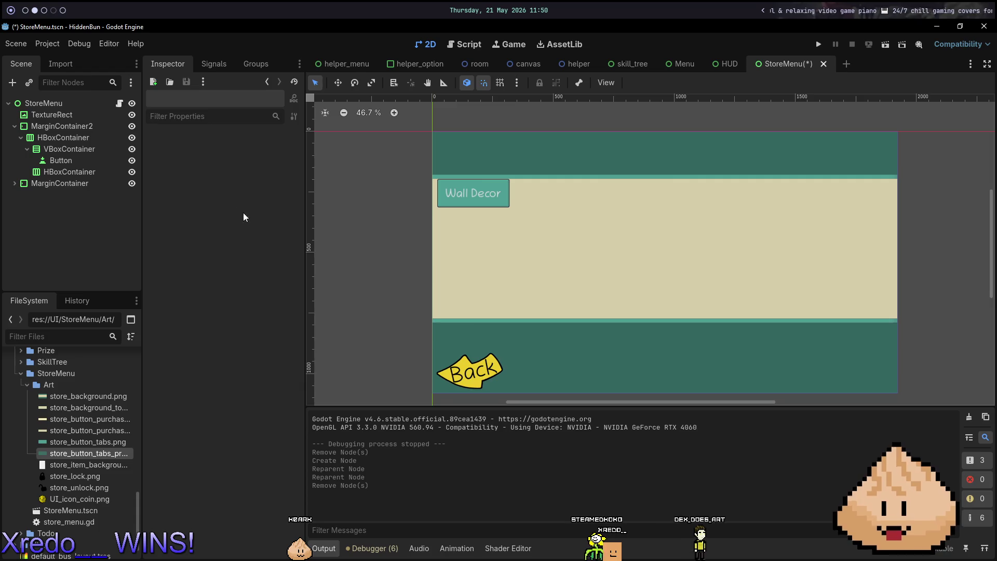
Step: Duplicate the Wall Decor button inside the VBoxContainer to make five stacked buttons
left_click(69, 149)
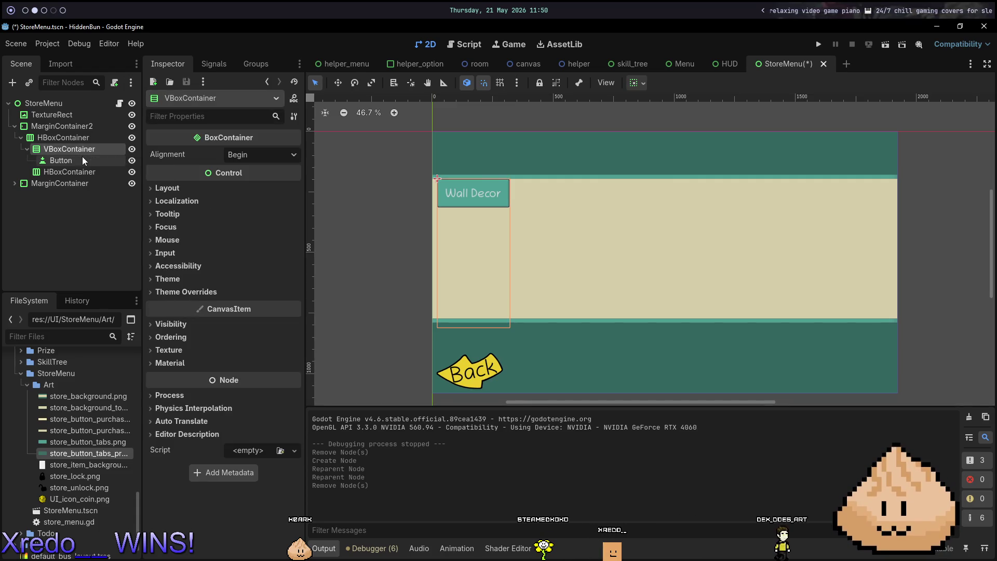
left_click(82, 160)
key("ctrl+d")
key("ctrl+d")
key("ctrl+d")
key("ctrl+d")
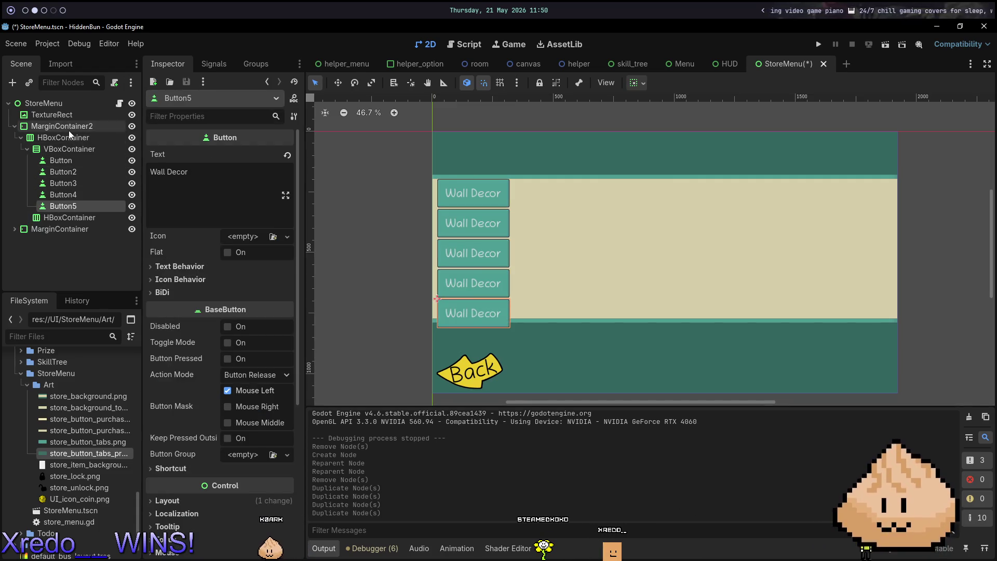
left_click(73, 149)
right_click(73, 148)
left_click(117, 162)
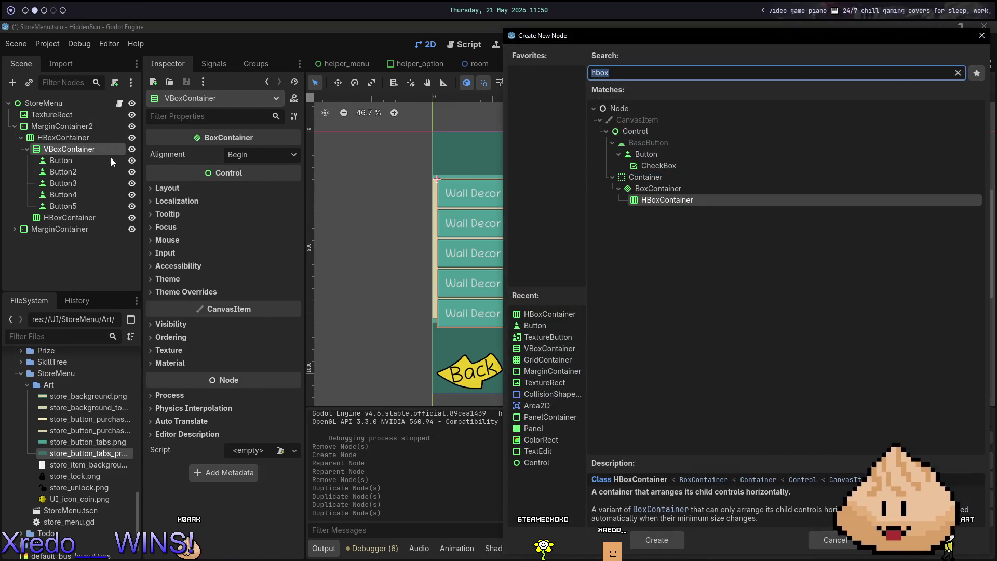
type("scroll")
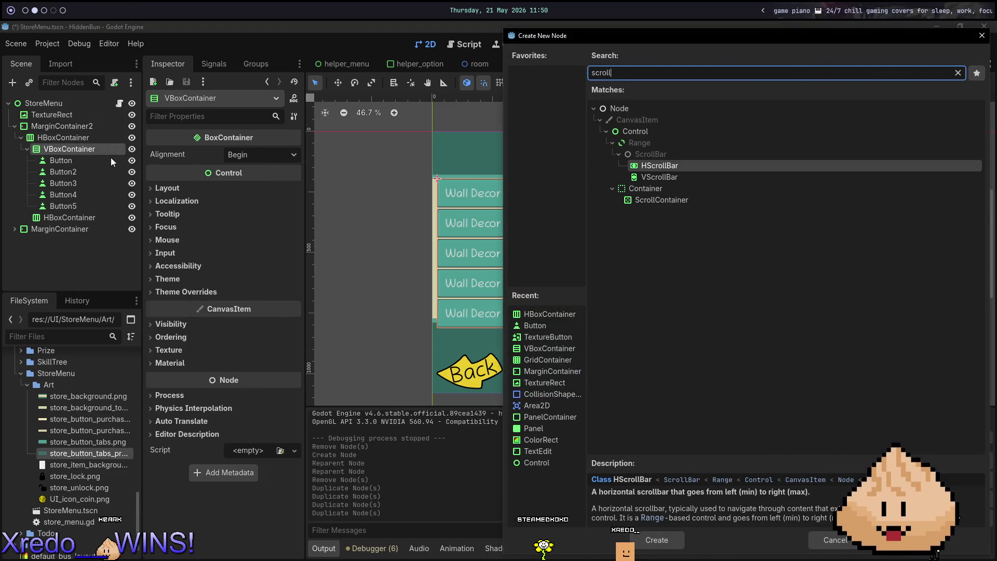
Step: Create a ScrollContainer under the HBoxContainer and move the five-button VBoxContainer into it
key("Down")
key("Down")
key("Return")
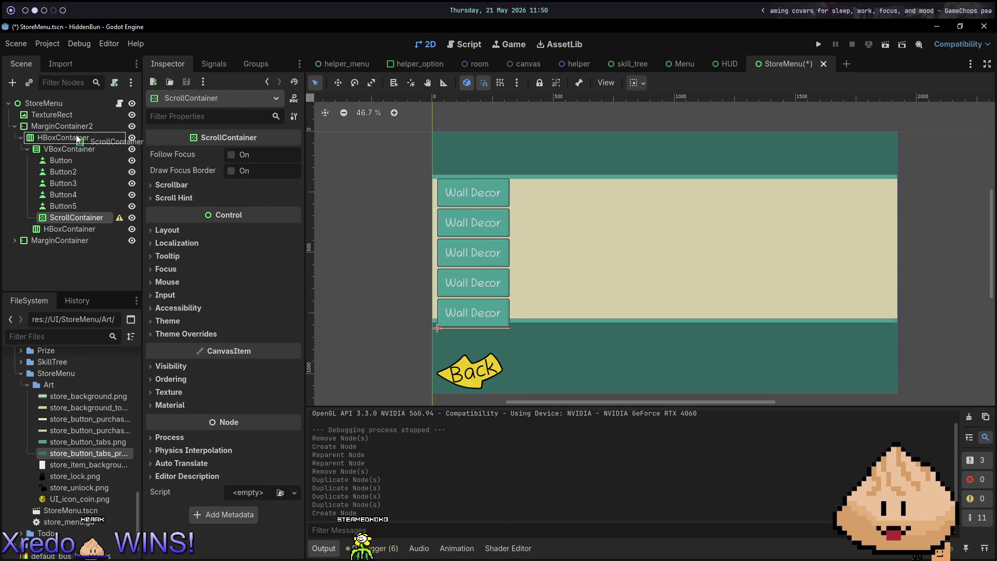
mouse_move(94, 221)
left_mouse_down()
mouse_move(69, 144)
mouse_move(73, 151)
left_mouse_up()
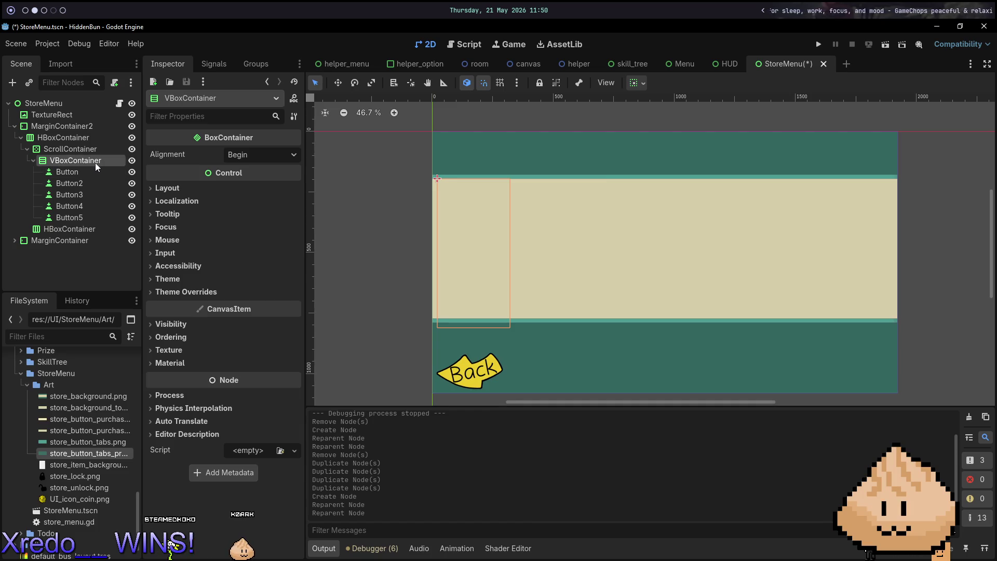
key("F2")
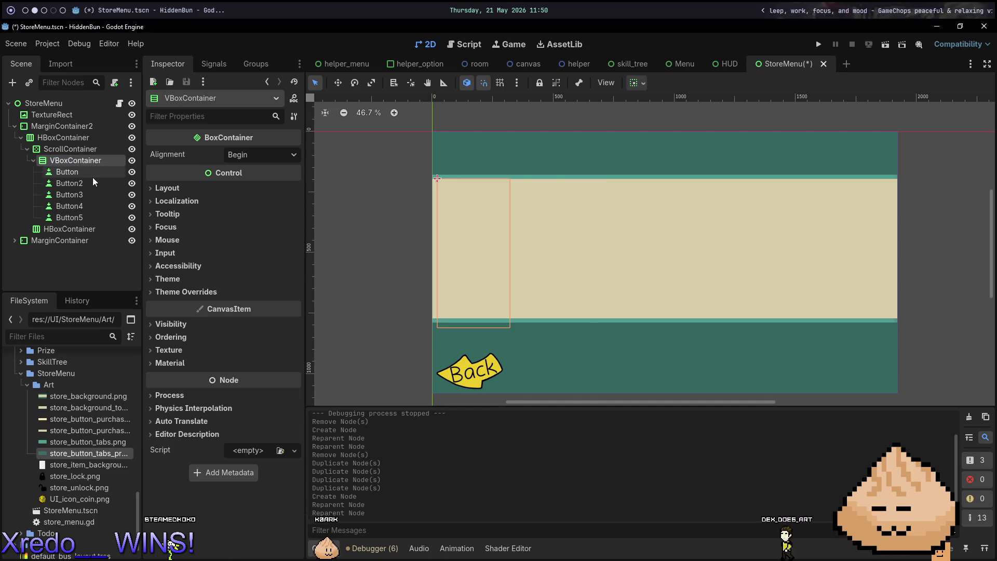
Step: Set the ScrollContainer's Custom Minimum Size x to 300 in the Layout section
left_click(94, 171)
left_click(80, 149)
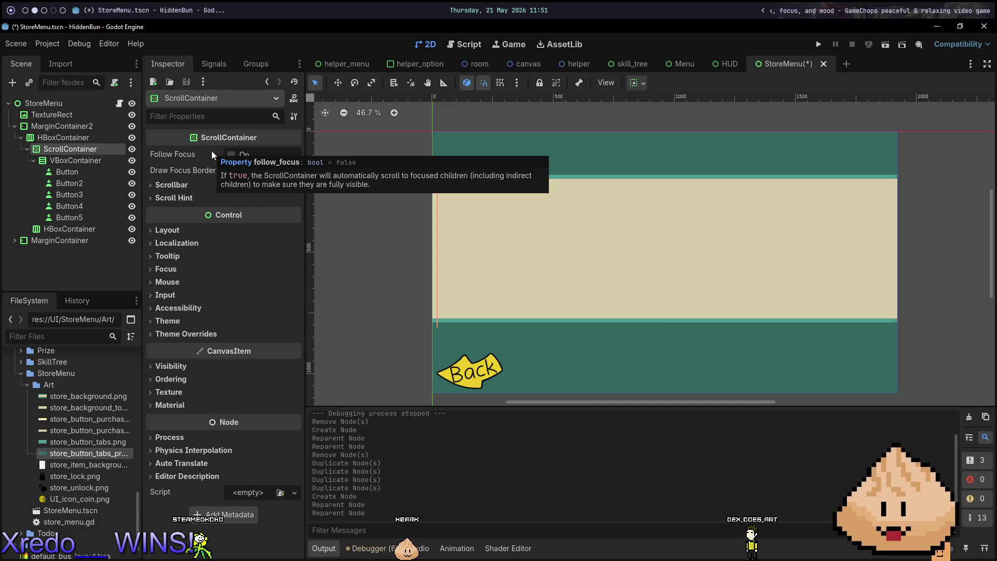
left_click(634, 83)
left_click(203, 186)
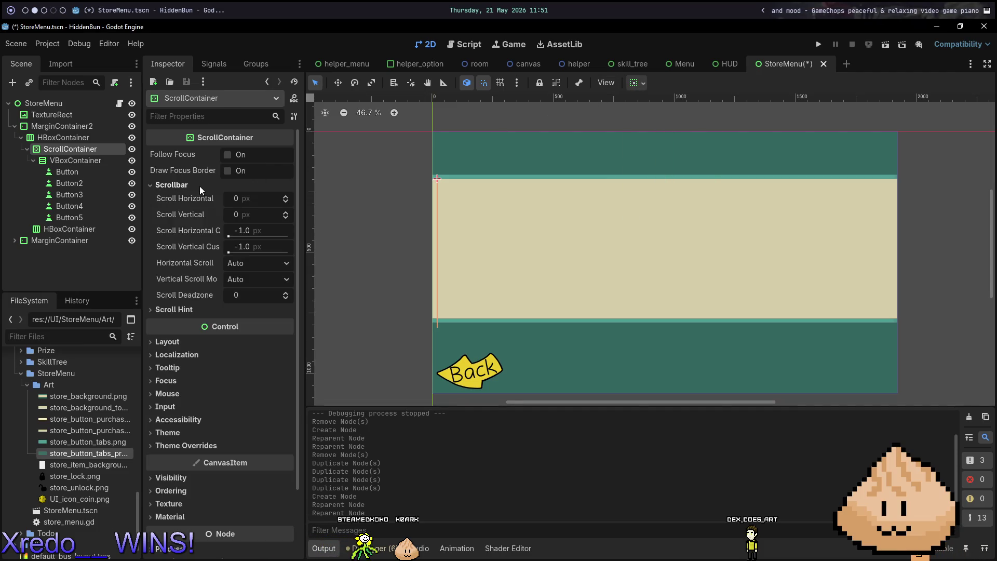
left_click(198, 187)
left_click(187, 233)
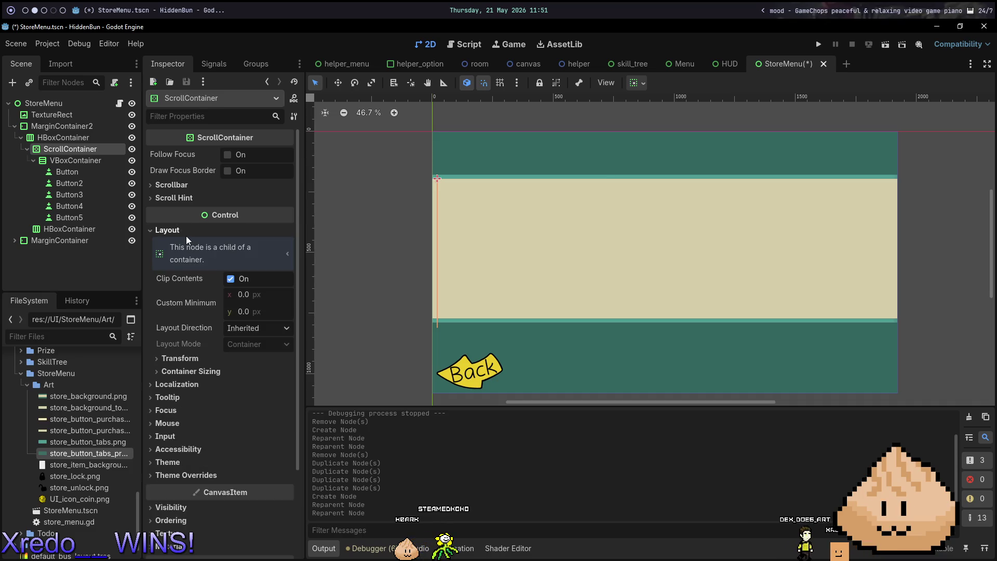
left_click(185, 230)
left_click(254, 297)
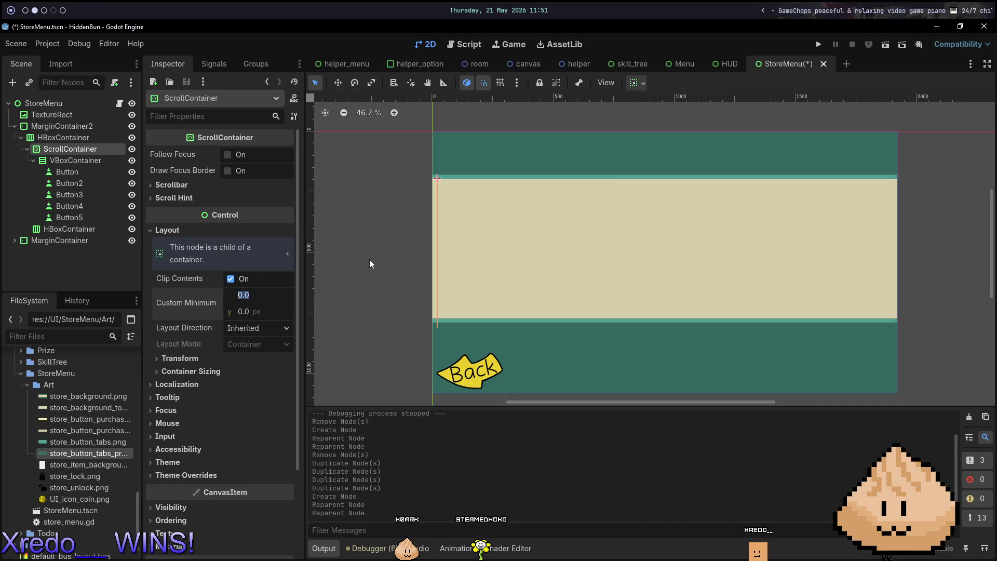
type("300")
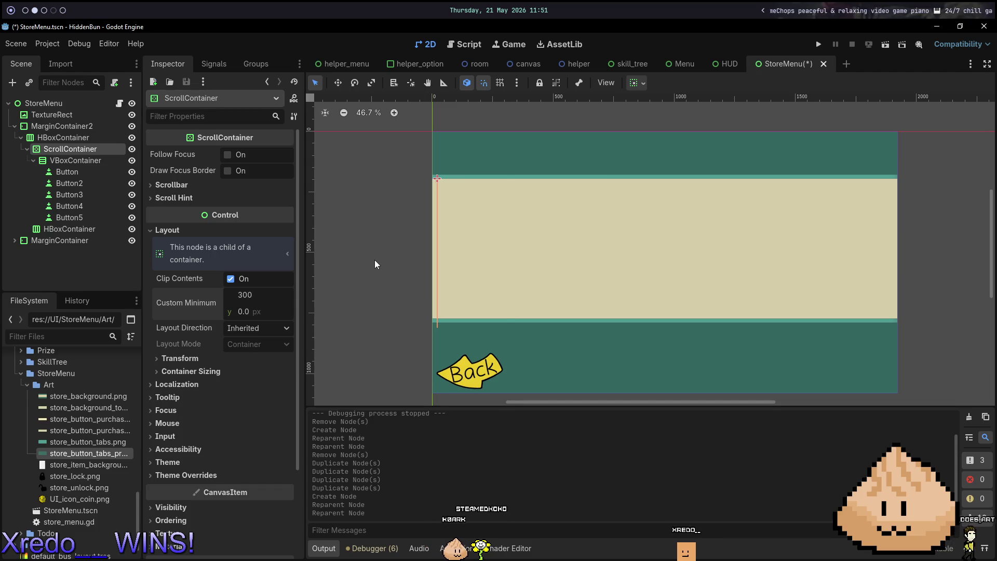
key("Tab")
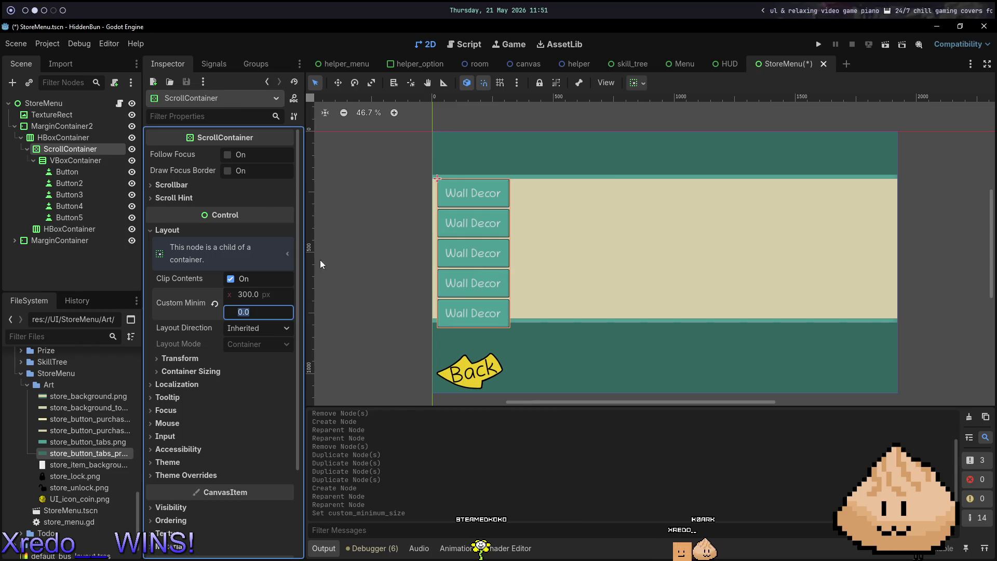
left_click(172, 185)
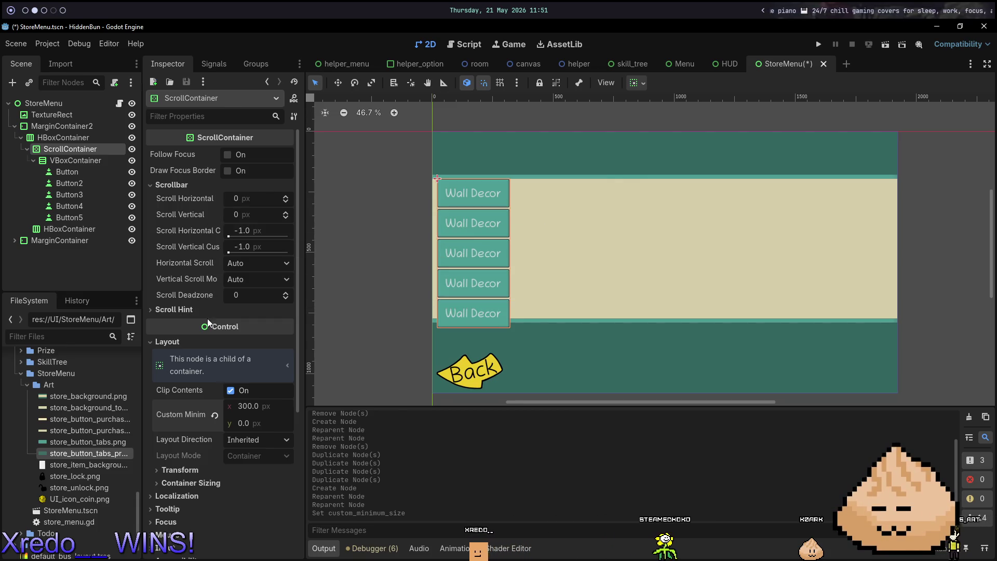
Step: Review the ScrollContainer's scroll hint modes, keeping Disabled, and the VBoxContainer's alignment choices
left_click(174, 310)
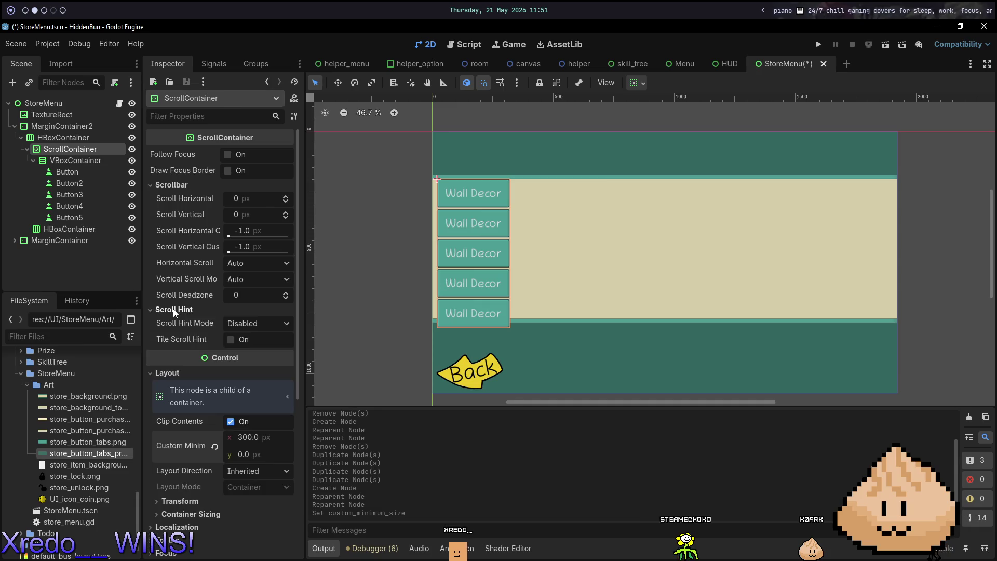
left_click(251, 323)
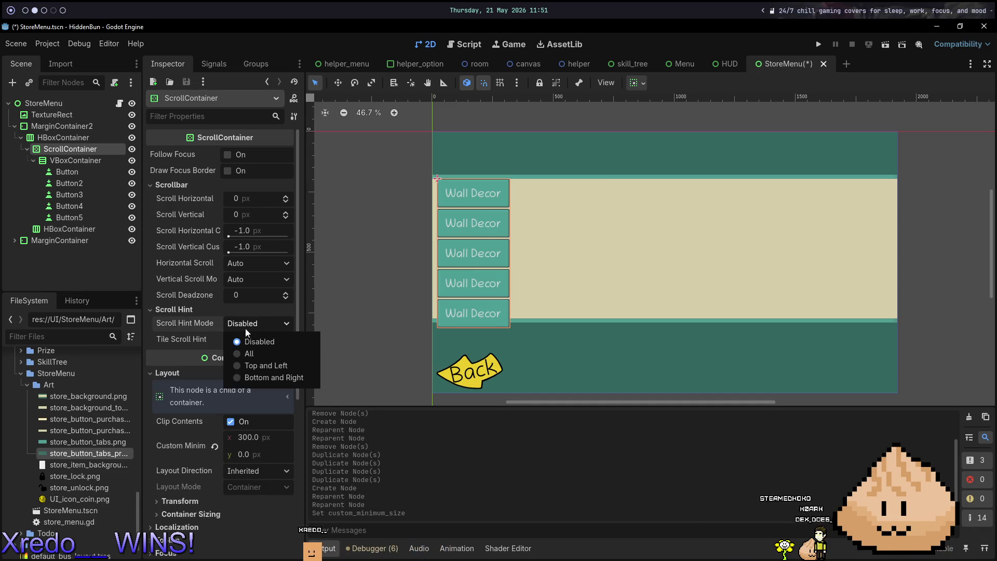
left_click(245, 327)
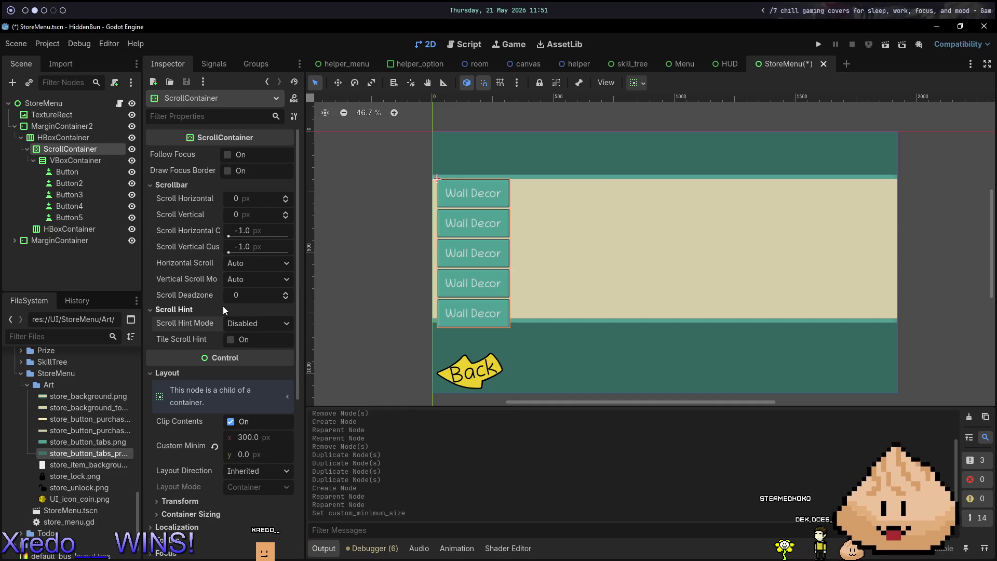
mouse_move(181, 339)
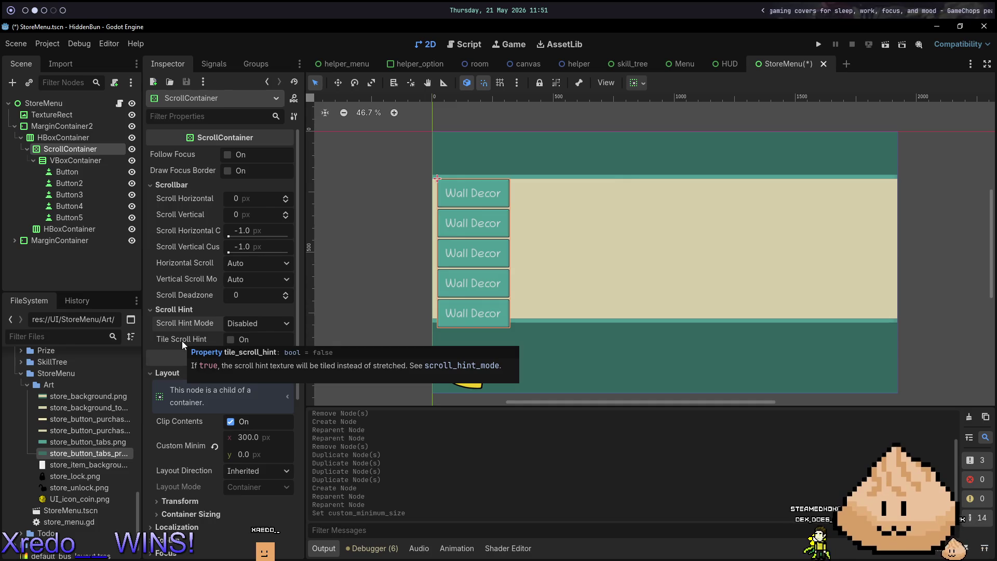
left_click(76, 160)
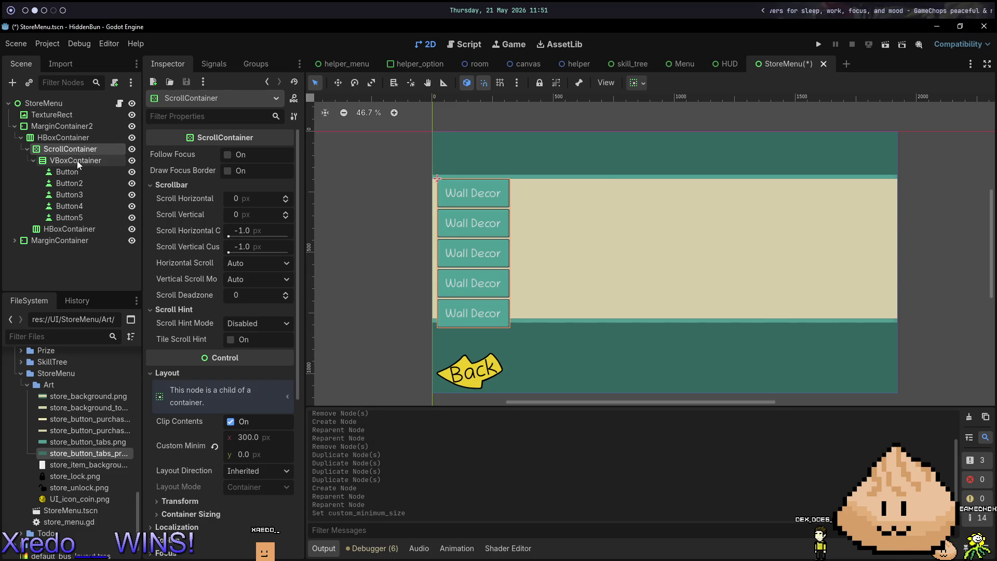
left_click(77, 160)
left_click(260, 155)
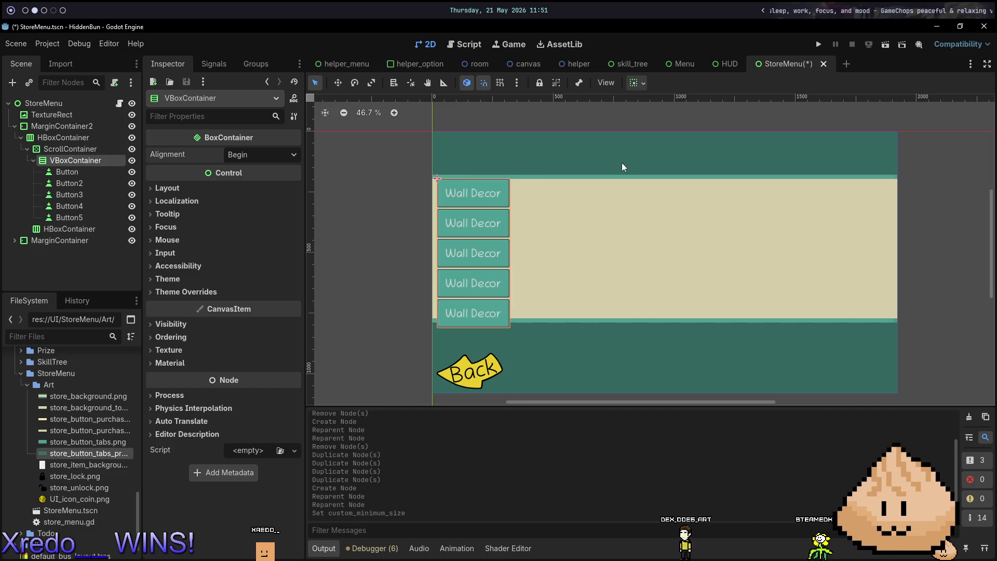
left_click(65, 151)
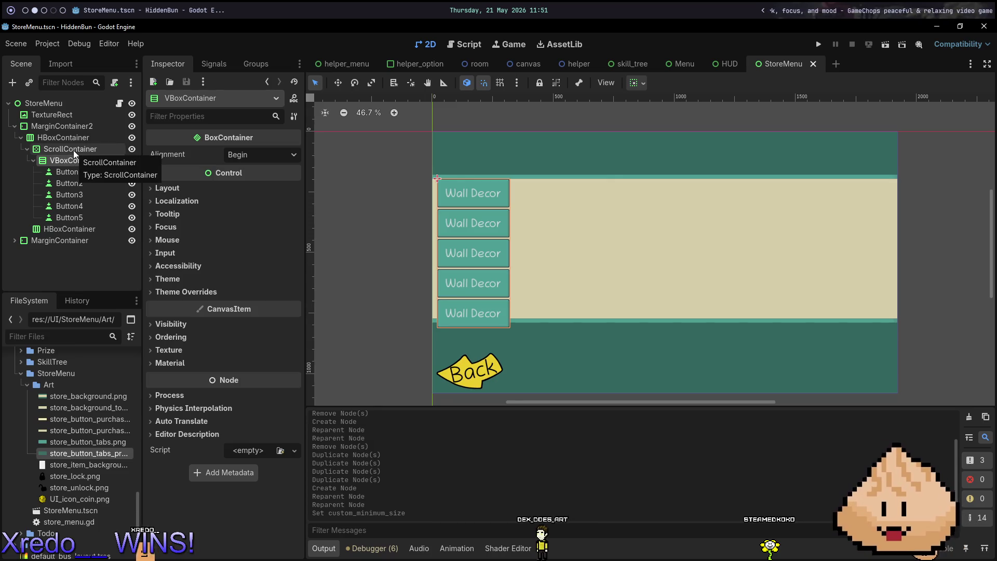
left_click(74, 151)
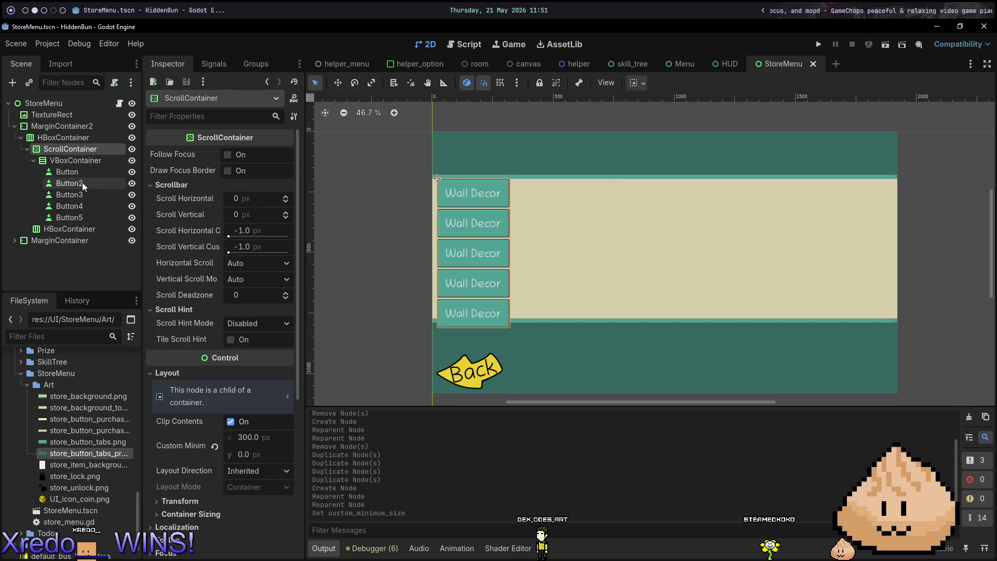
Step: Toggle Follow Focus on the ScrollContainer and save the StoreMenu scene
left_click(76, 160)
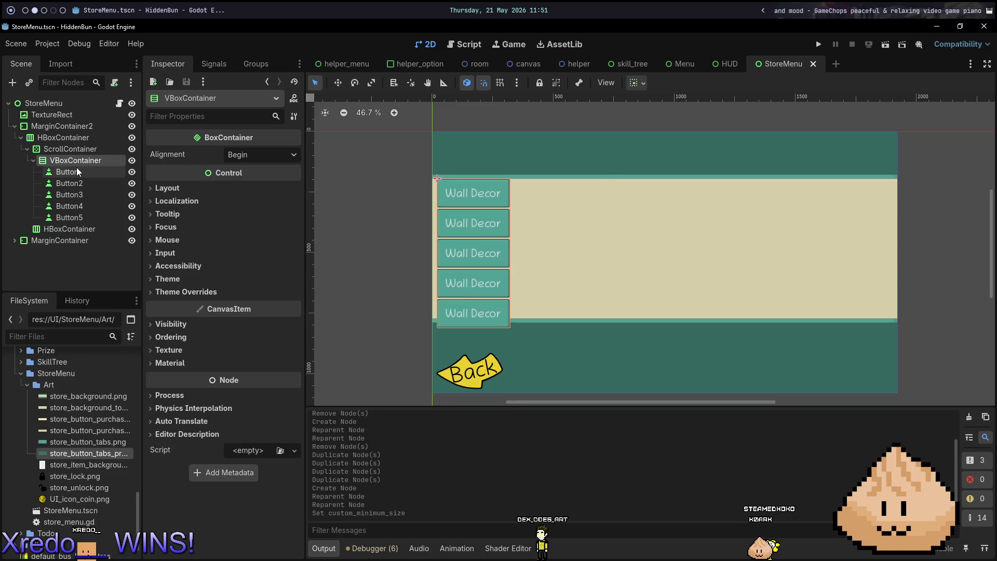
left_click(76, 160)
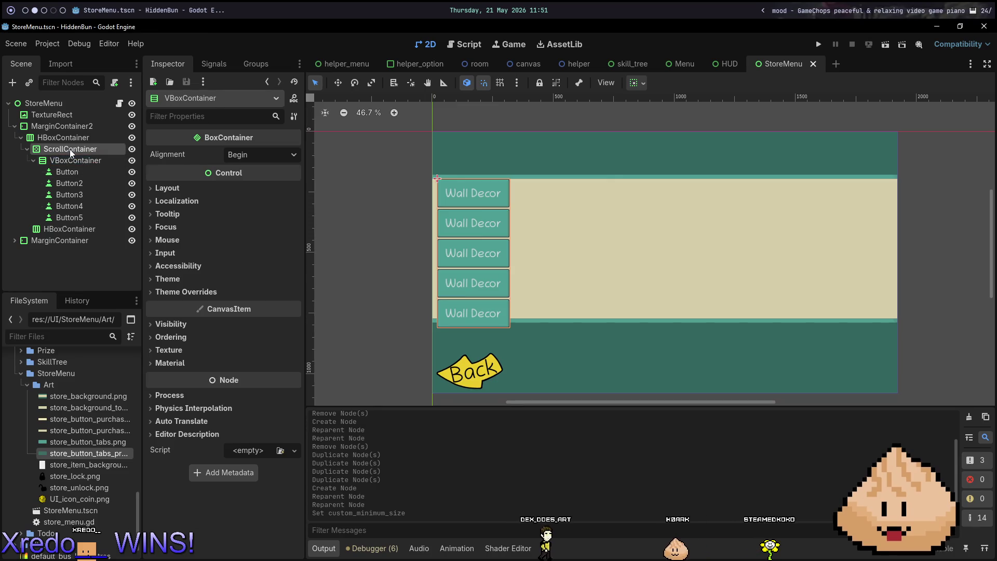
left_click(70, 149)
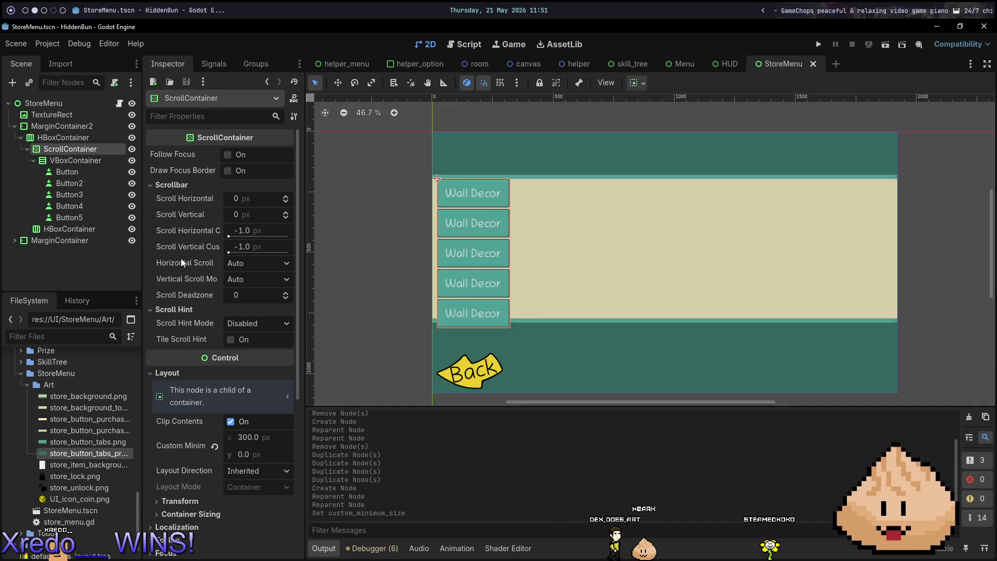
scroll(218, 312, "down", 3)
left_click(244, 347)
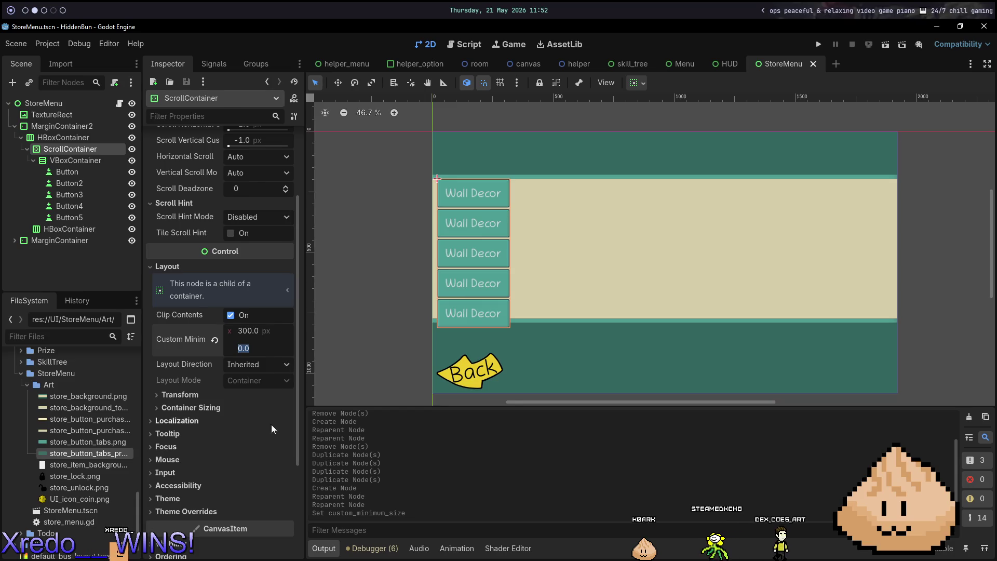
scroll(234, 513, "down", 5)
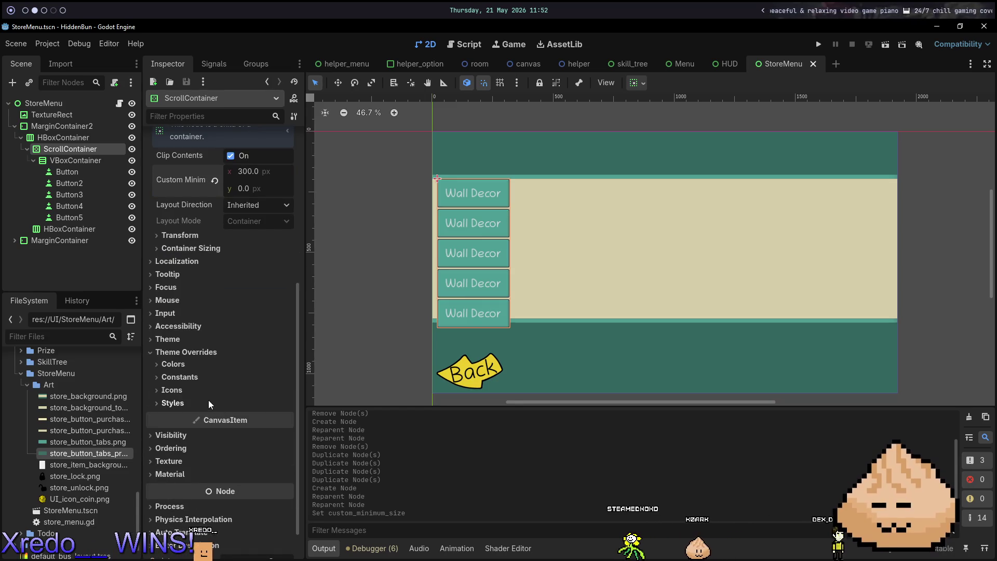
left_click(173, 364)
scroll(211, 343, "up", 5)
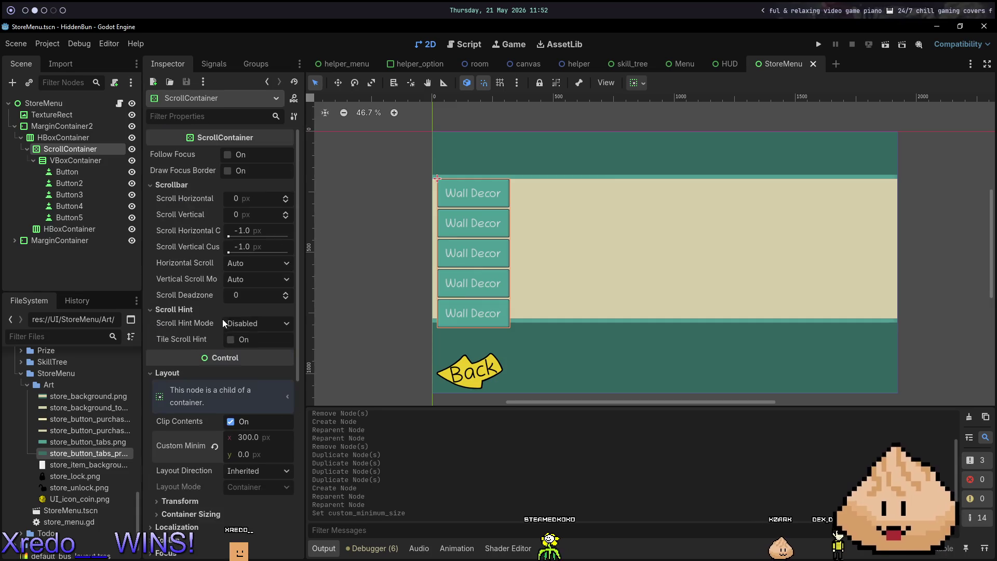
left_click(228, 154)
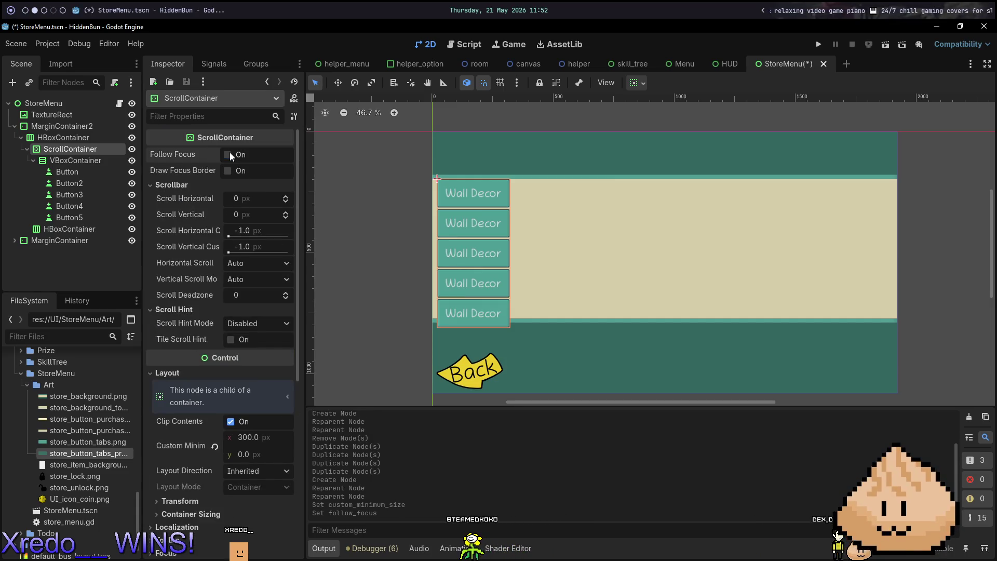
key("ctrl+s")
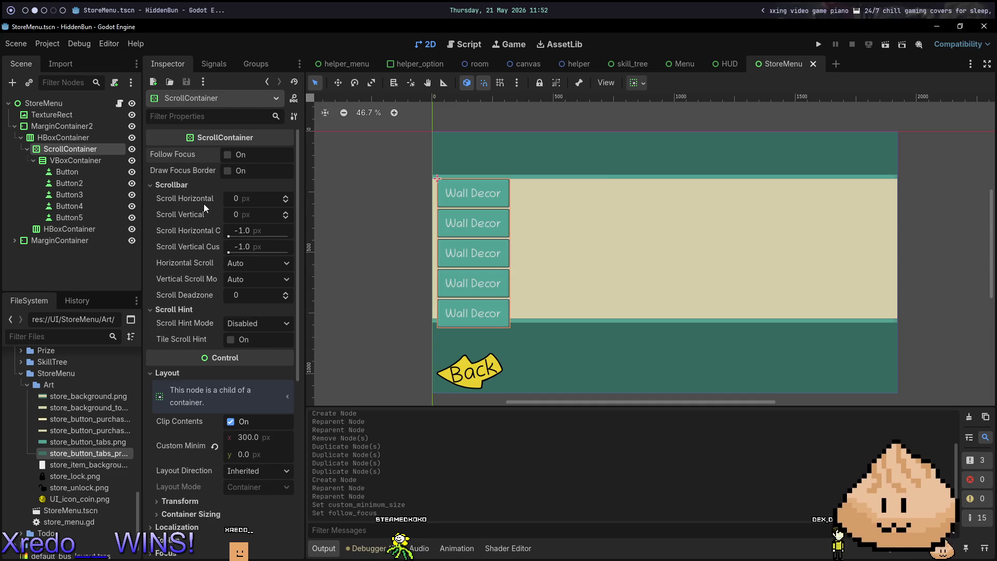
mouse_move(185, 323)
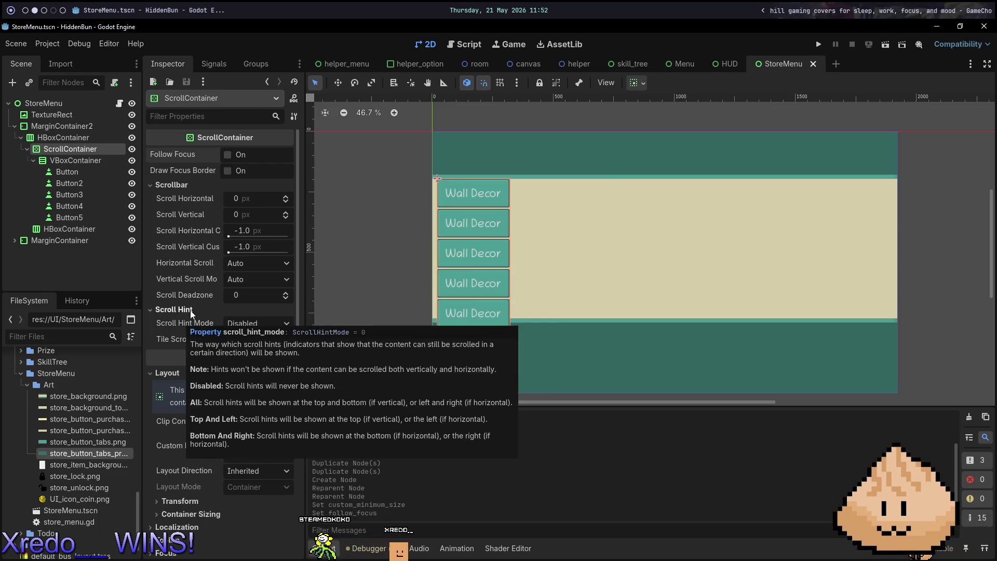
Step: Reveal the VBoxContainer's Theme Overrides, then switch to the web browser
left_click(75, 163)
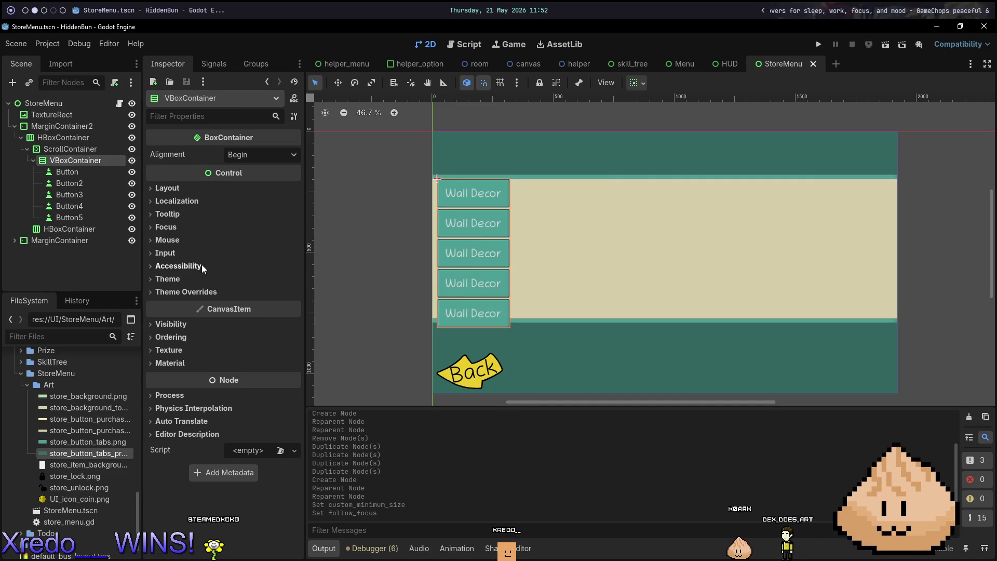
left_click(193, 292)
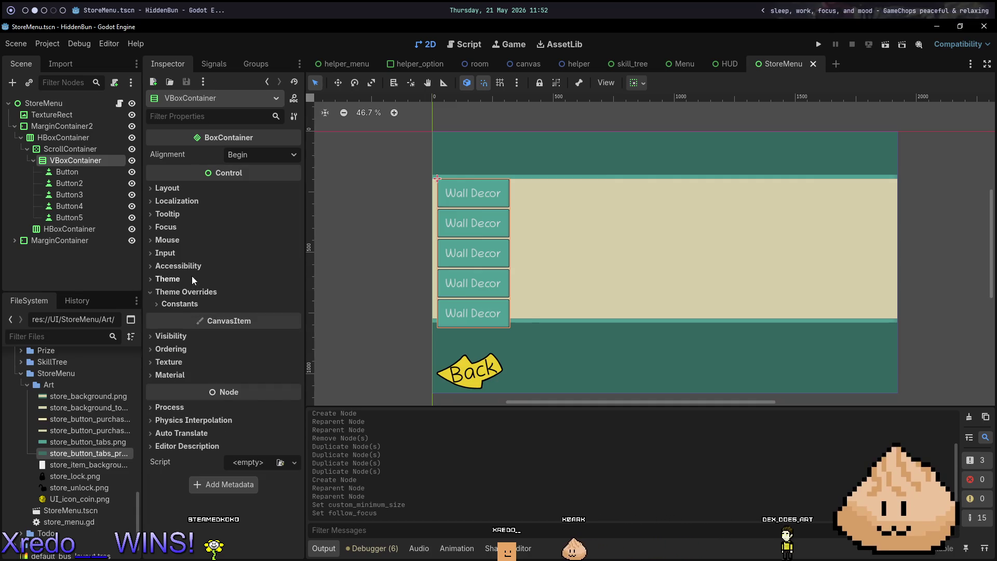
key("alt+Tab")
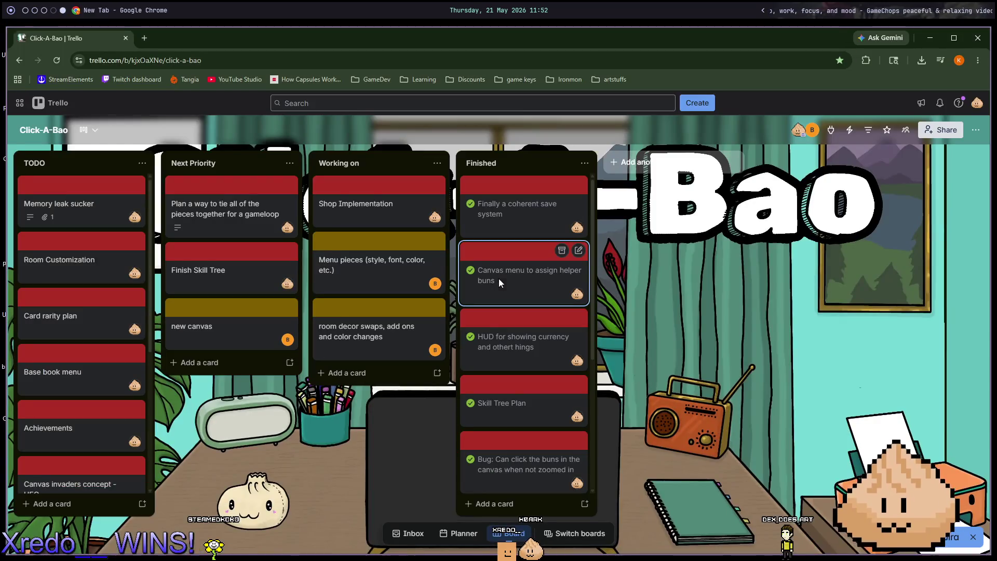
Step: Search Google for 'godot scrolling with vbox' and expand the full AI overview
key("ctrl+t")
type("godot")
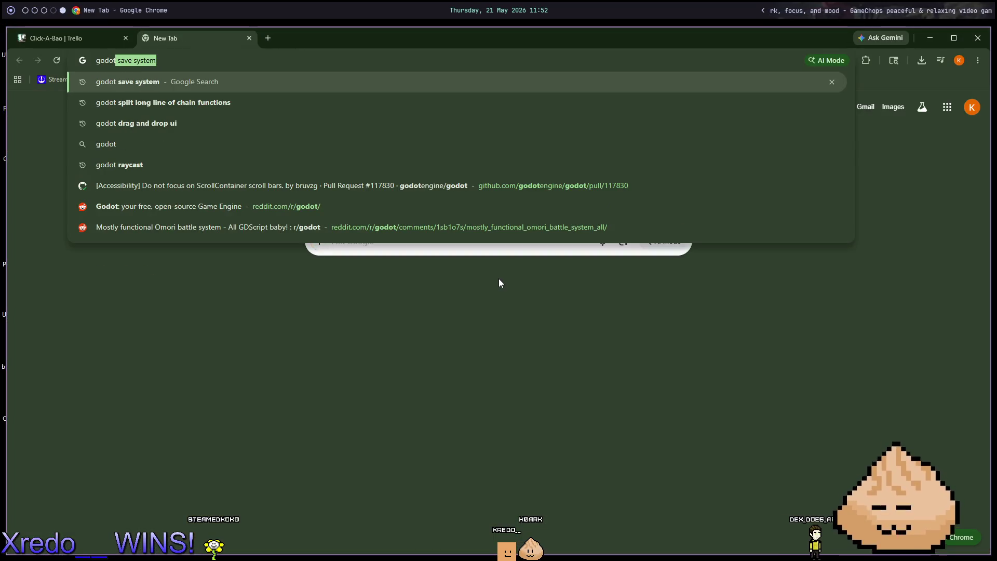
type(" scroll")
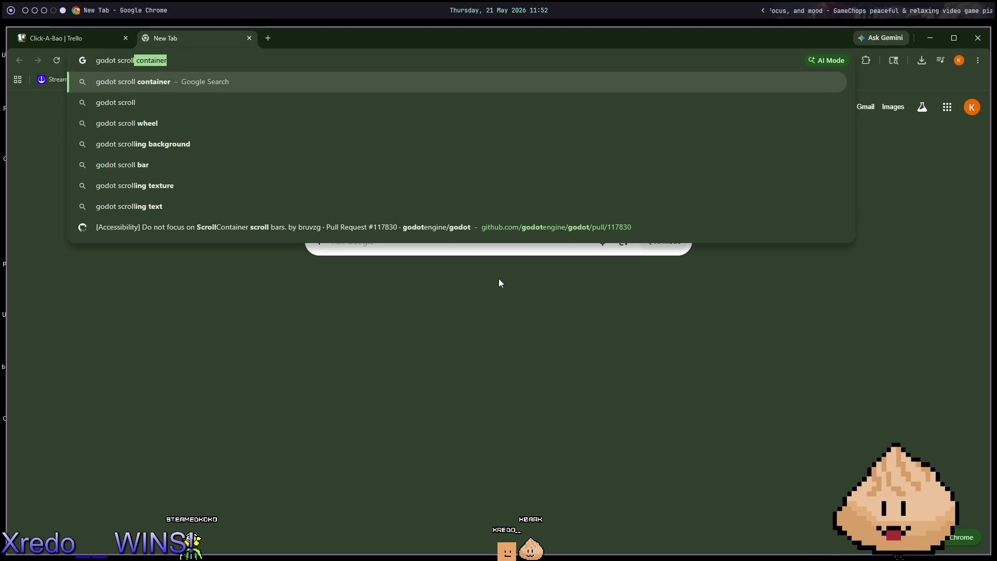
type("ing with vba")
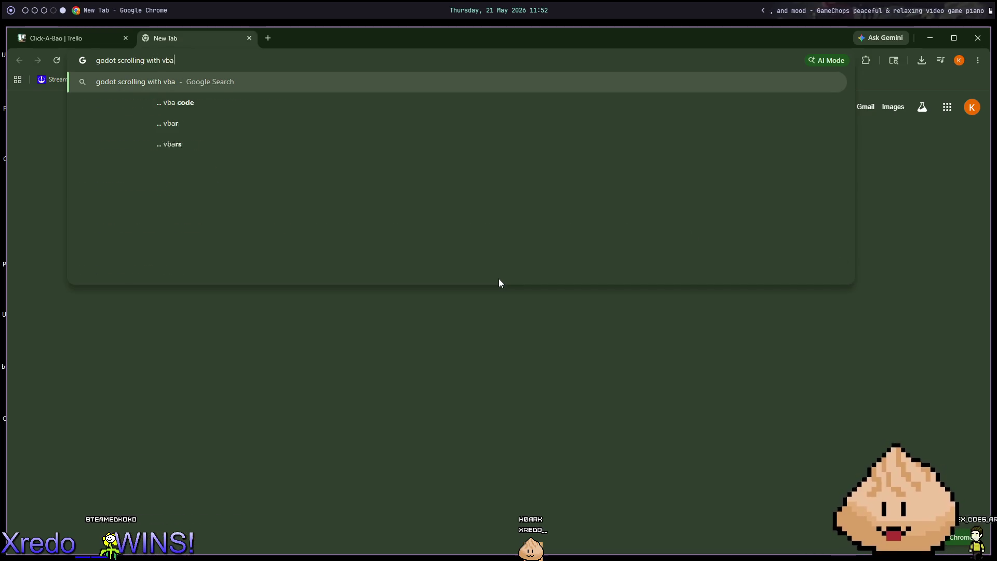
key("BackSpace")
type("ox")
key("Return")
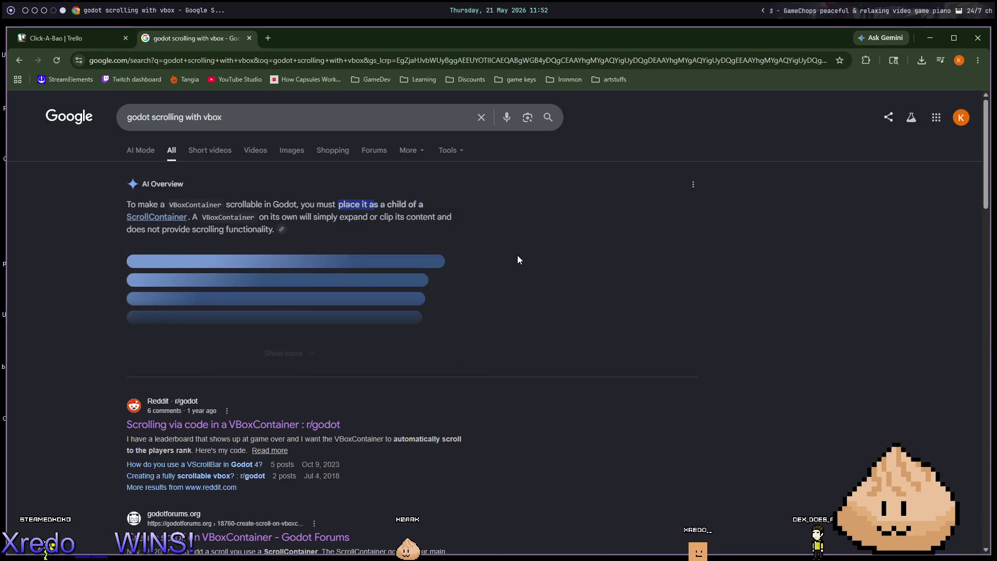
left_click(390, 353)
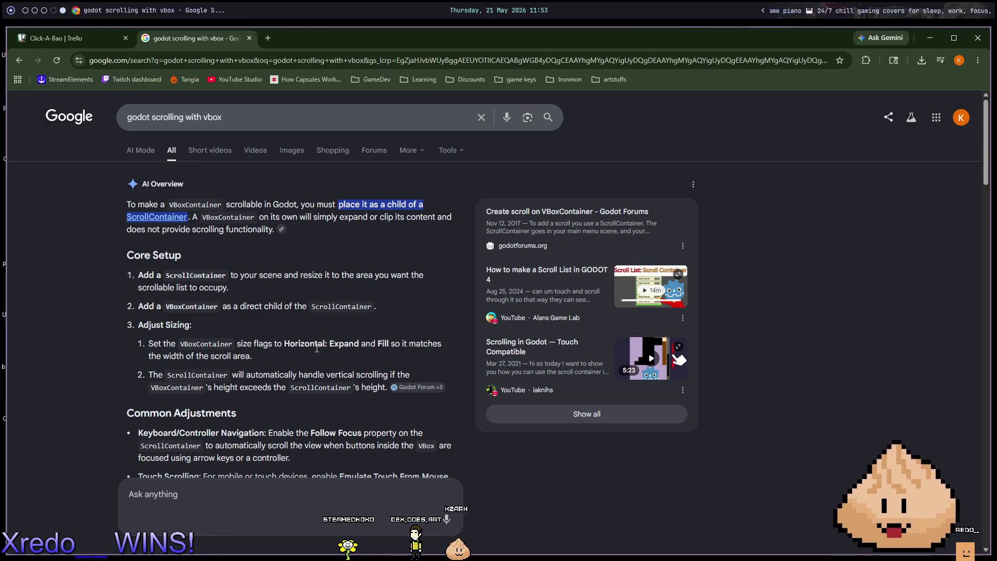
Step: Return to the StoreMenu scene in Godot and select the HBoxContainer
key("alt+Tab")
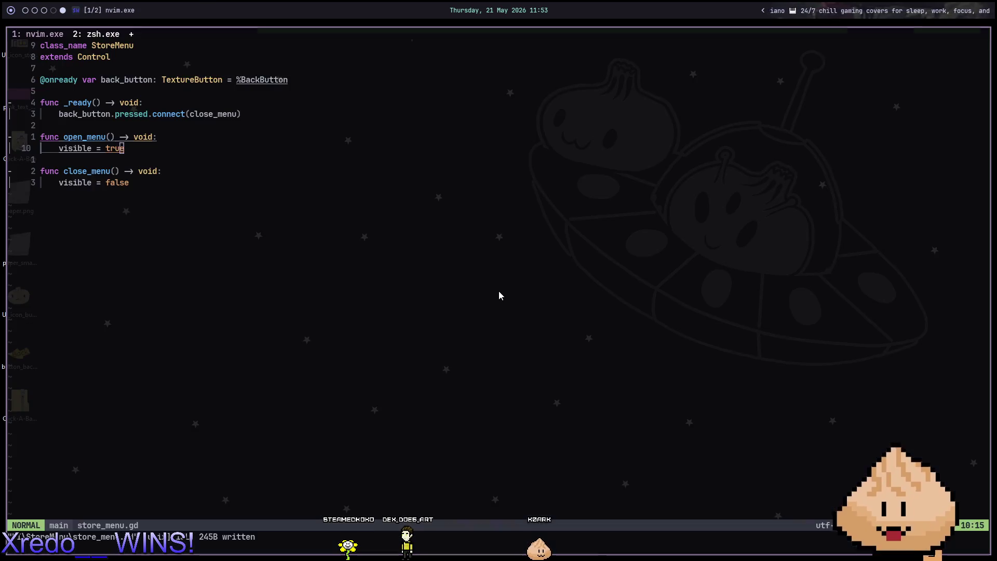
key("alt+Tab")
left_click(105, 139)
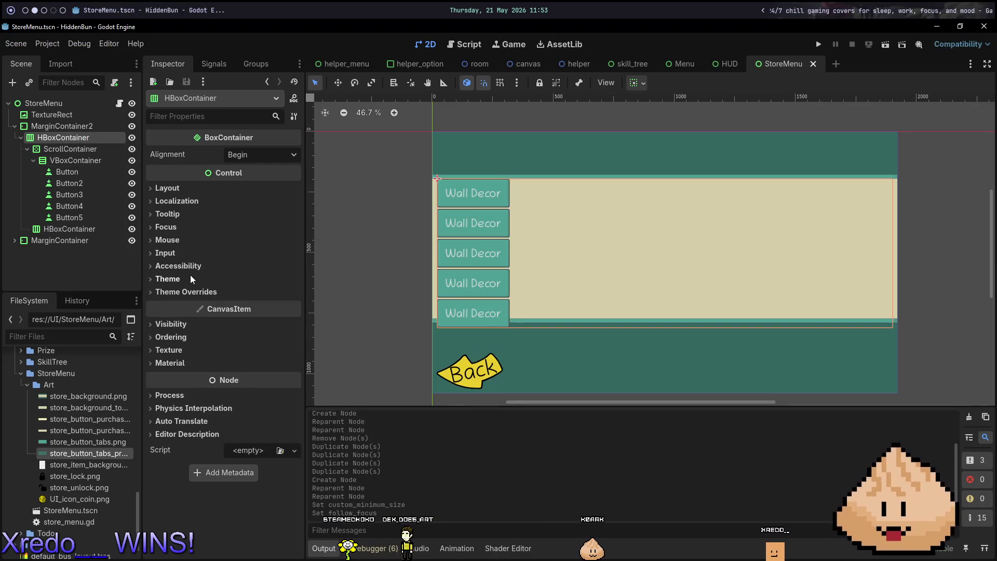
Step: Show the ScrollContainer's Transform size and position, then move it directly under MarginContainer2
left_click(74, 149)
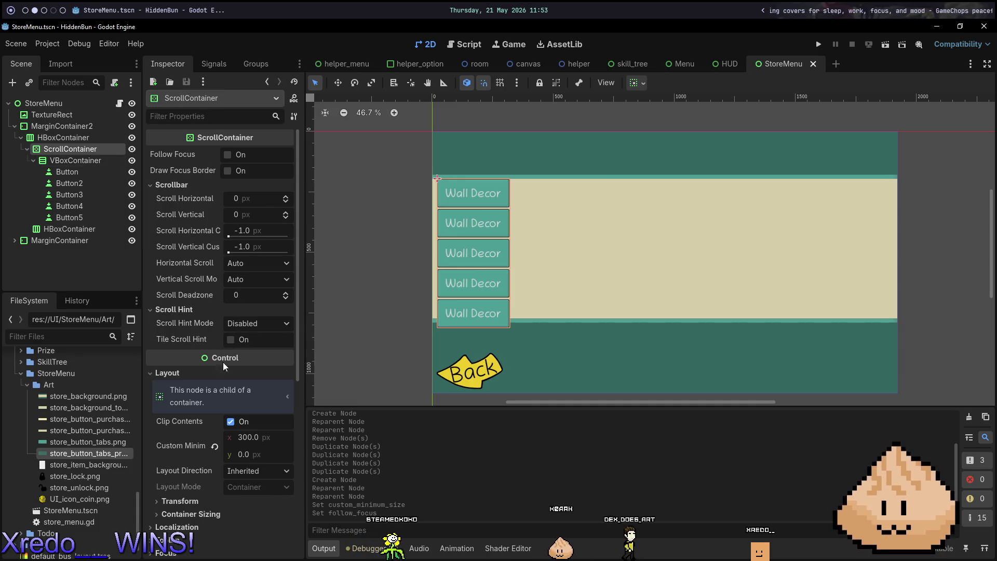
scroll(219, 420, "down", 1)
left_click(194, 460)
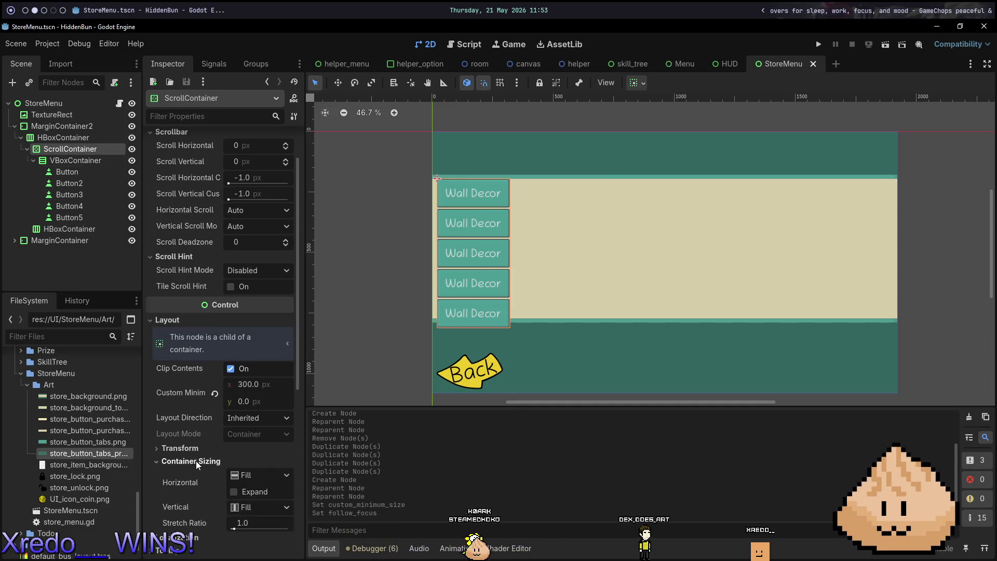
left_click(188, 449)
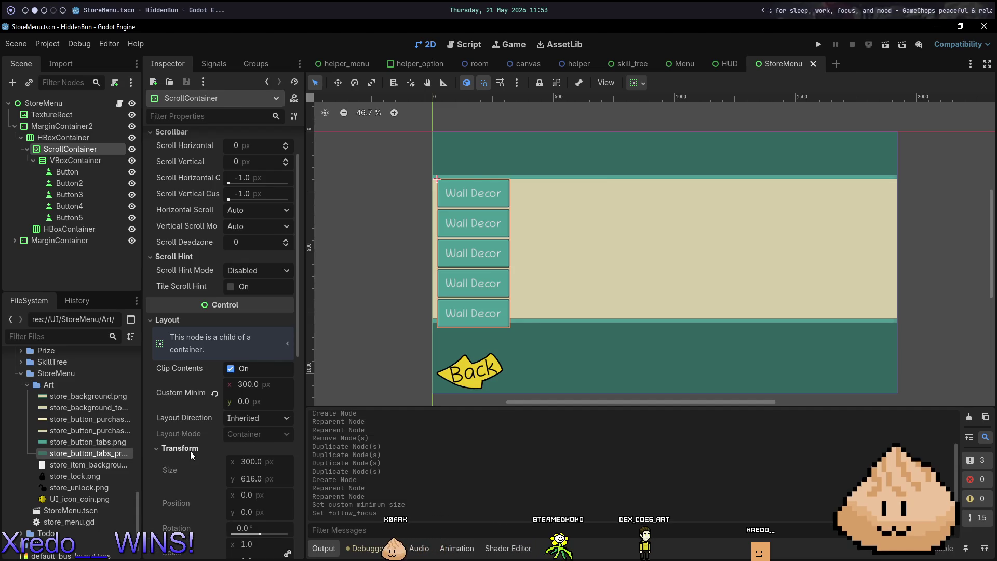
scroll(190, 451, "down", 1)
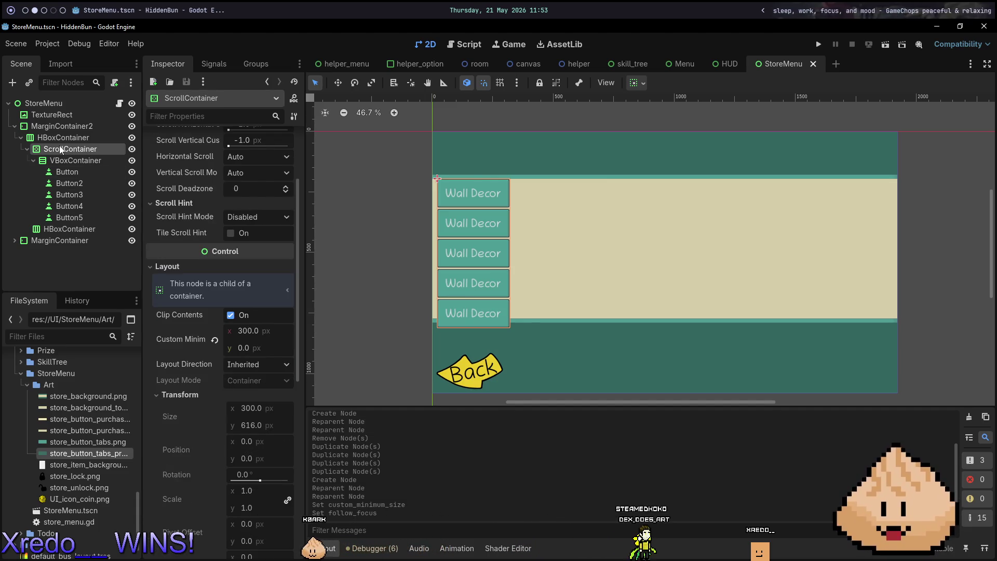
left_click_drag(61, 149, 63, 131)
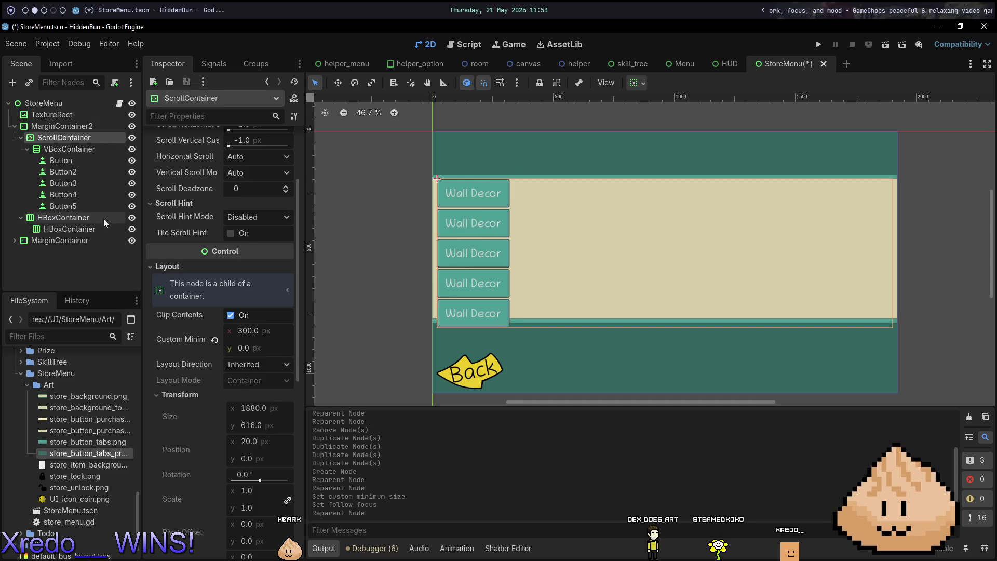
Step: Make the ScrollContainer a direct child of StoreMenu, try Position y 180 and 100, then undo to 195
left_click(69, 149)
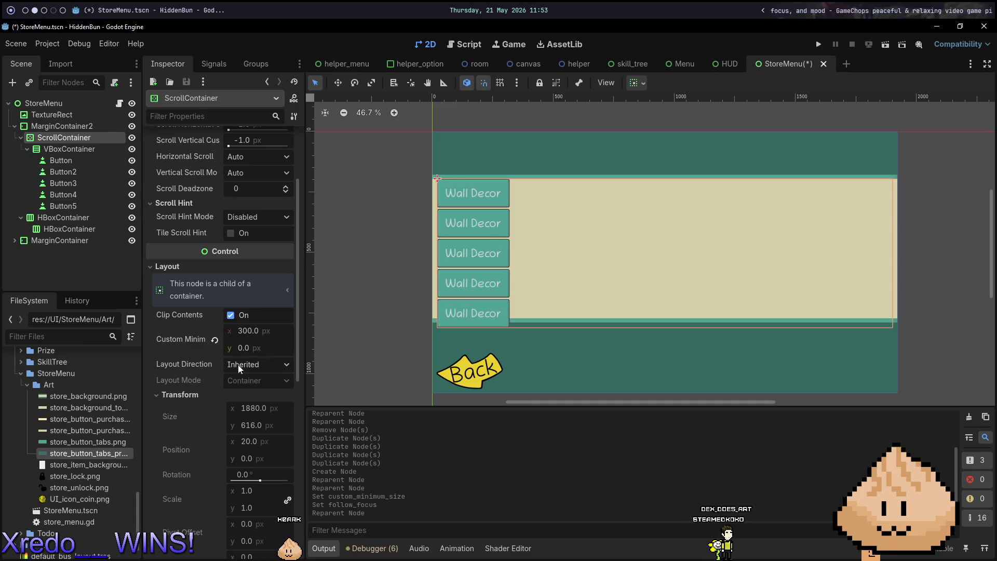
left_click_drag(65, 138, 45, 124)
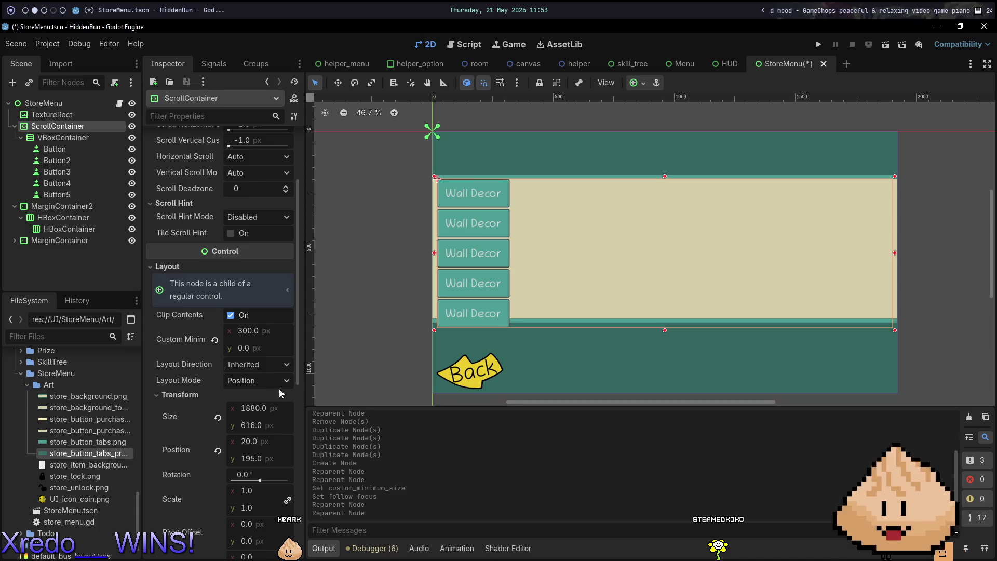
left_click(264, 459)
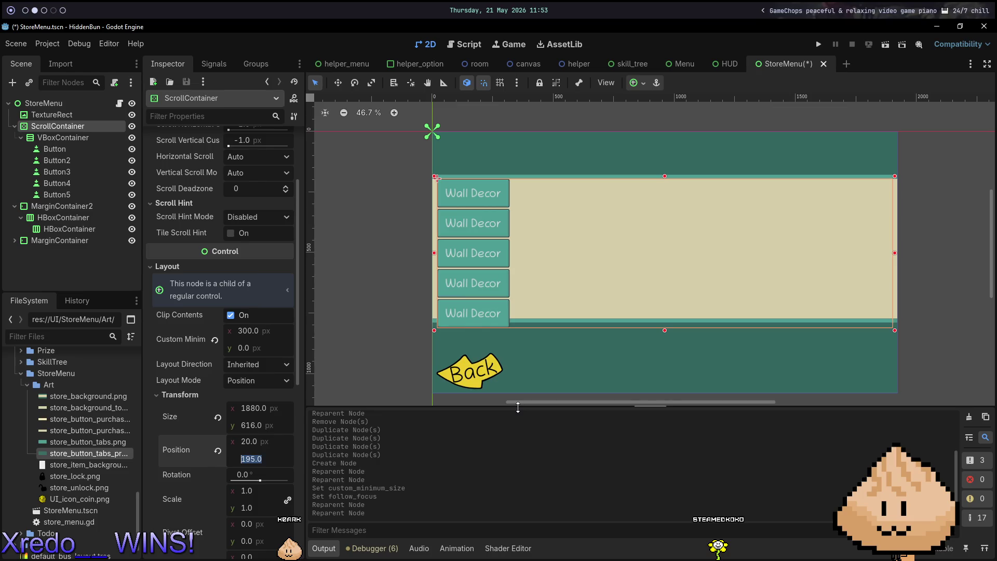
key("Return")
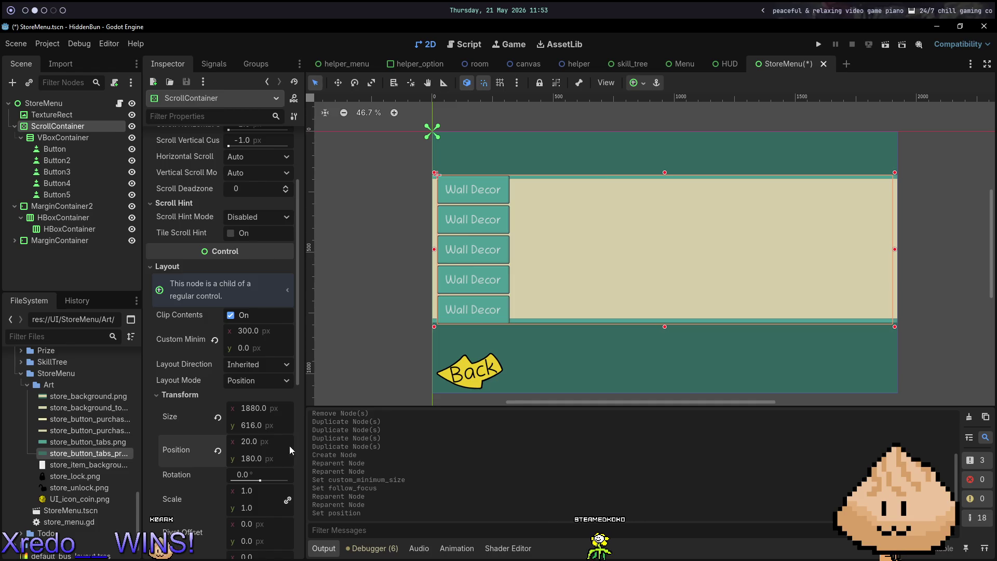
left_click(256, 463)
type("100")
key("Return")
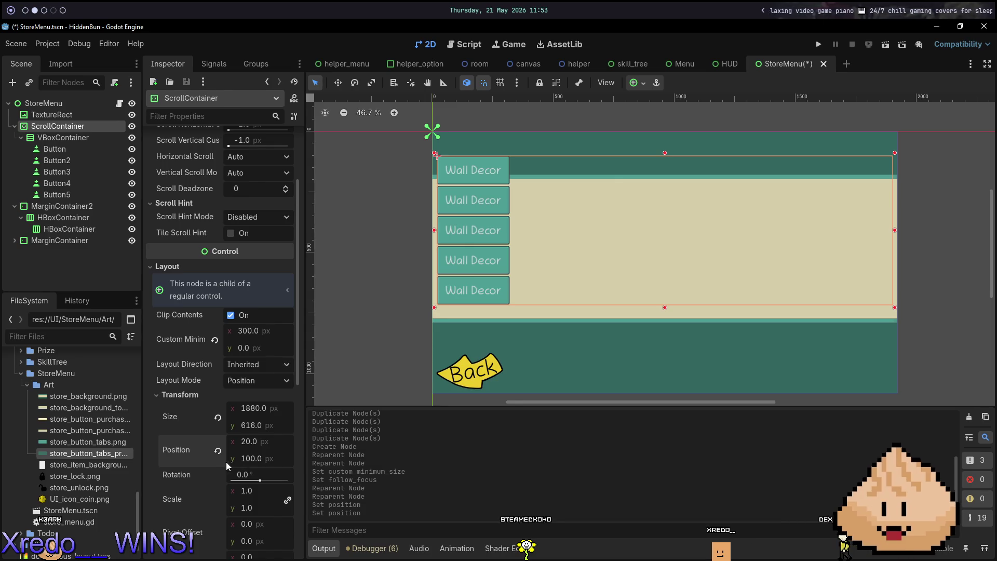
key("ctrl+z")
key("ctrl+z")
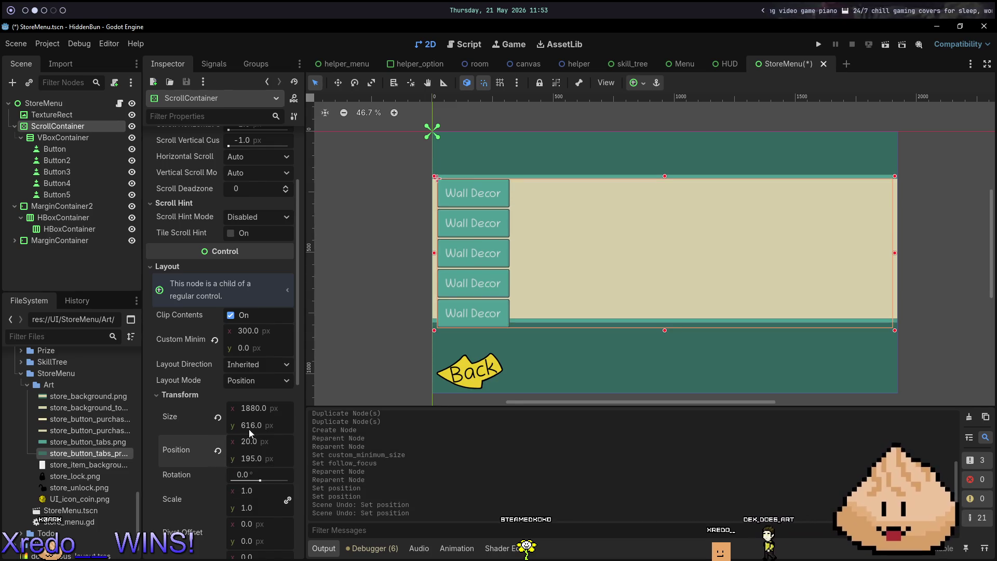
Step: Try a ScrollContainer height of 500 and undo it back to 616
left_click(259, 427)
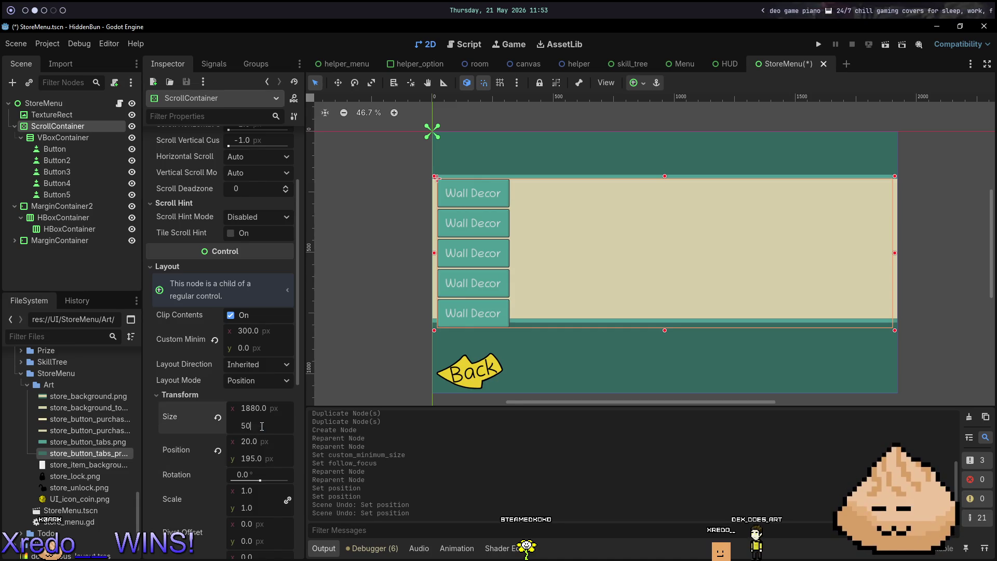
type("0")
key("Return")
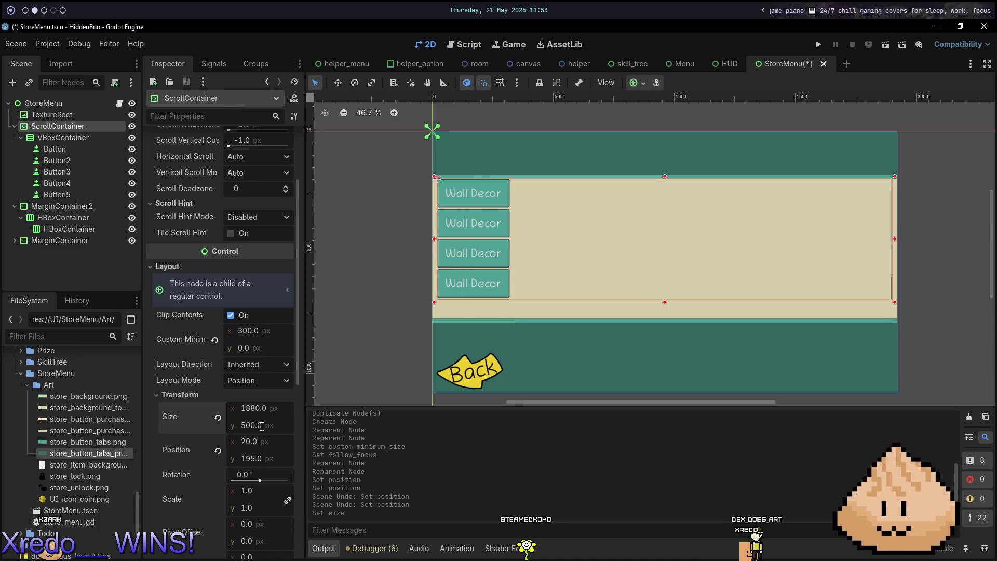
key("ctrl+z")
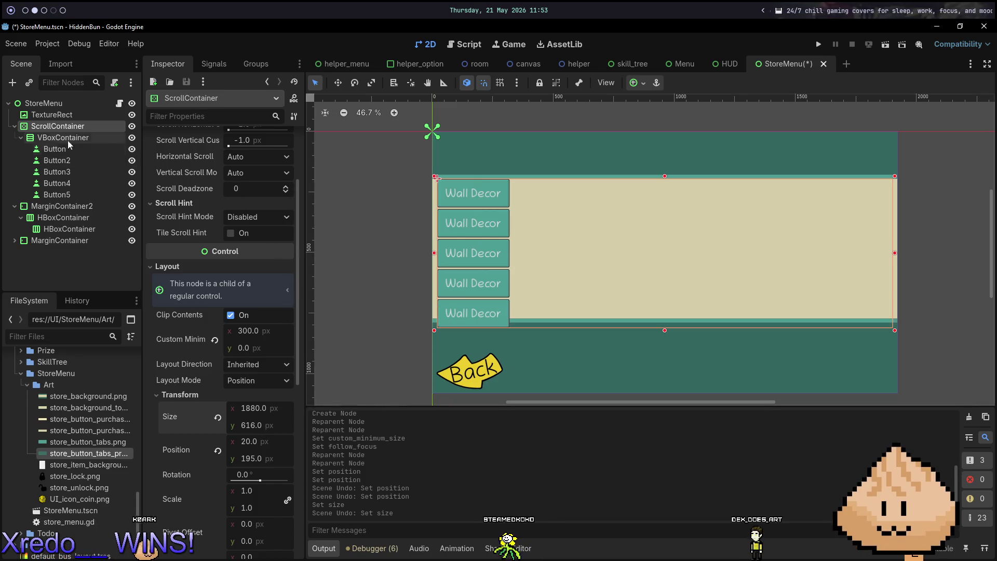
left_click_drag(54, 128, 58, 131)
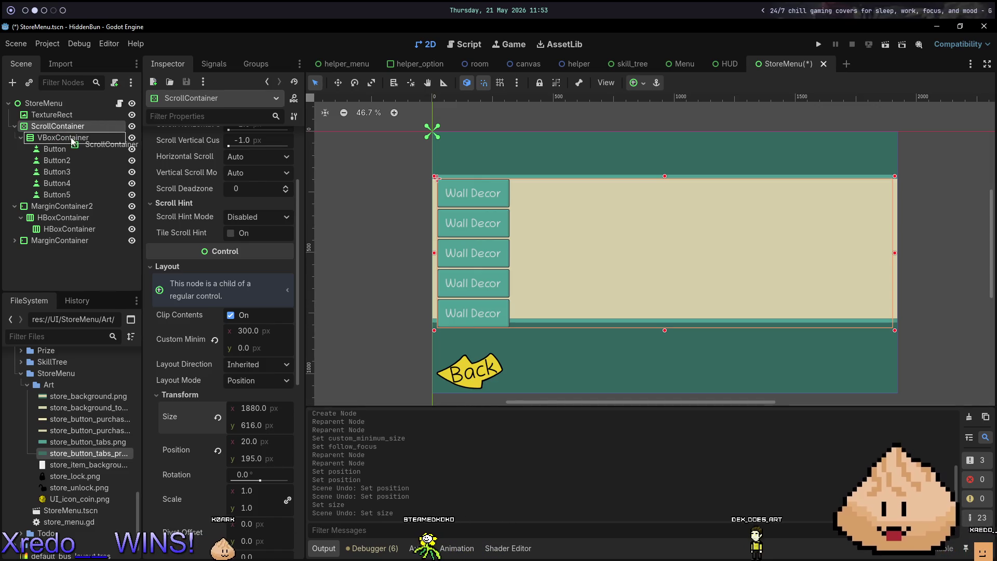
Step: Collapse the VBoxContainer and nest the ScrollContainer inside MarginContainer2 after the HBoxContainer
left_click(63, 138)
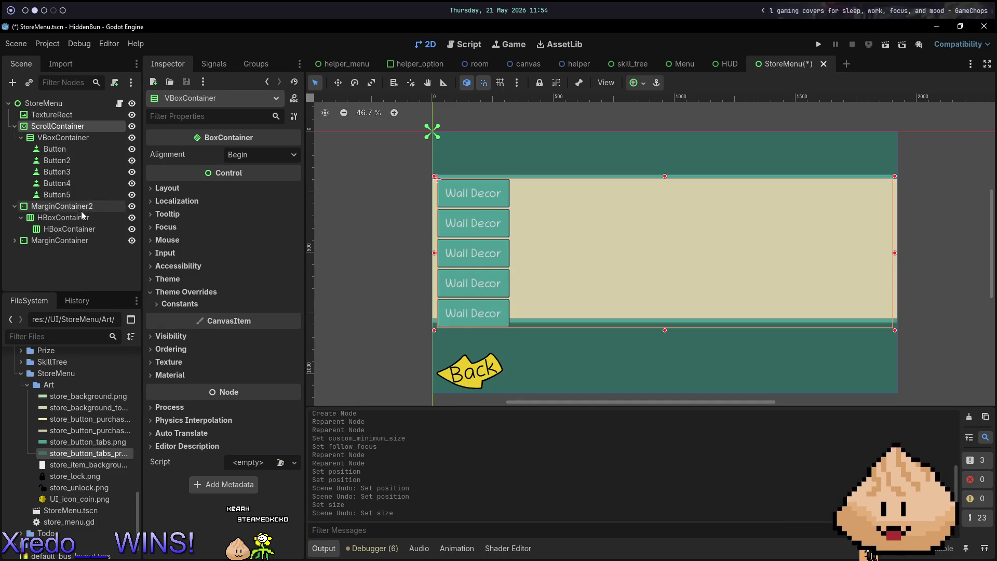
left_click(63, 206)
left_click(81, 139)
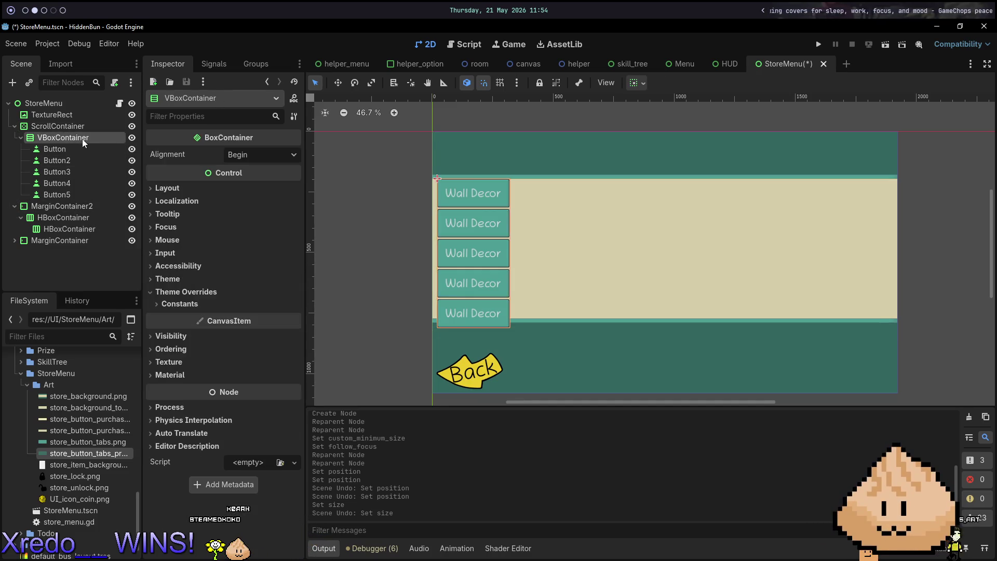
left_click(46, 126)
left_click(21, 138)
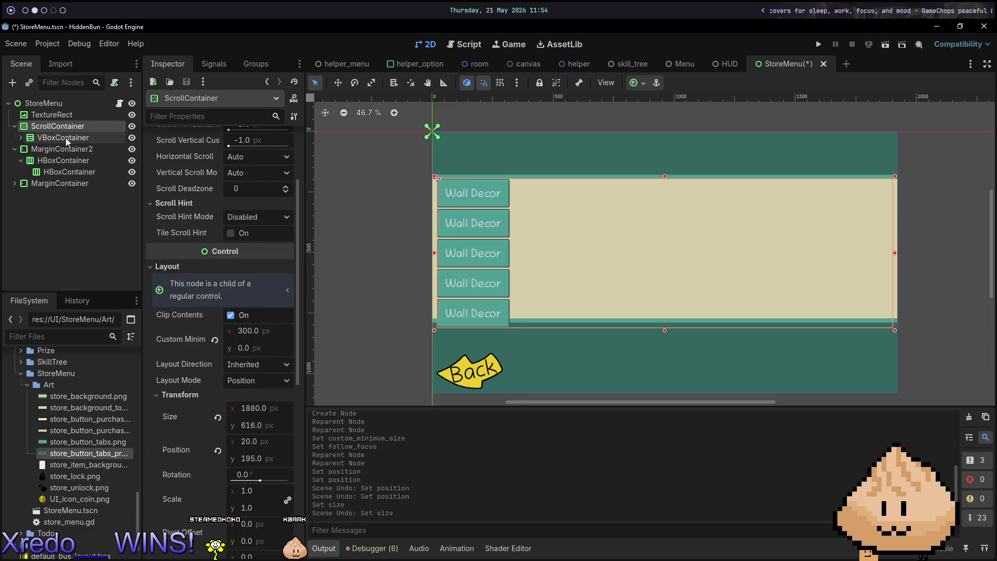
left_click(68, 150)
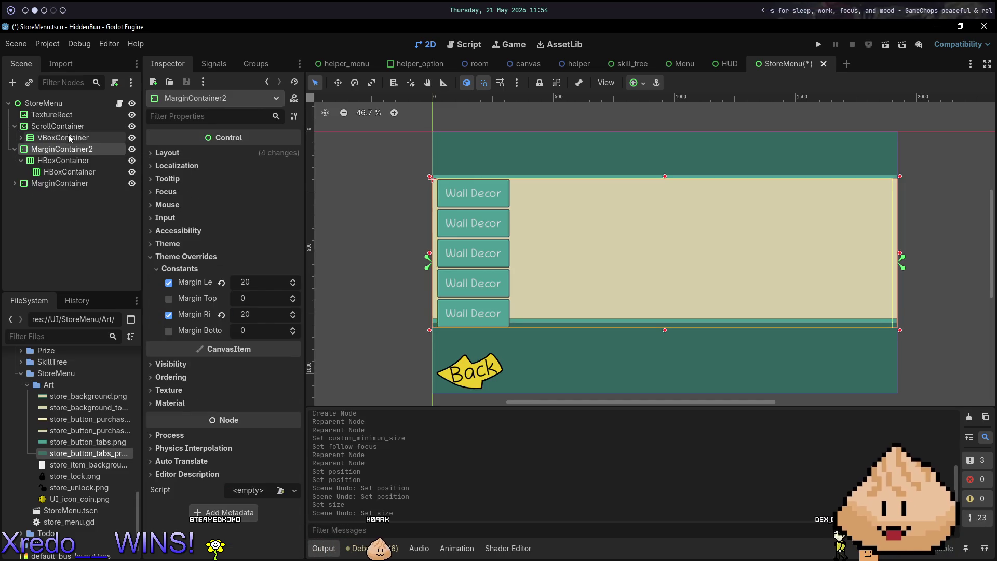
left_click_drag(66, 149, 66, 121)
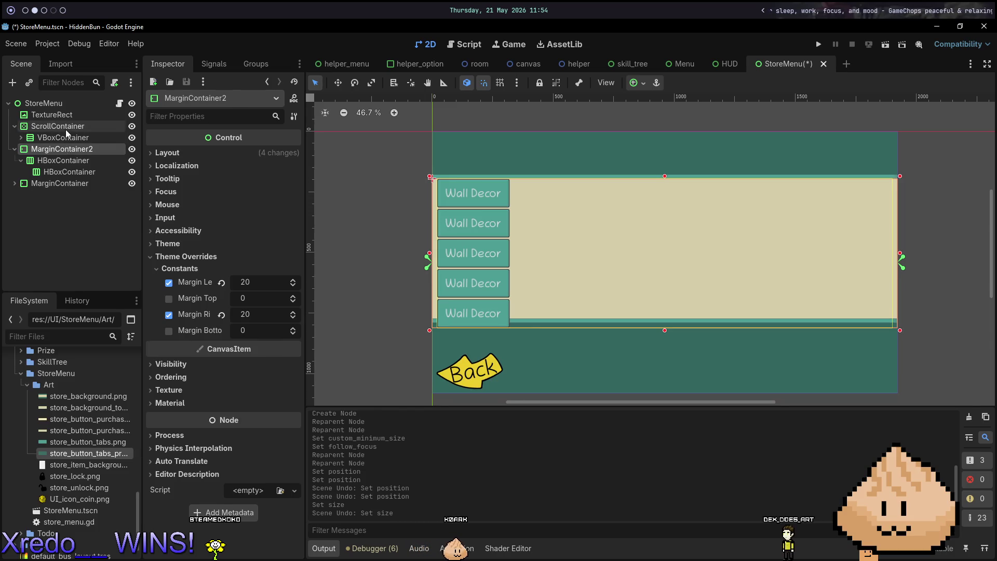
left_click(66, 160)
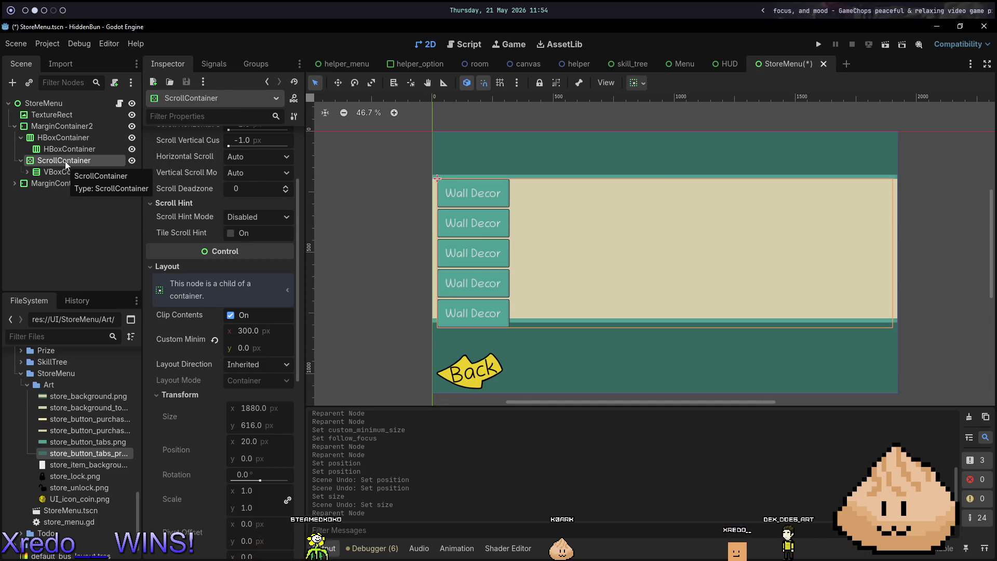
Step: Review MarginContainer2, its ScrollContainer and VBoxContainer, ending on MarginContainer2's 20 px left/right margin overrides
left_click(64, 125)
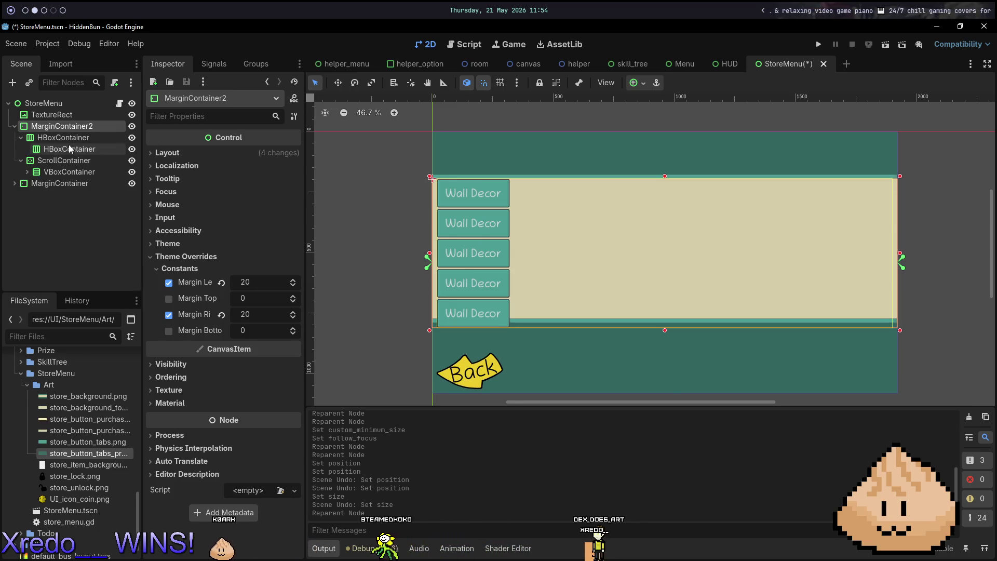
left_click(76, 156)
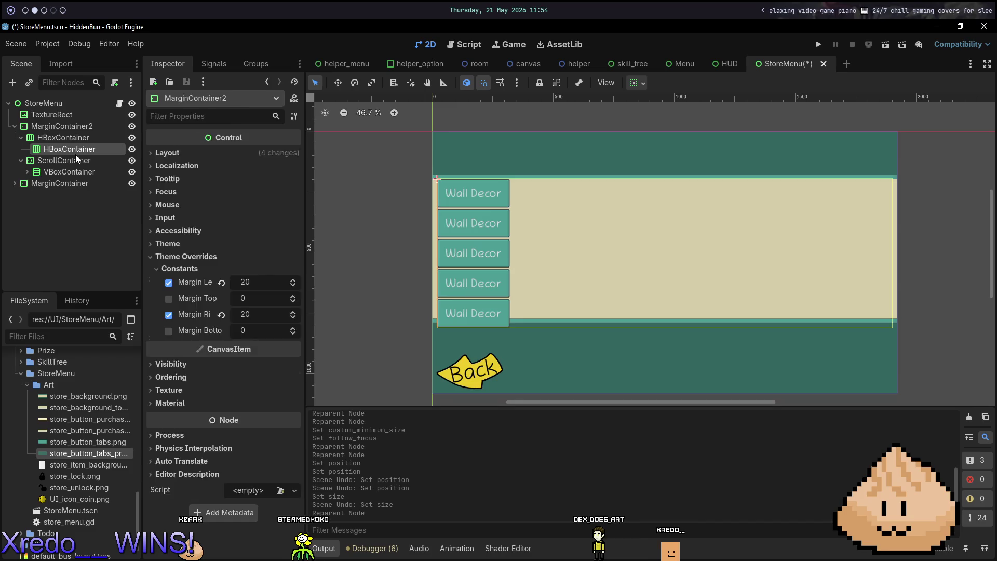
left_click(29, 171)
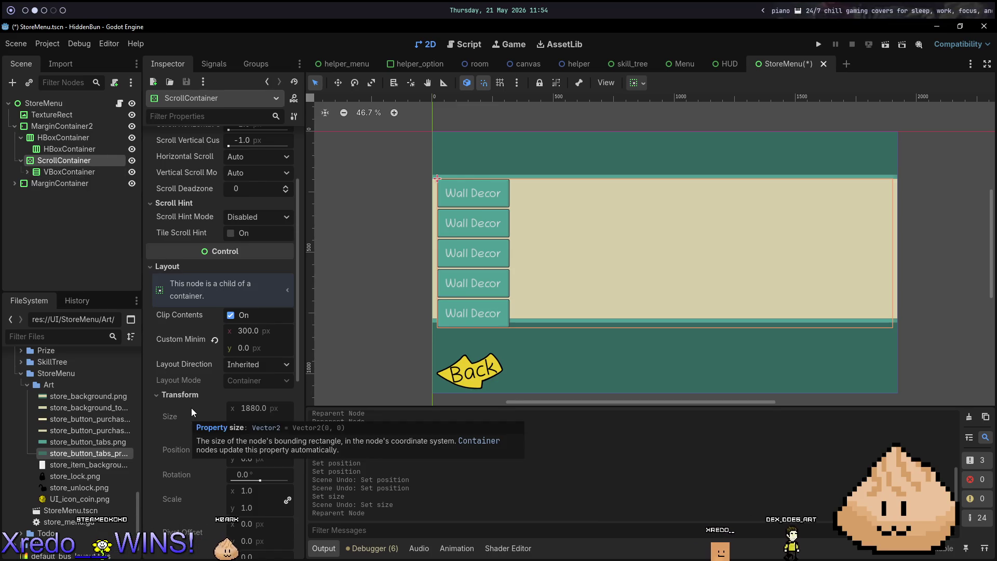
left_click(57, 171)
left_click(71, 160)
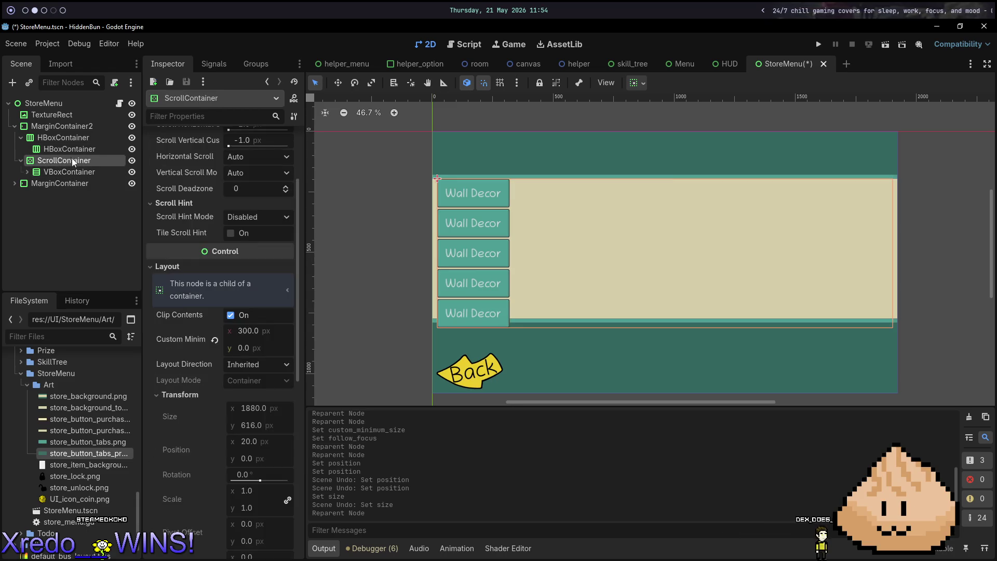
left_click(61, 127)
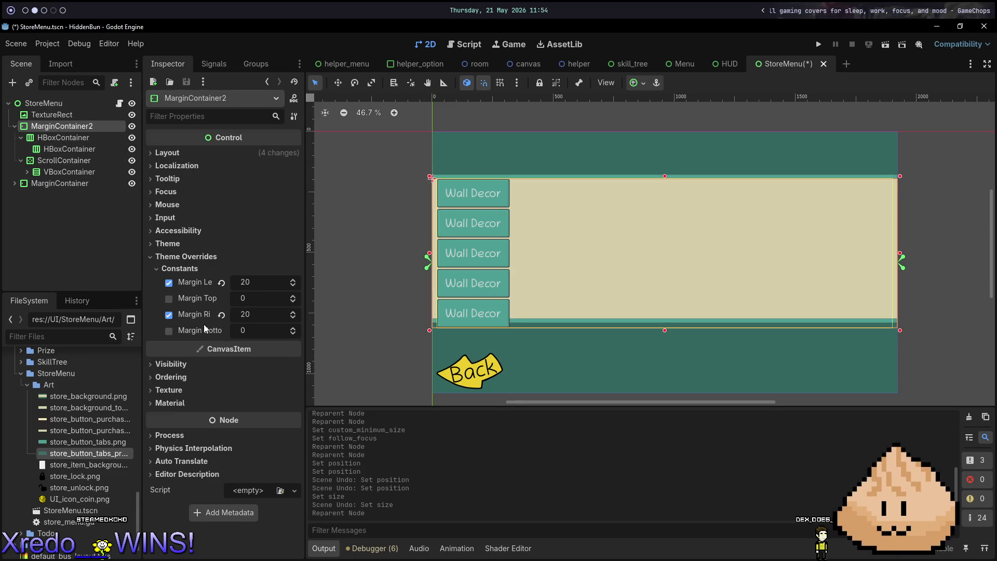
left_click(173, 257)
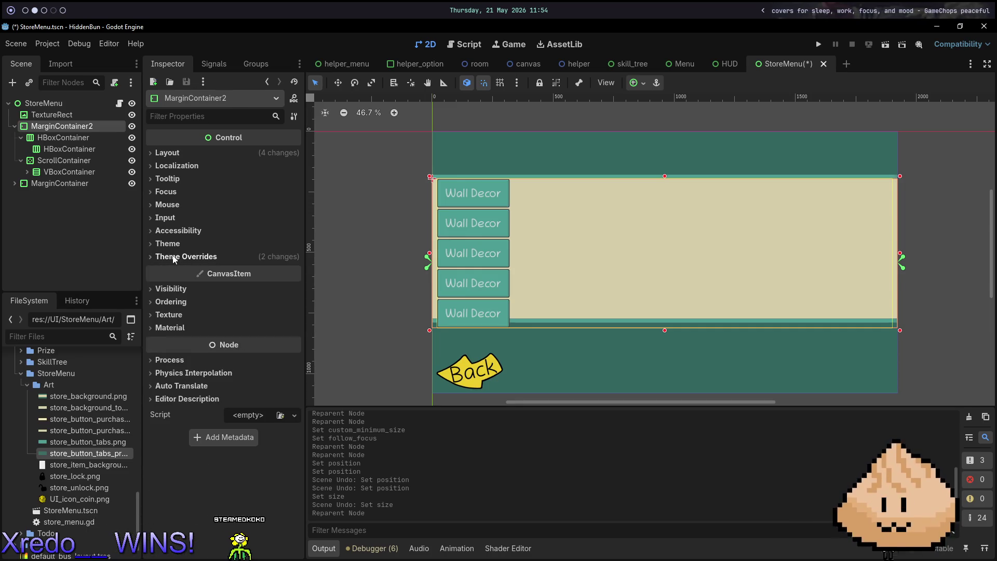
Step: Try MarginContainer2 heights of 600, 550 and 580 px in its Transform settings
left_click(174, 257)
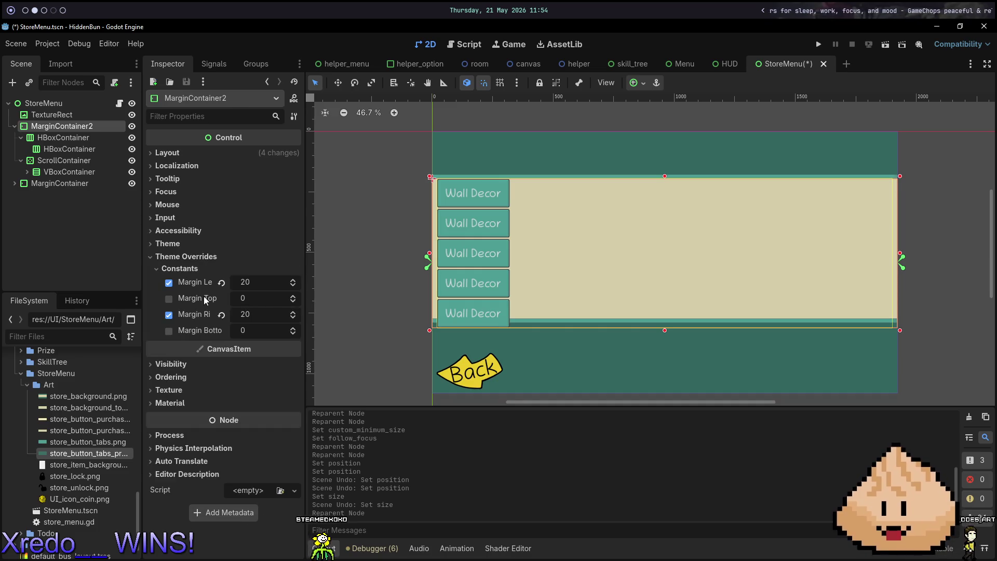
left_click(184, 257)
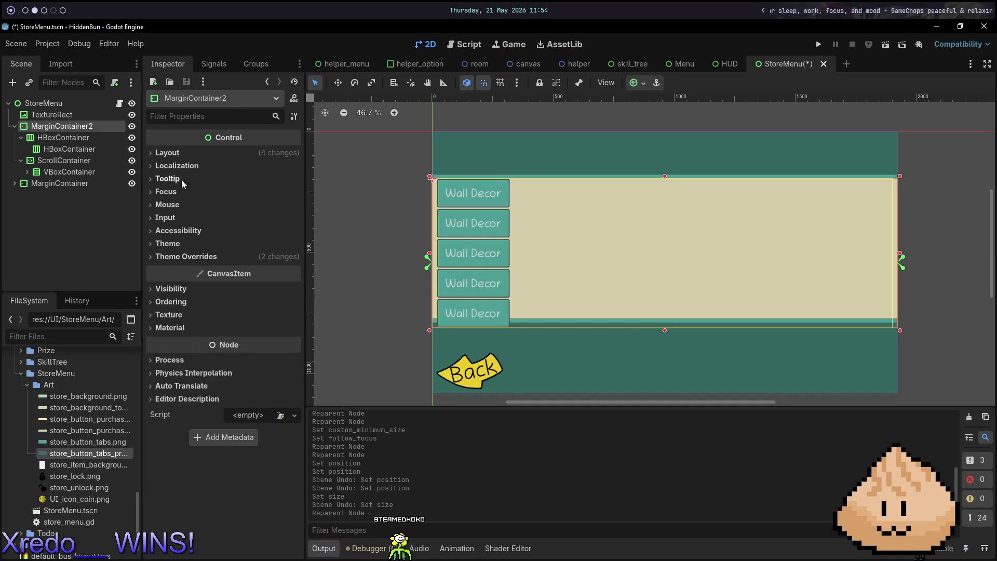
left_click(181, 155)
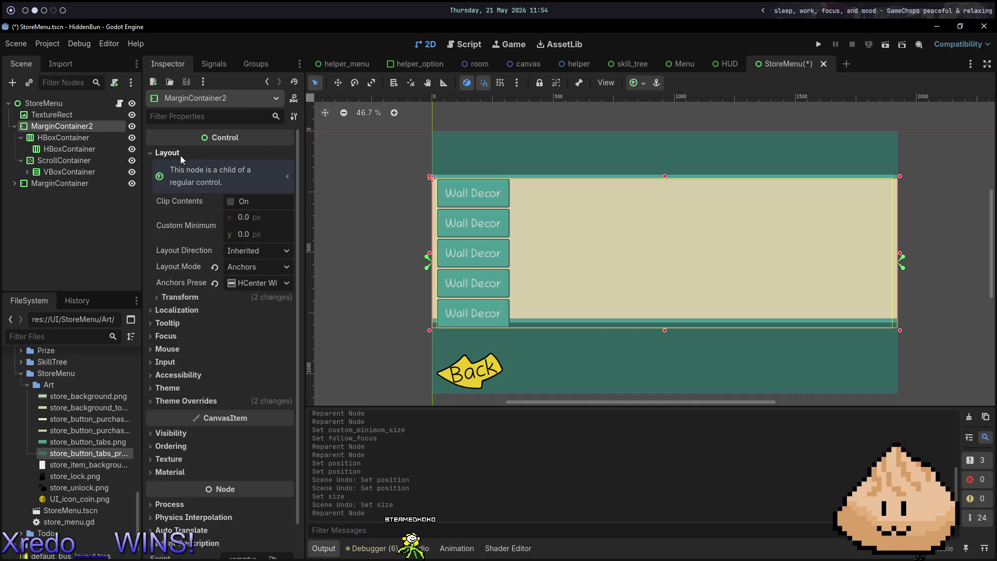
left_click(181, 297)
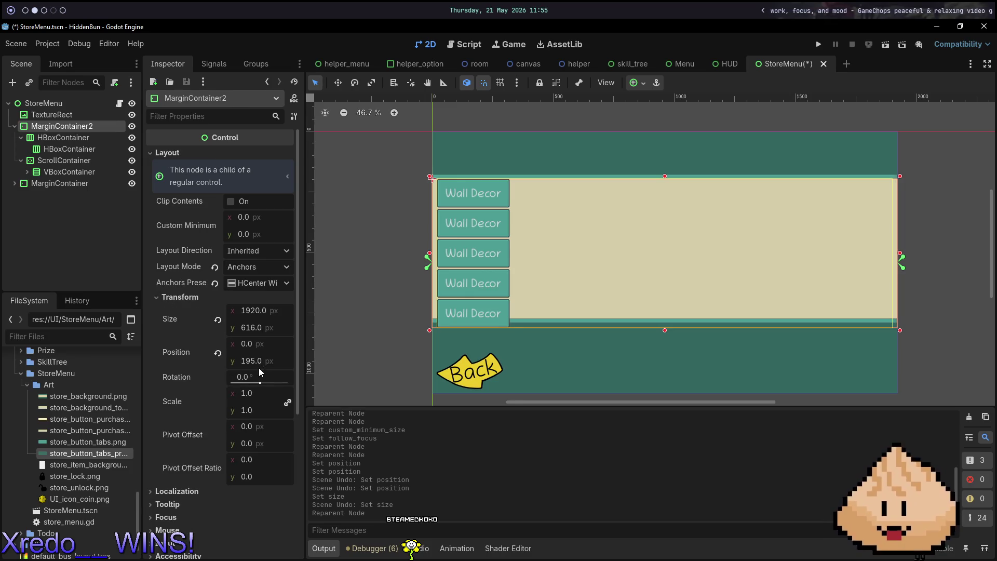
left_click(248, 327)
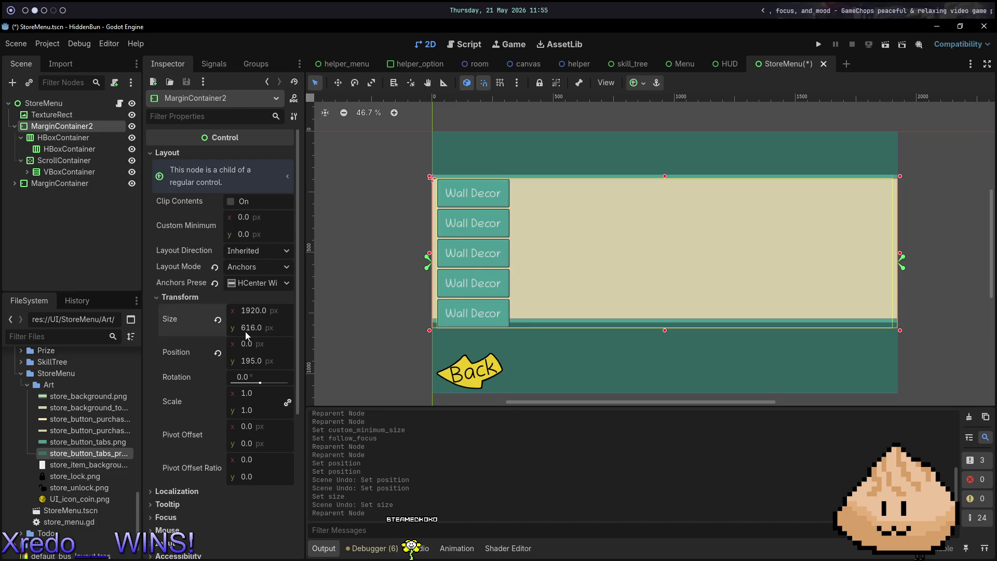
type("0")
key("Return")
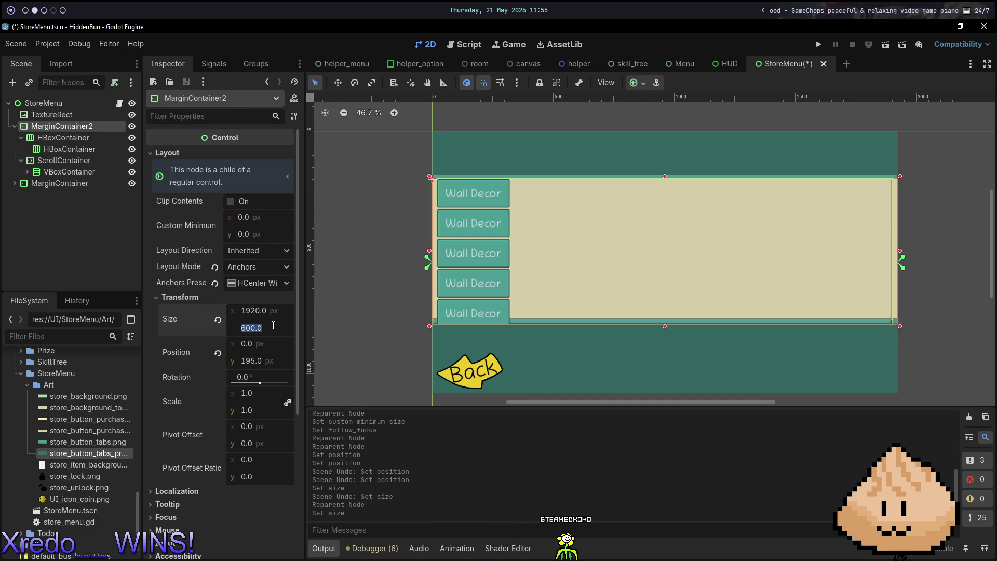
type("550")
key("Return")
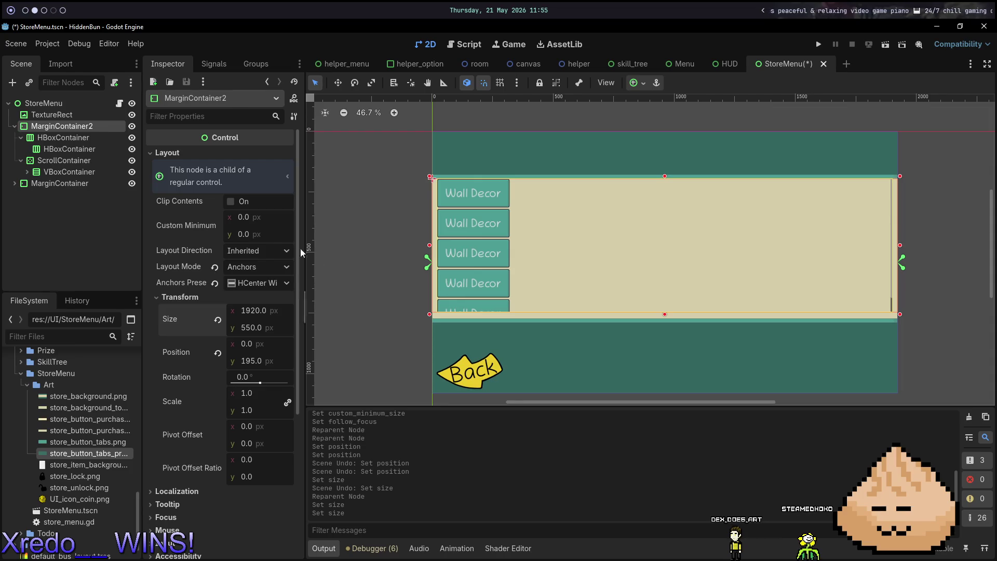
left_click(256, 329)
type("80")
key("Return")
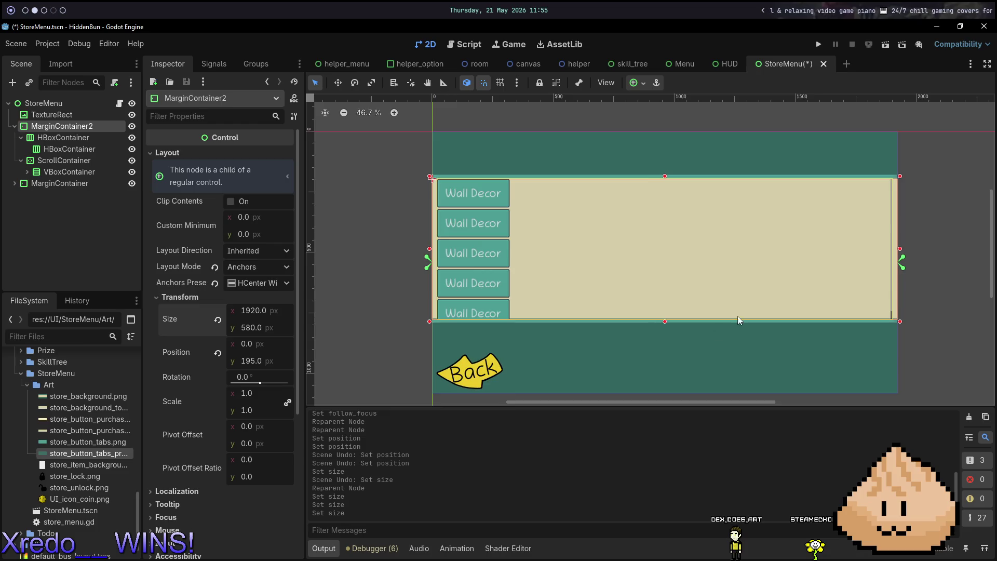
scroll(740, 316, "up", 5)
scroll(743, 313, "down", 3)
scroll(780, 311, "up", 3)
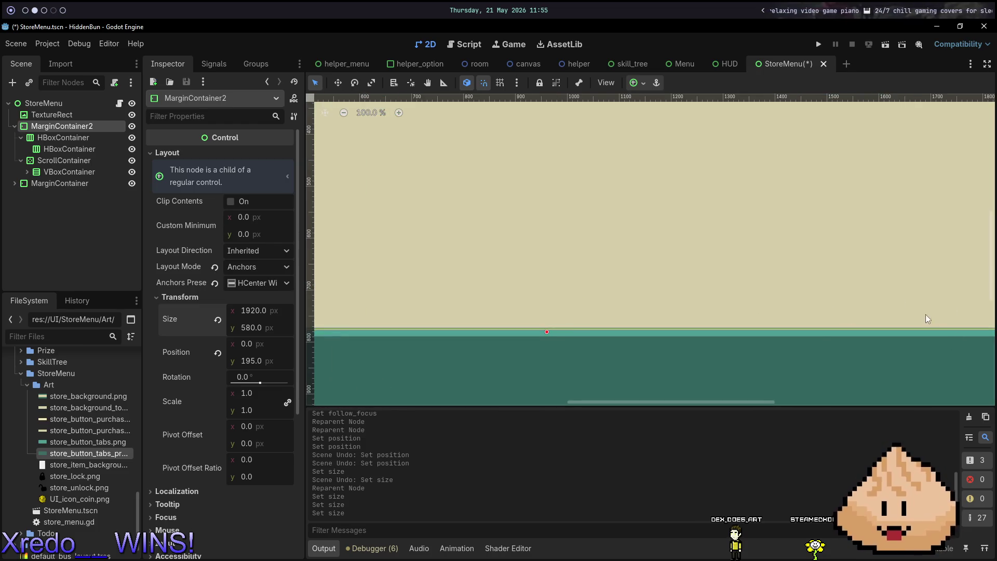
scroll(925, 314, "up", 2)
scroll(889, 315, "up", 2)
scroll(877, 285, "up", 1)
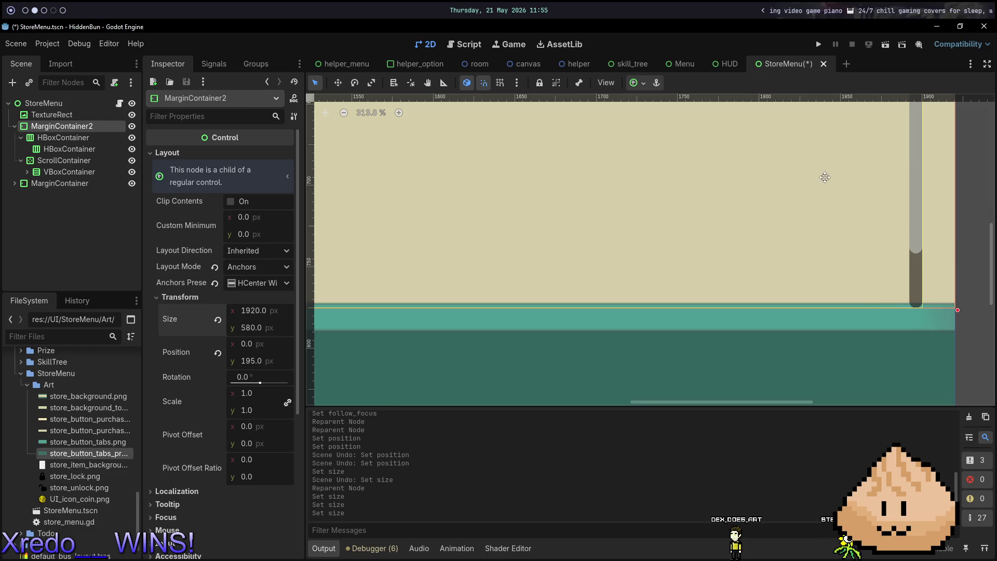
scroll(825, 178, "up", 2)
scroll(856, 202, "up", 2)
scroll(815, 236, "up", 2)
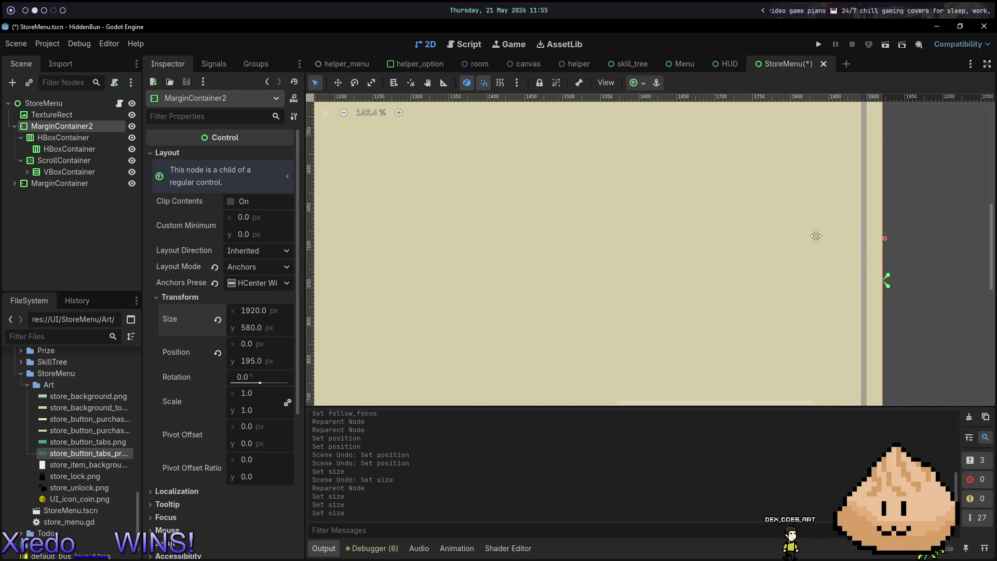
Step: Settle on a 570 px height at y 199 and run the StoreMenu scene
left_click_drag(468, 235, 816, 236)
scroll(546, 234, "left", 5)
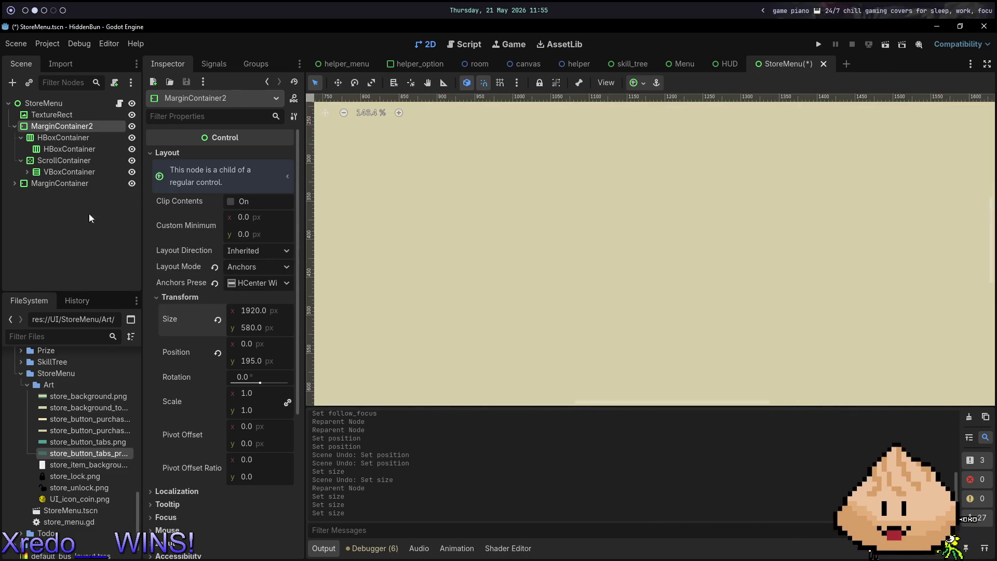
scroll(219, 311, "down", 3)
scroll(436, 243, "down", 5)
scroll(546, 234, "down", 5)
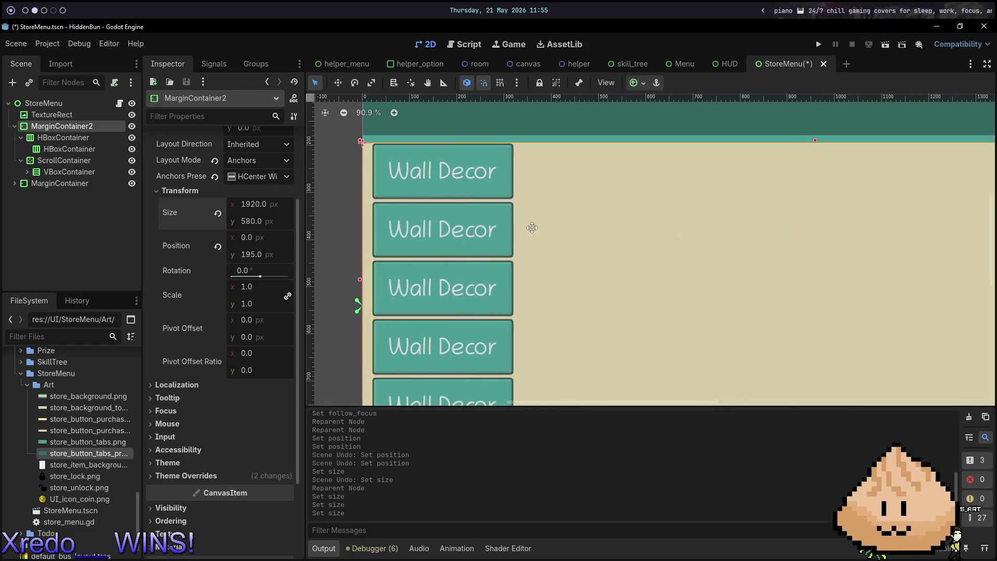
left_click_drag(532, 228, 607, 208)
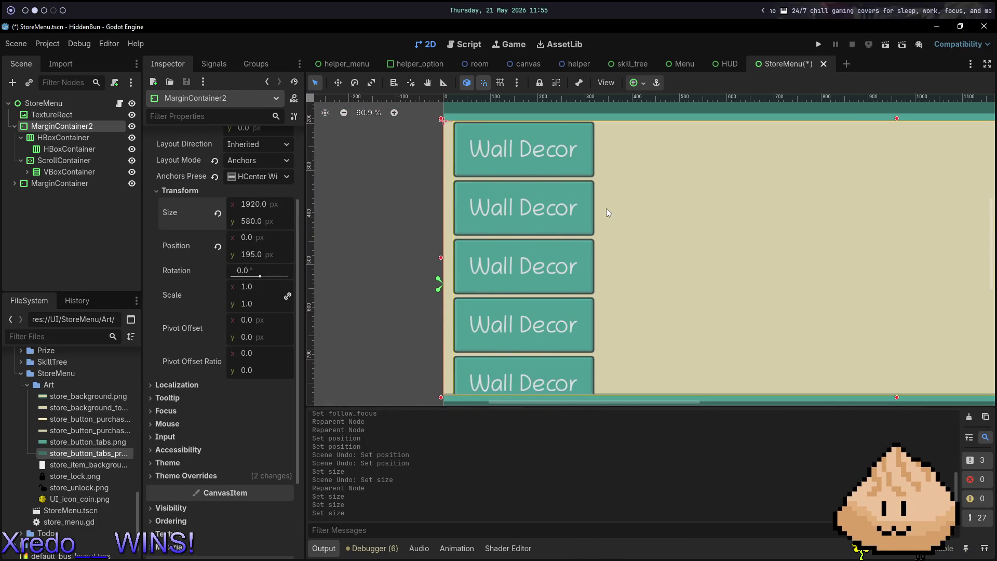
scroll(607, 208, "down", 2)
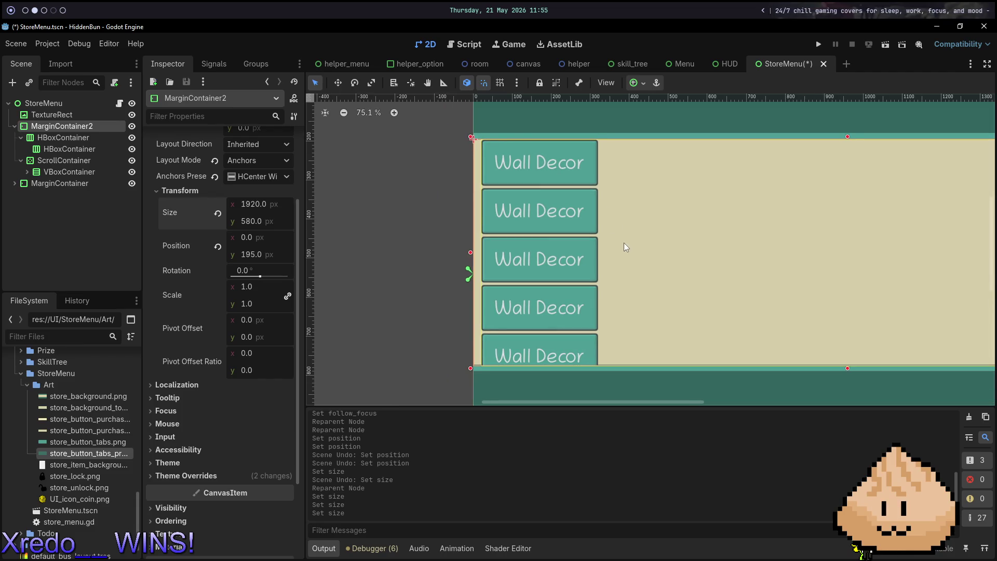
left_click(259, 221)
type("570")
key("Return")
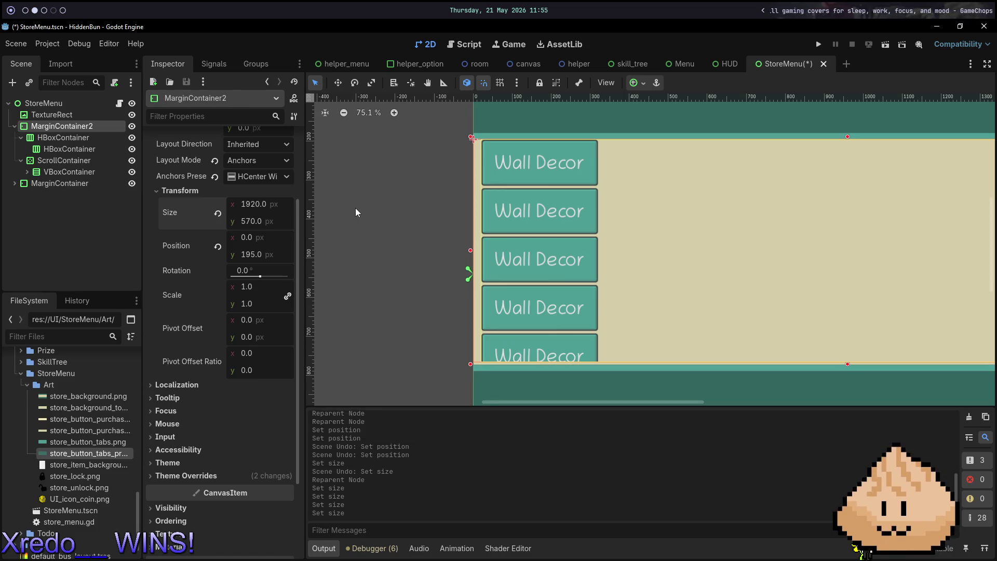
scroll(492, 250, "up", 2)
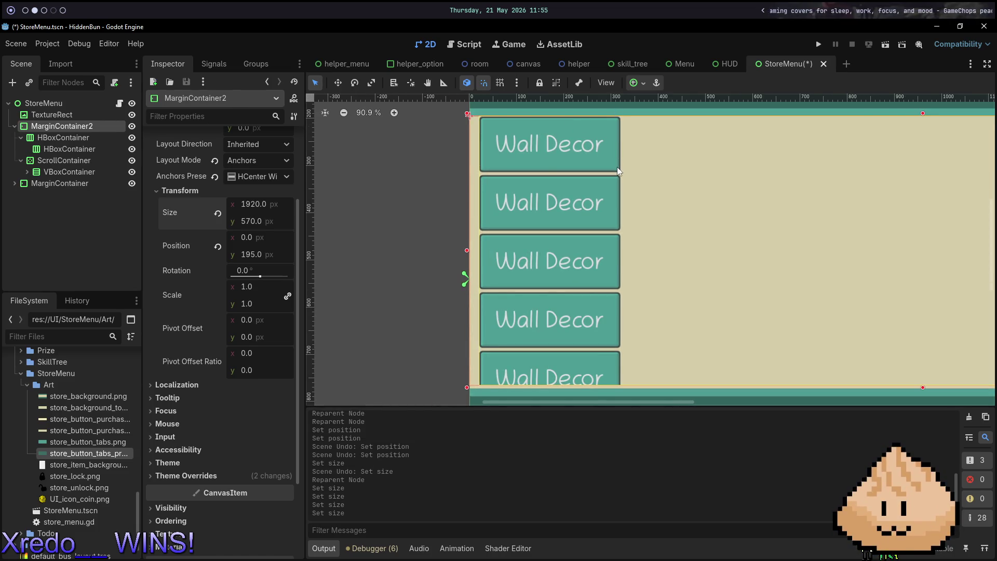
key("Down")
key("Down")
key("Down")
key("Down")
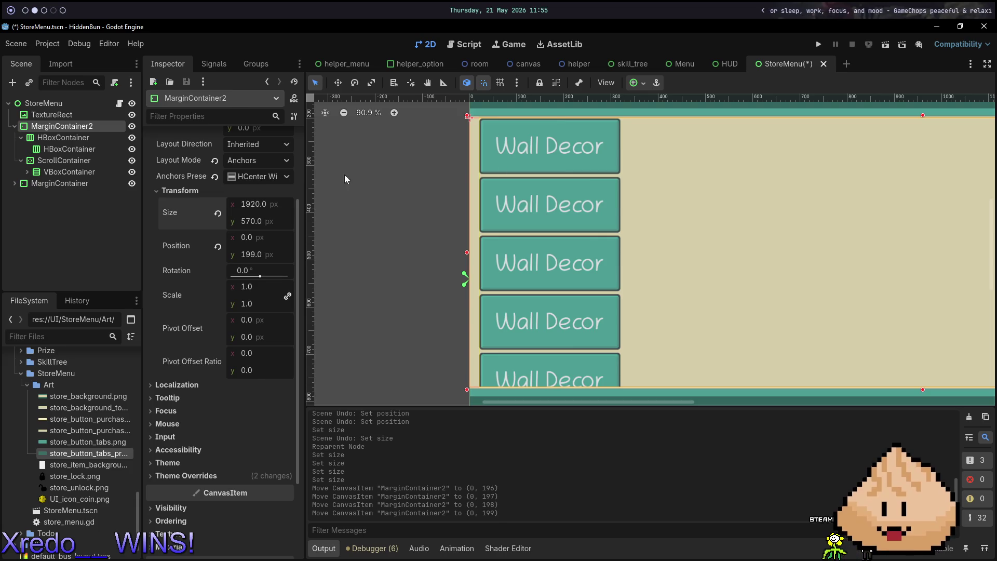
scroll(768, 212, "down", 3)
scroll(794, 225, "up", 2)
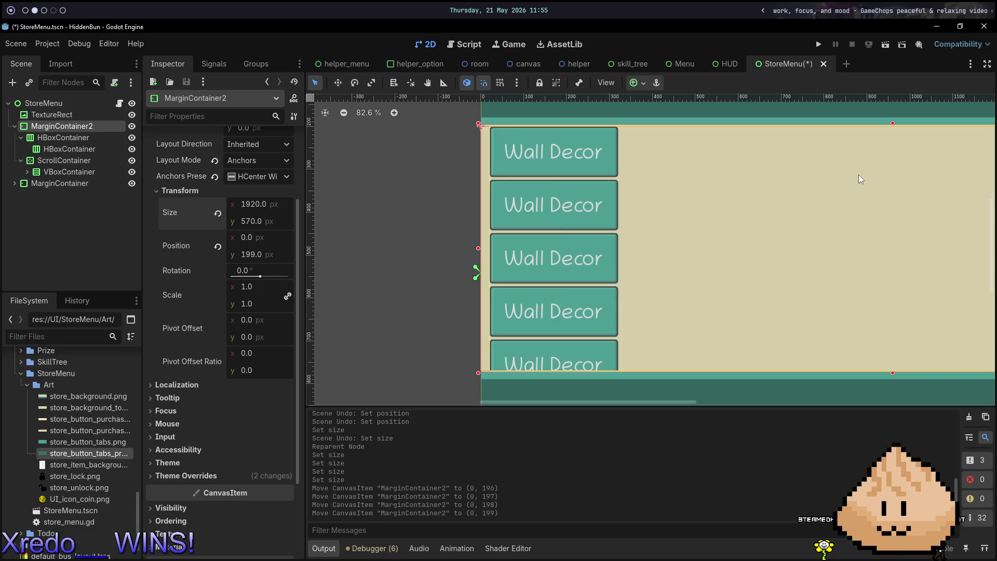
key("F6")
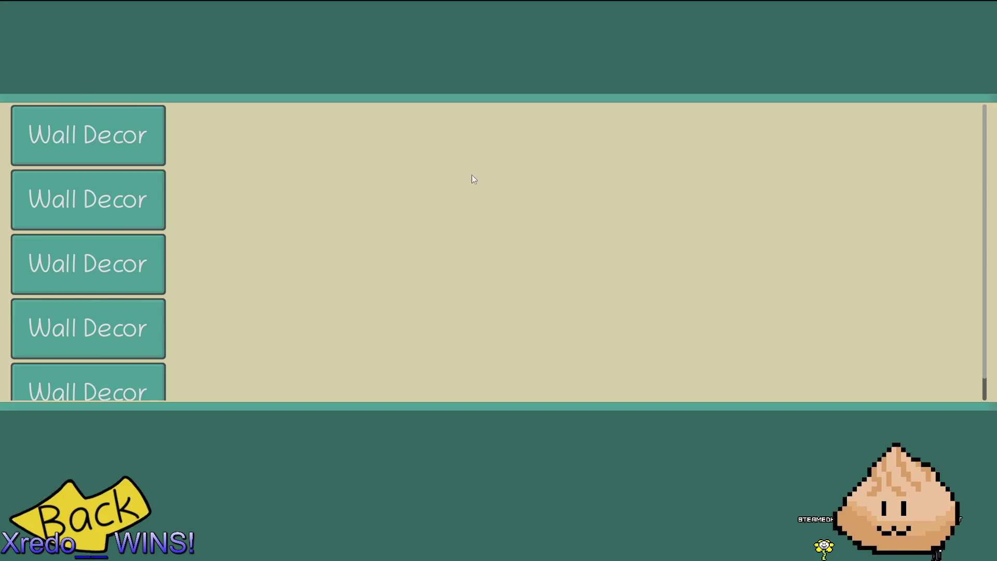
scroll(232, 165, "down", 2)
Step: Move ScrollContainer under the HBoxContainer and test that the Wall Decor list scrolls in a run
key("F8")
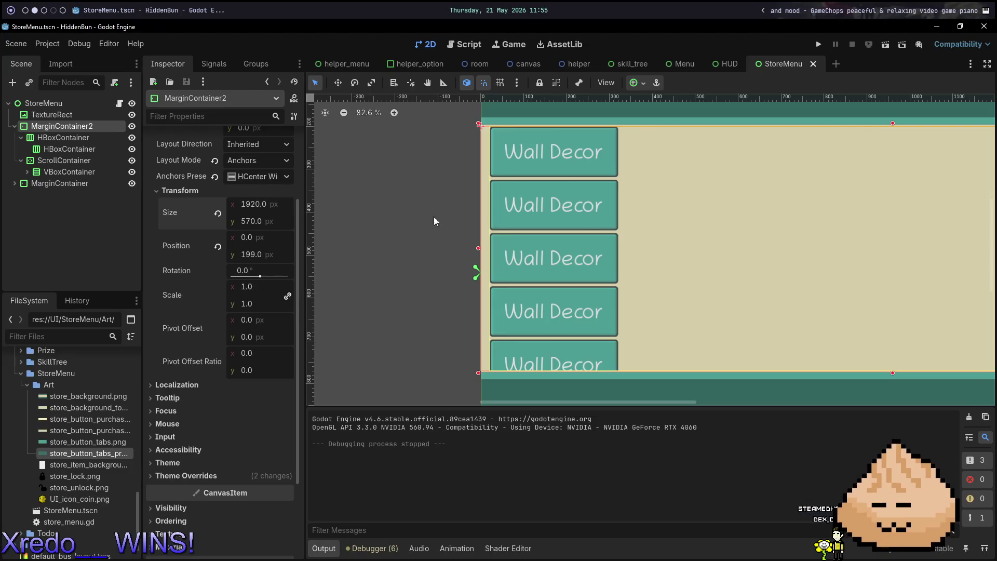
left_click(62, 137)
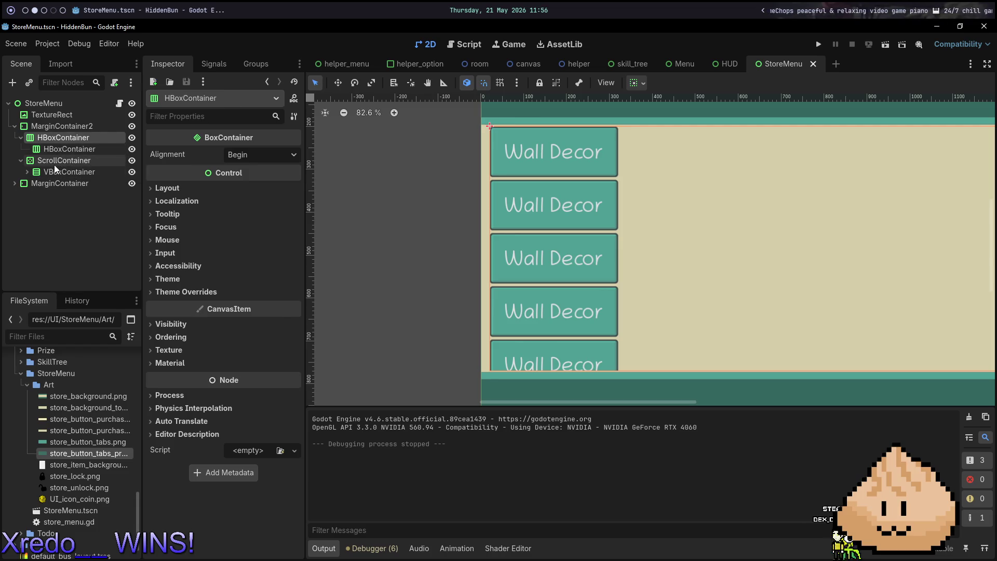
left_click_drag(57, 161, 65, 141)
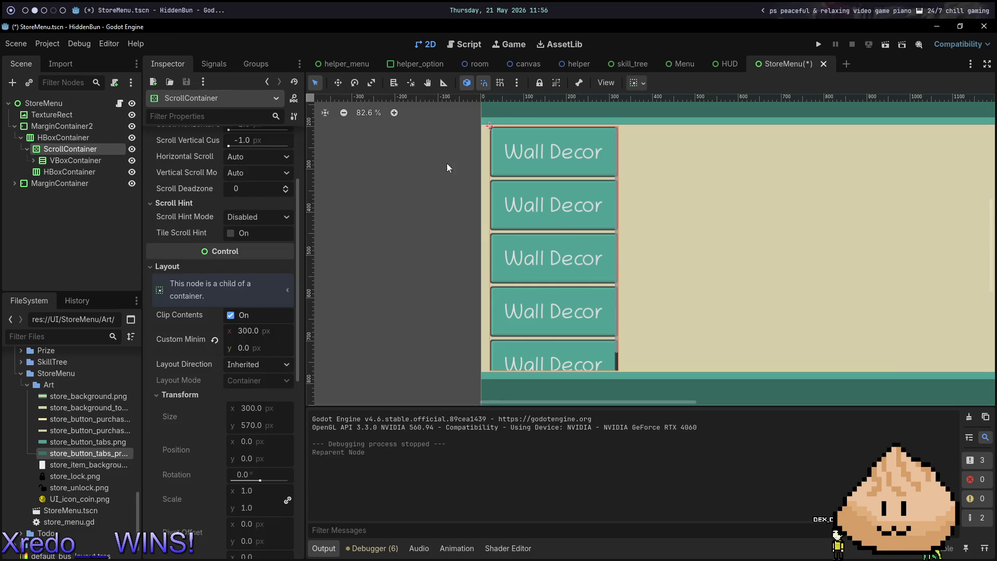
key("F6")
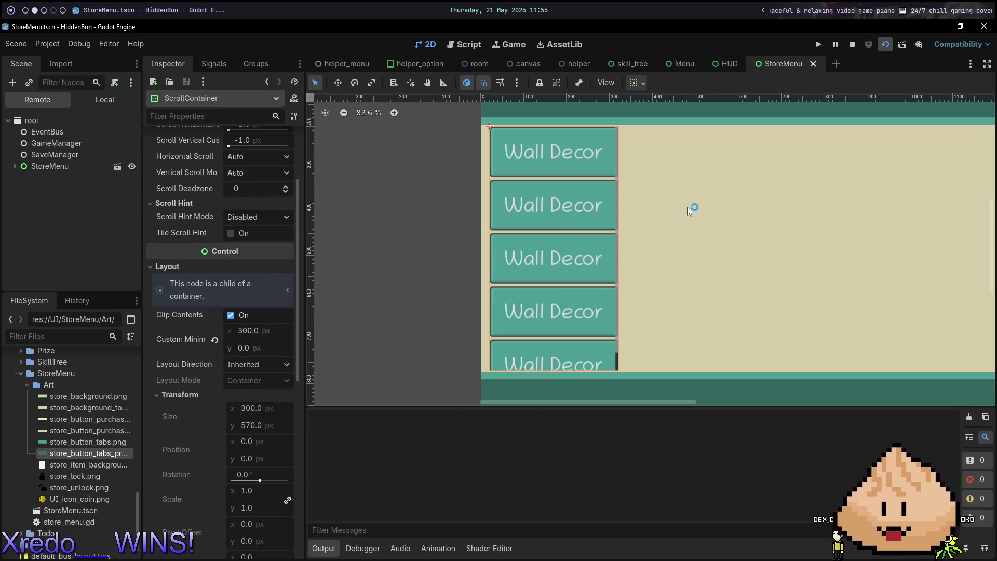
scroll(125, 281, "down", 1)
scroll(126, 285, "up", 1)
scroll(135, 272, "down", 1)
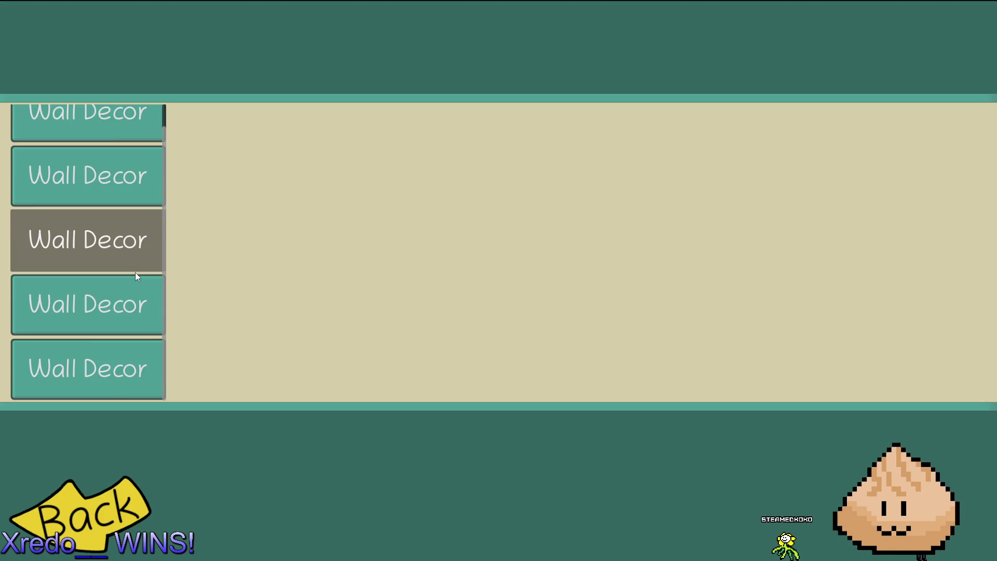
scroll(135, 271, "up", 1)
key("F8")
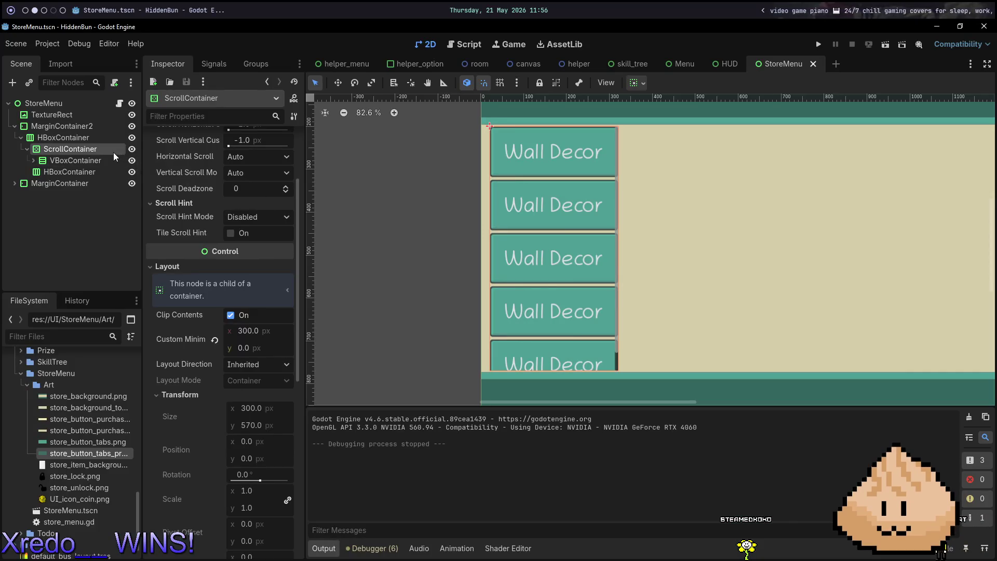
Step: Try a 200 px minimum height on the ScrollContainer, then undo and reset its minimum size to zero
left_click(75, 139)
left_click(78, 150)
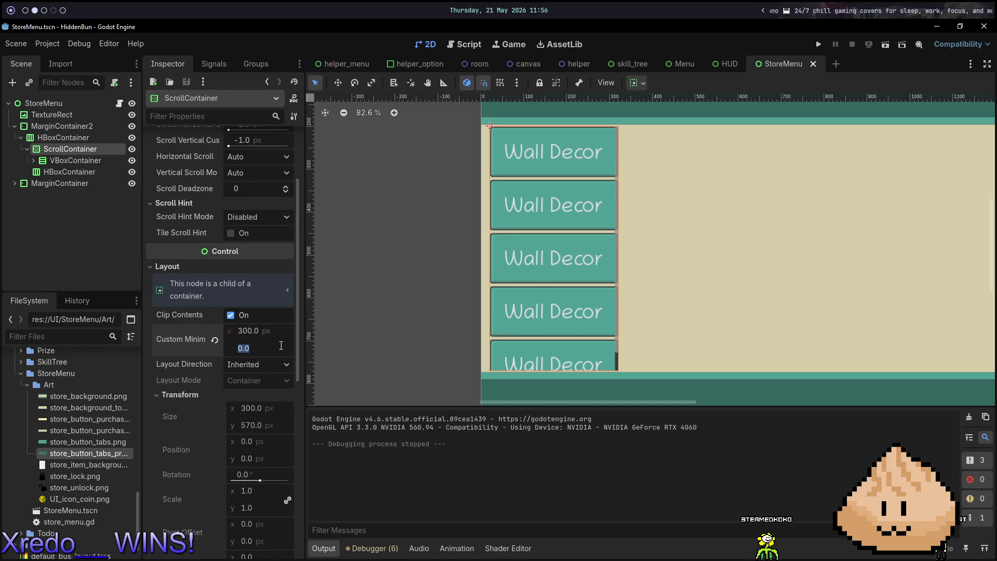
type("0")
key("Return")
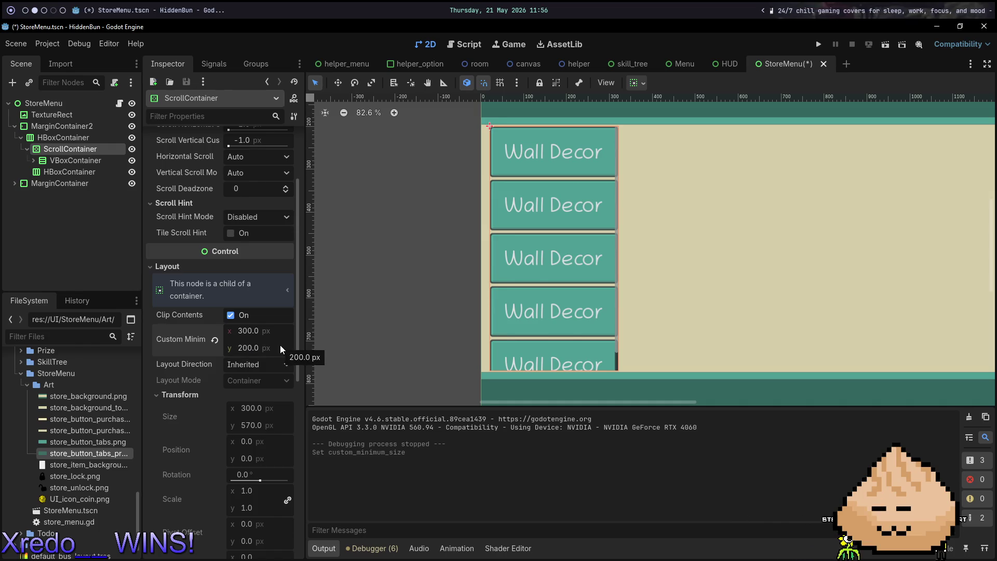
left_click(281, 348)
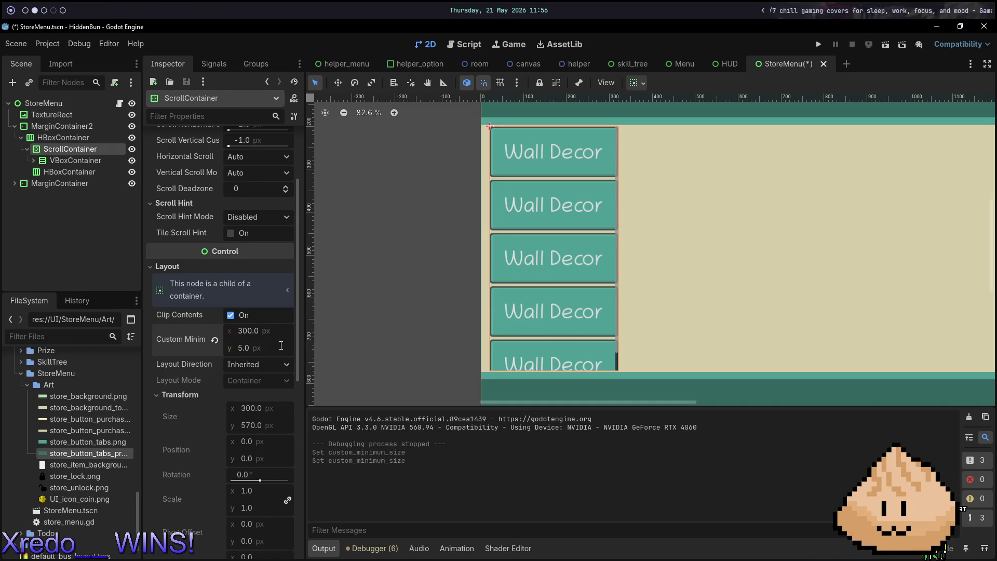
double_click(280, 348)
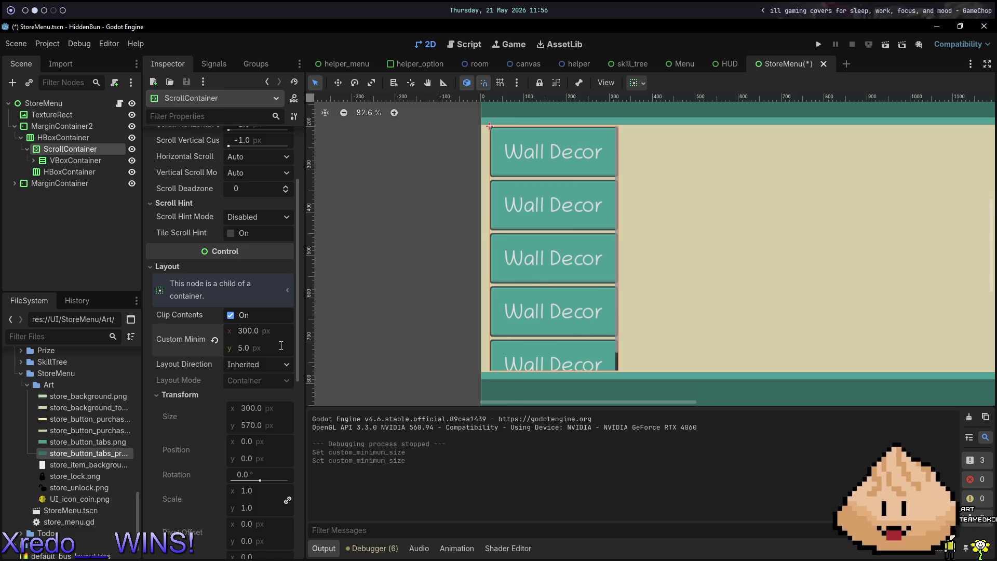
type("5")
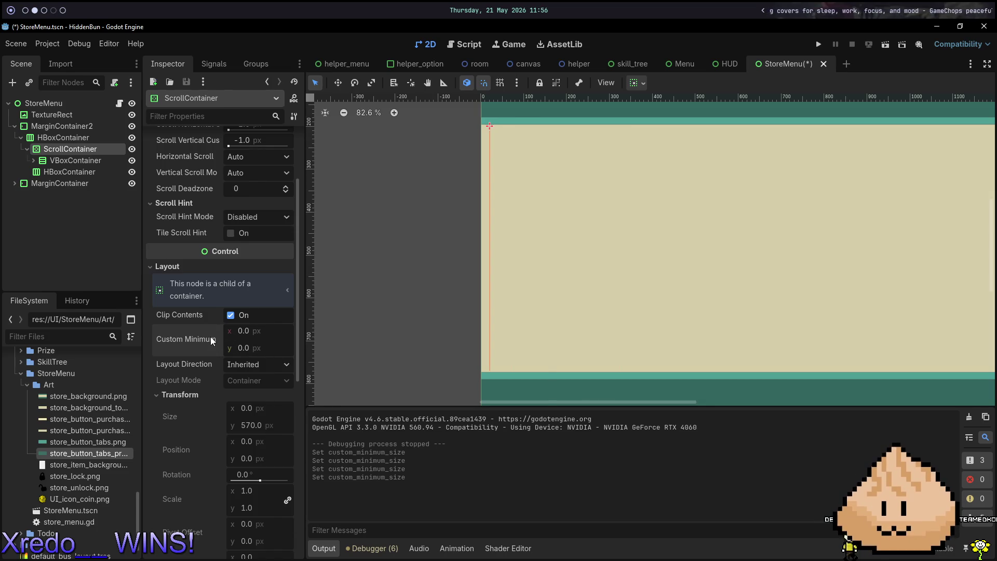
key("ctrl+z")
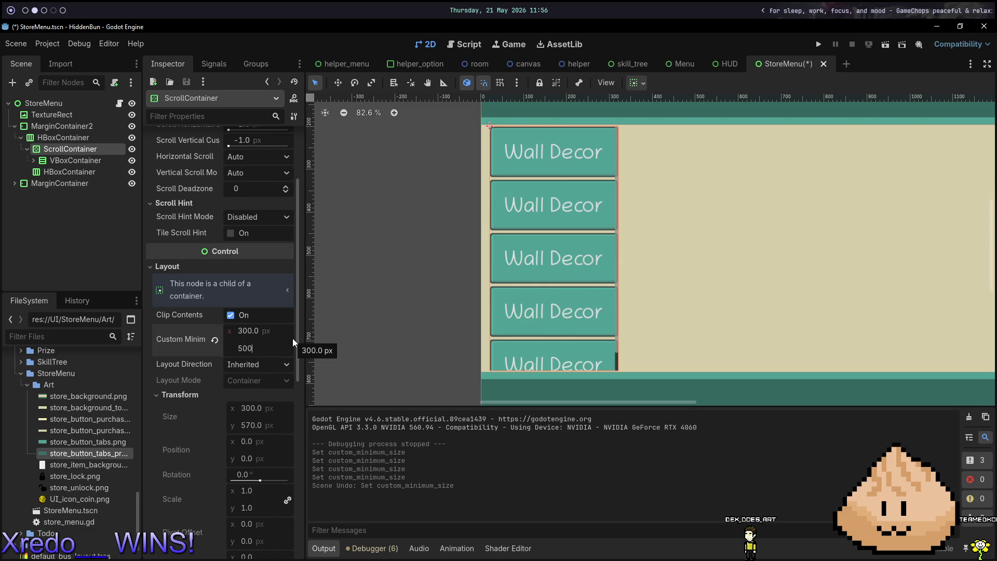
left_click(215, 340)
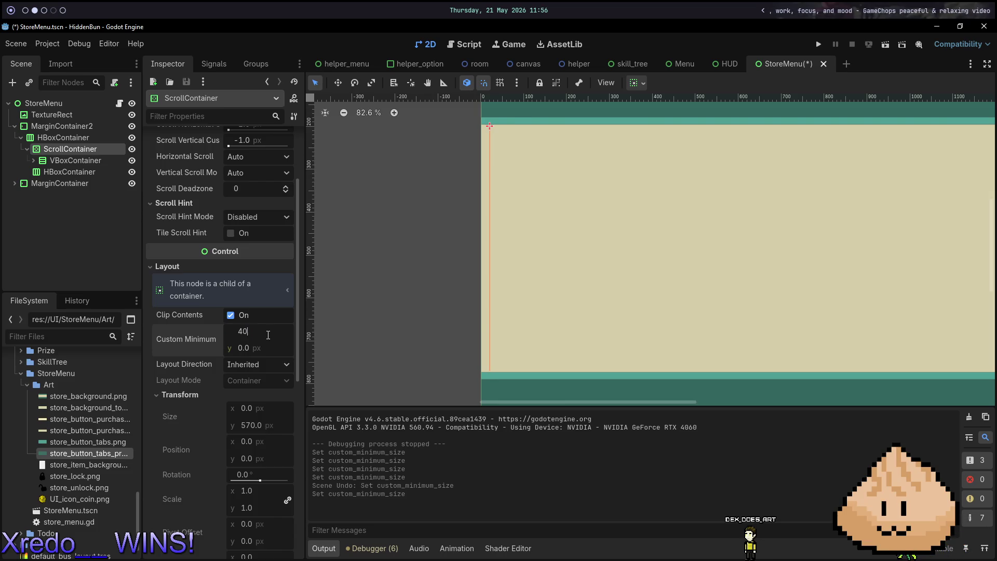
type("0")
Step: Set the ScrollContainer's minimum width to 400, drag it narrower, then settle on 320 px
key("Return")
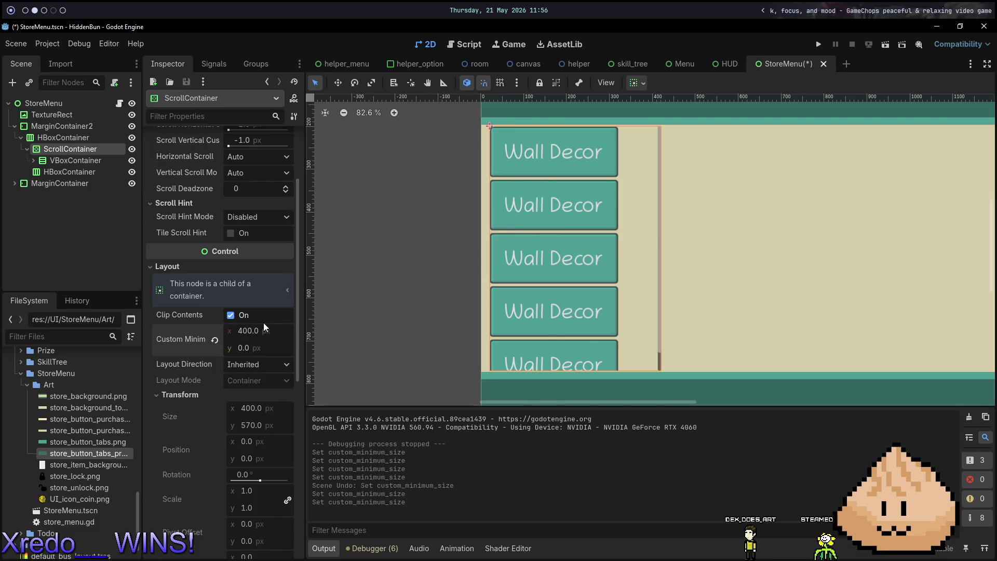
left_click_drag(250, 332, 221, 332)
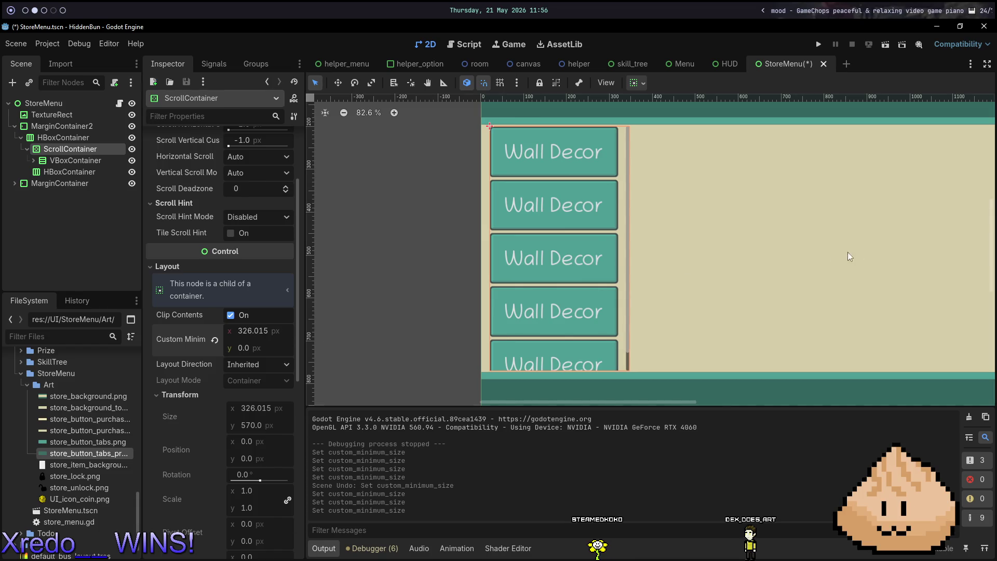
type("320")
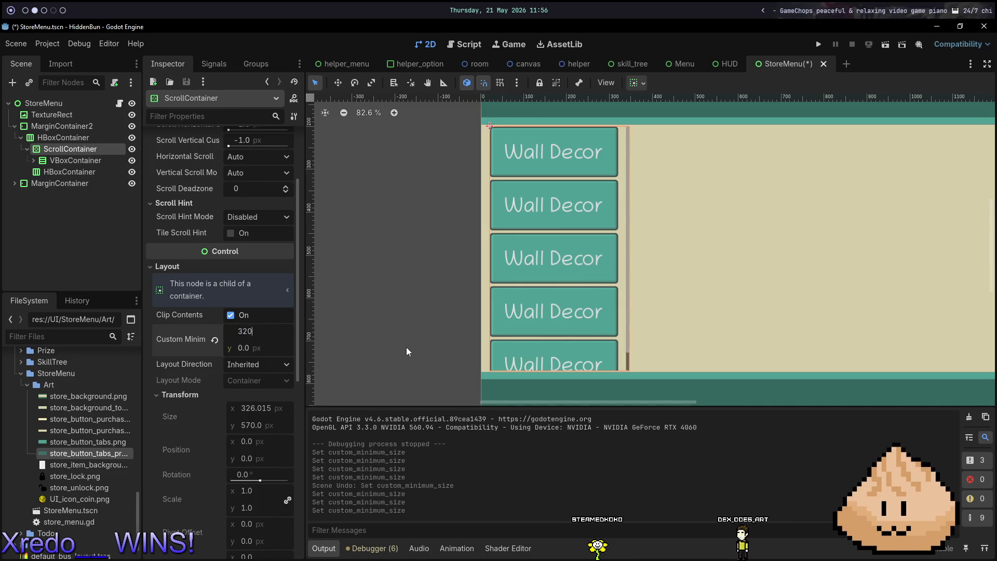
key("Return")
Step: Run the store menu to check the narrower Wall Decor list, then expand the VBoxContainer's buttons
key("F6")
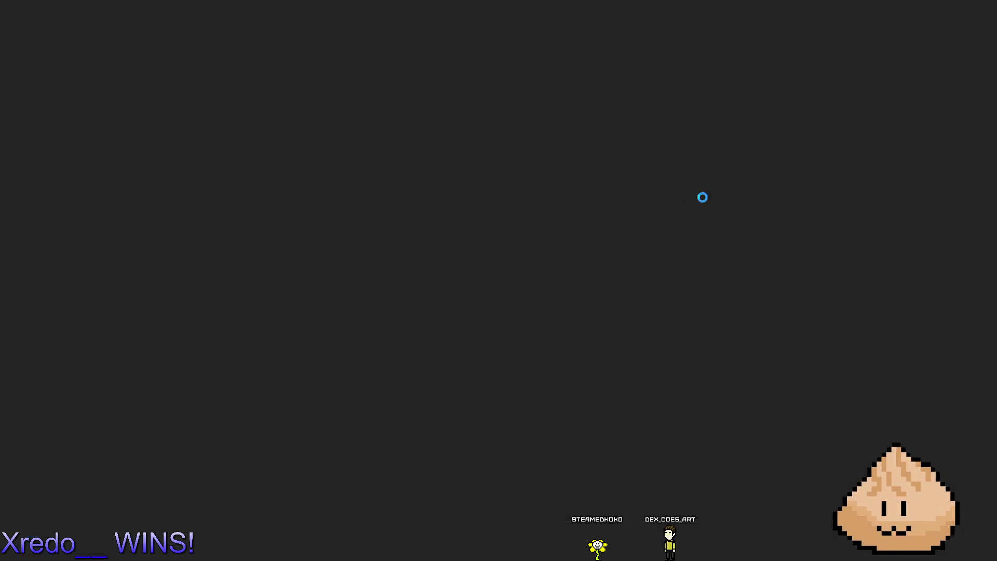
scroll(111, 226, "down", 2)
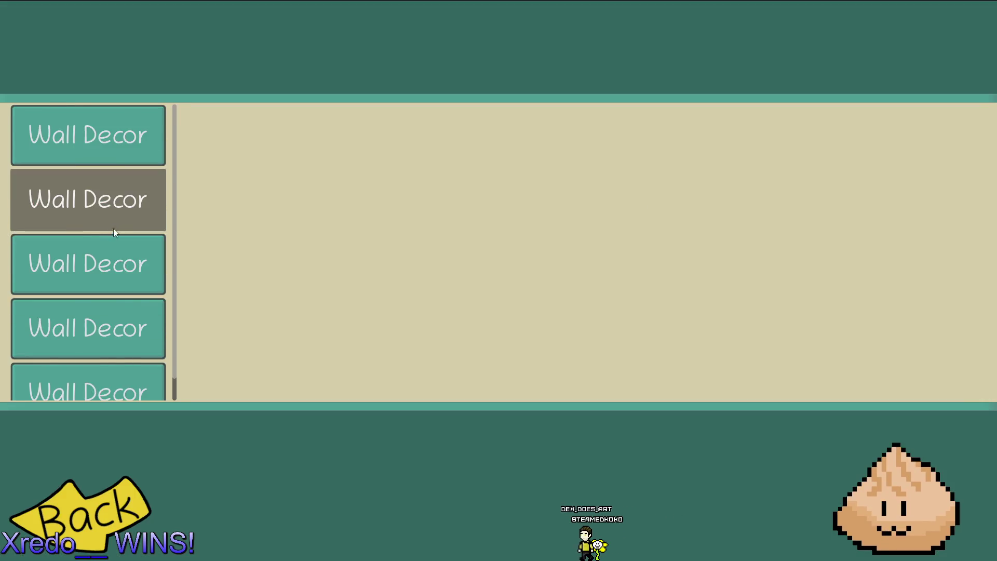
scroll(106, 235, "up", 3)
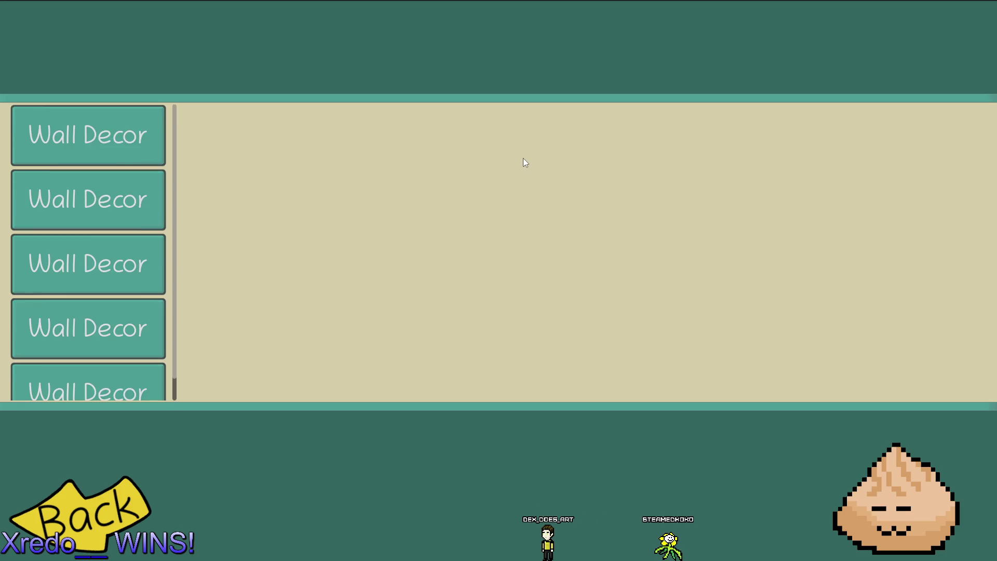
key("F8")
key("alt+Tab")
key("alt+Tab")
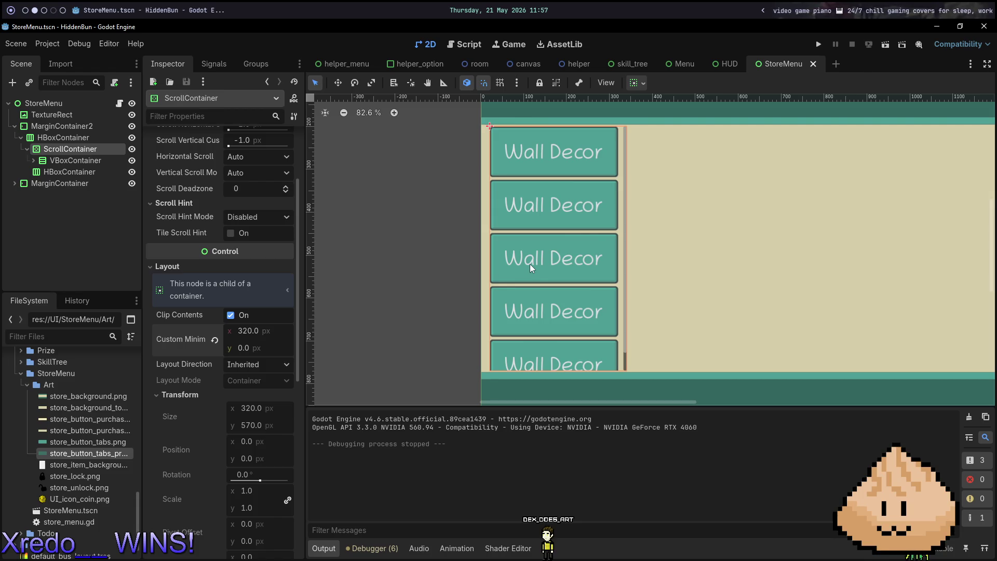
left_click(43, 160)
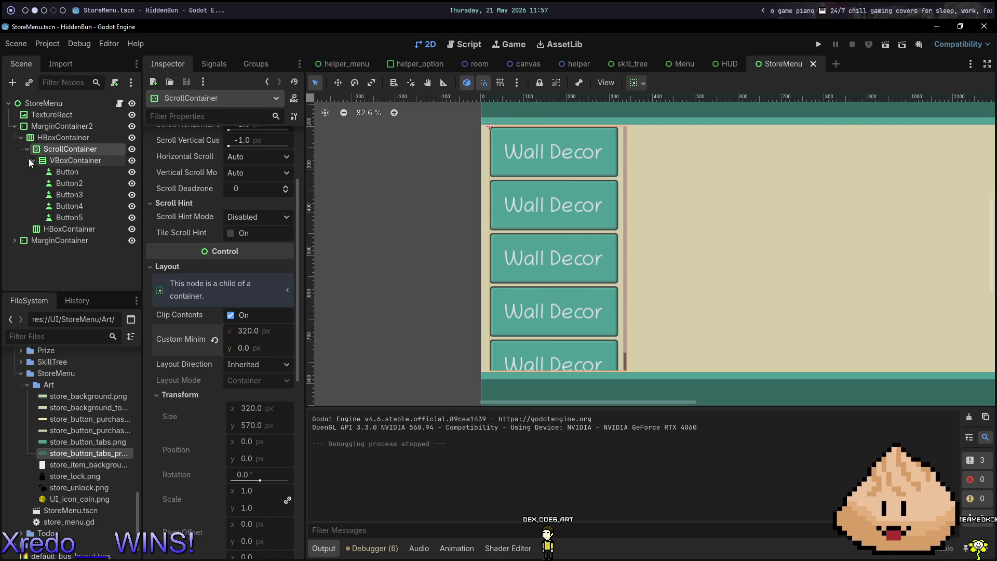
Step: Inspect the first Wall Decor Button's 50 px font override and playtest the menu again
left_click(66, 172)
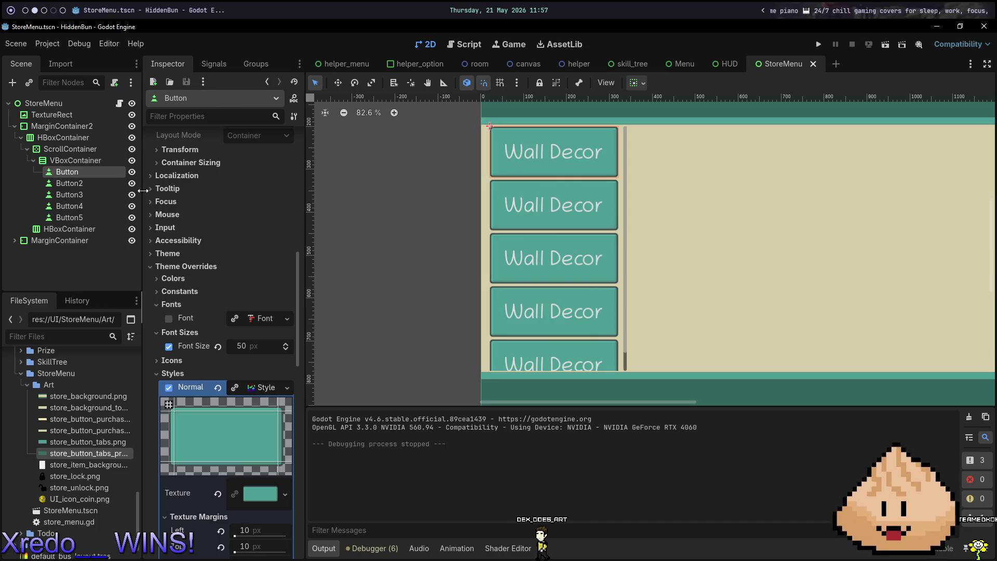
key("F6")
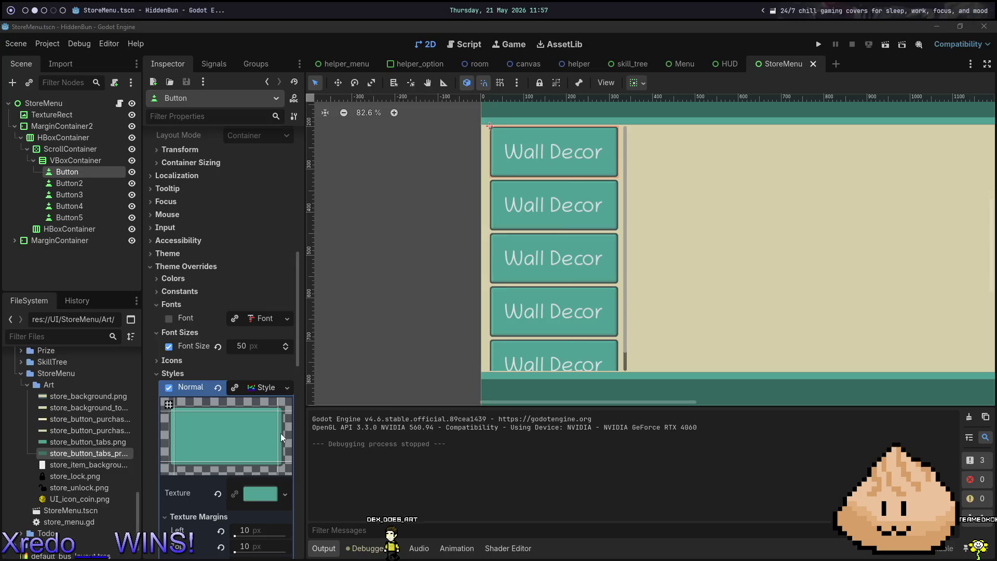
scroll(174, 206, "down", 2)
scroll(173, 194, "up", 2)
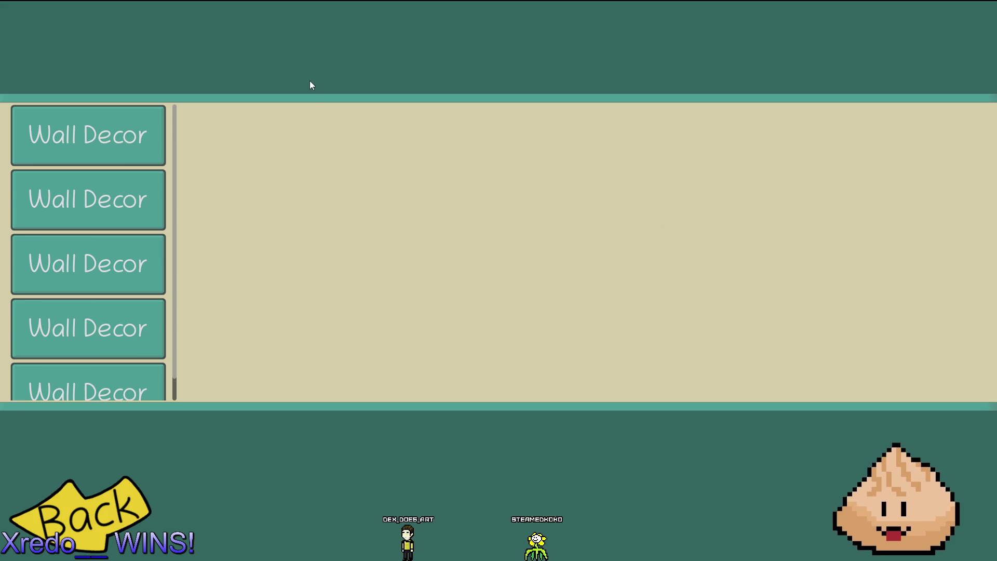
key("F8")
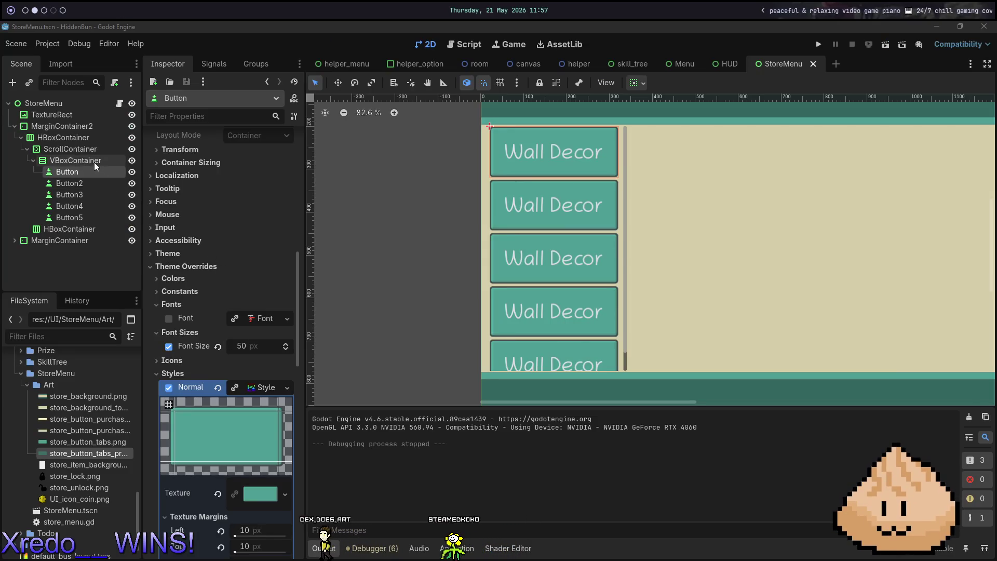
Step: Collapse the list nodes and delete the empty inner HBoxContainer
left_click(86, 161)
left_click(43, 161)
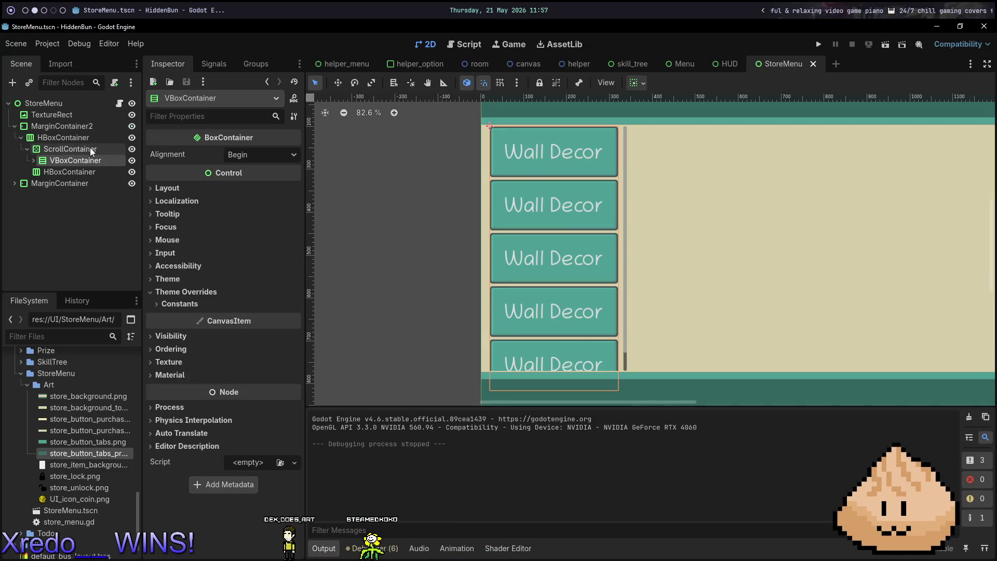
left_click(27, 149)
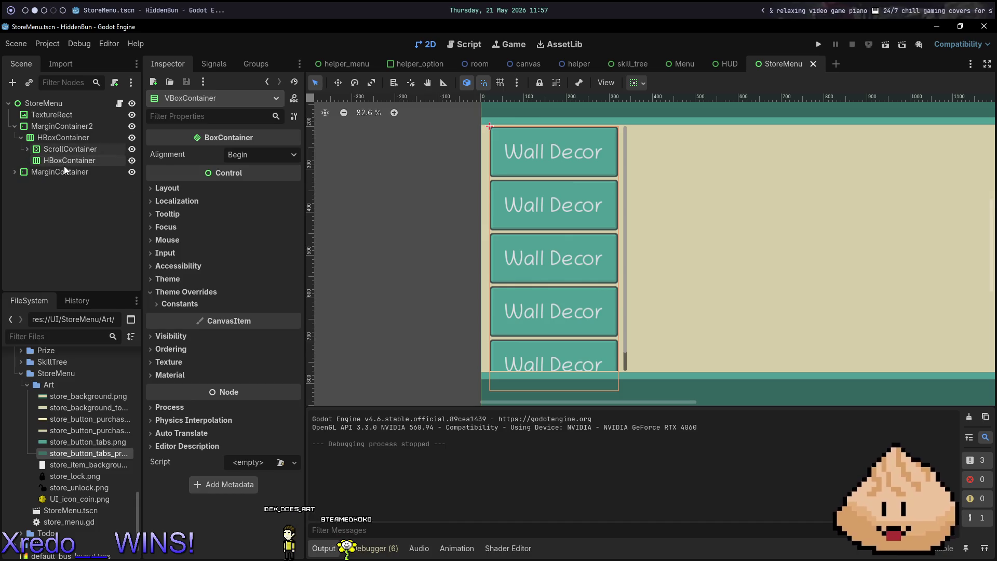
left_click(65, 161)
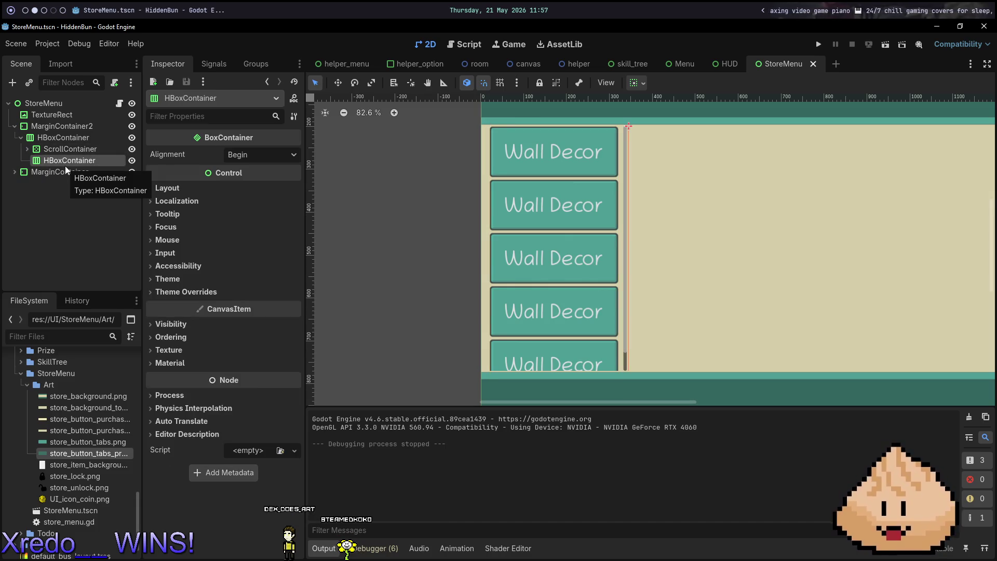
key("Delete")
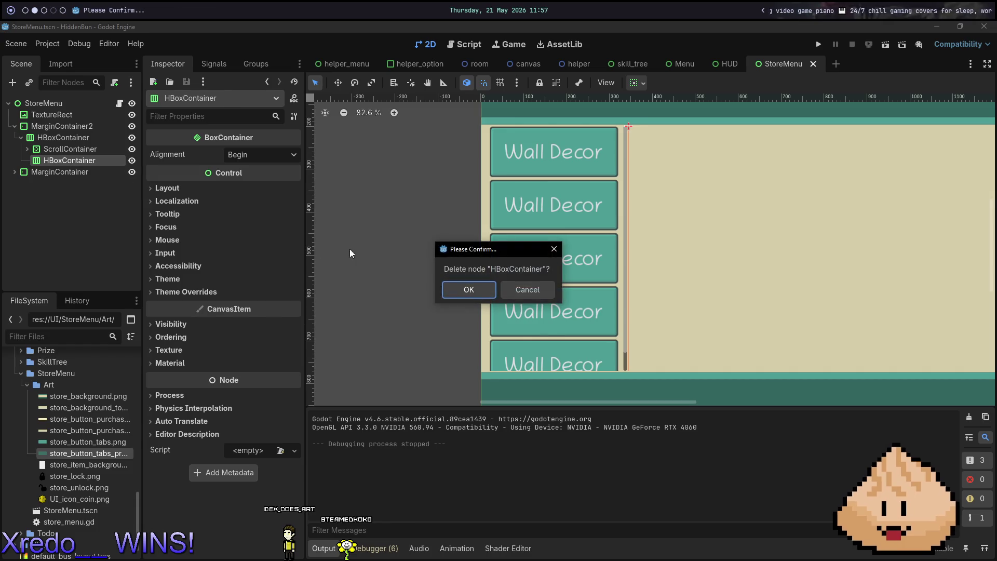
left_click(468, 289)
Step: Start and cancel adding a child to the outer HBoxContainer, then bring the whole store menu into view
left_click(63, 137)
key("ctrl+a")
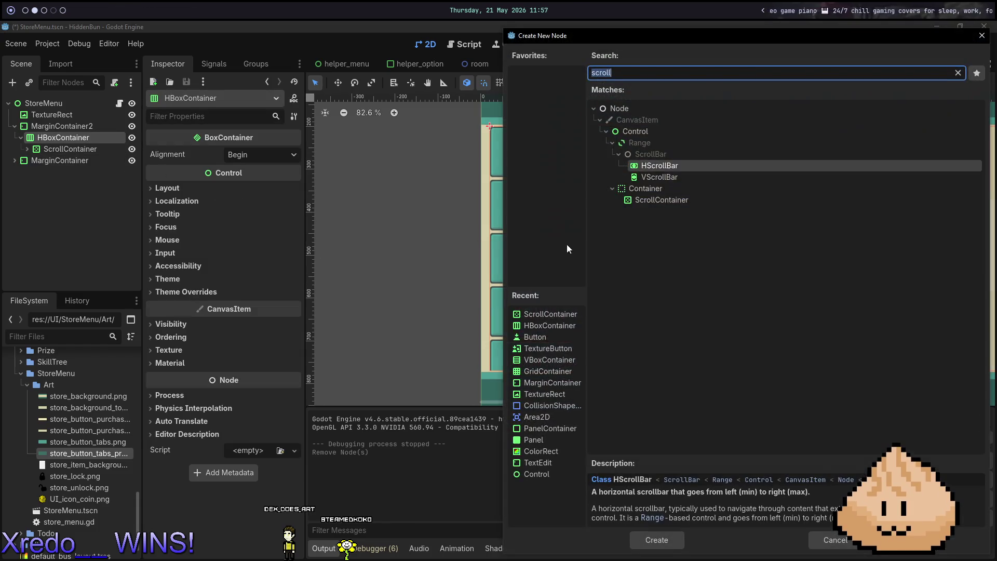
type("panel")
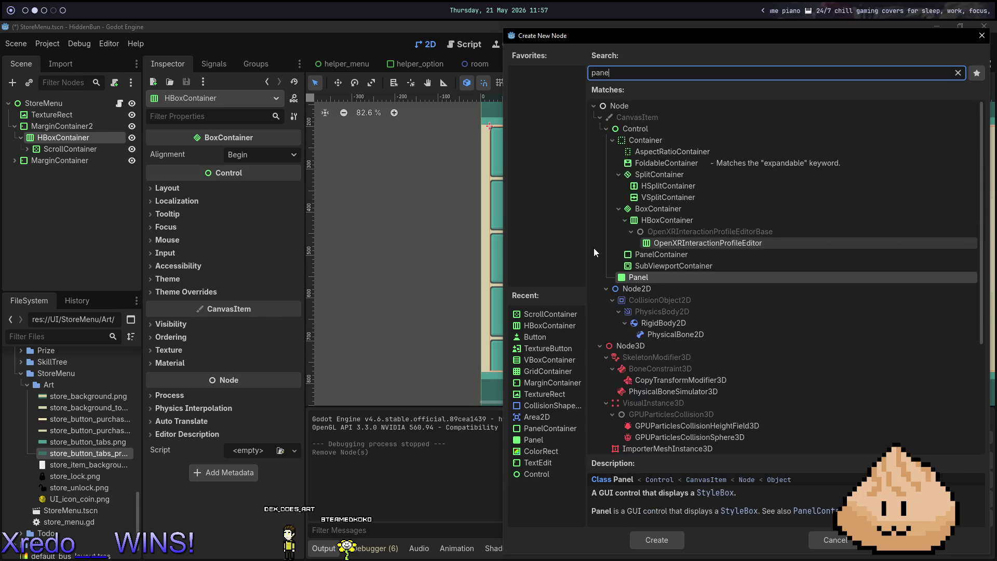
key("Escape")
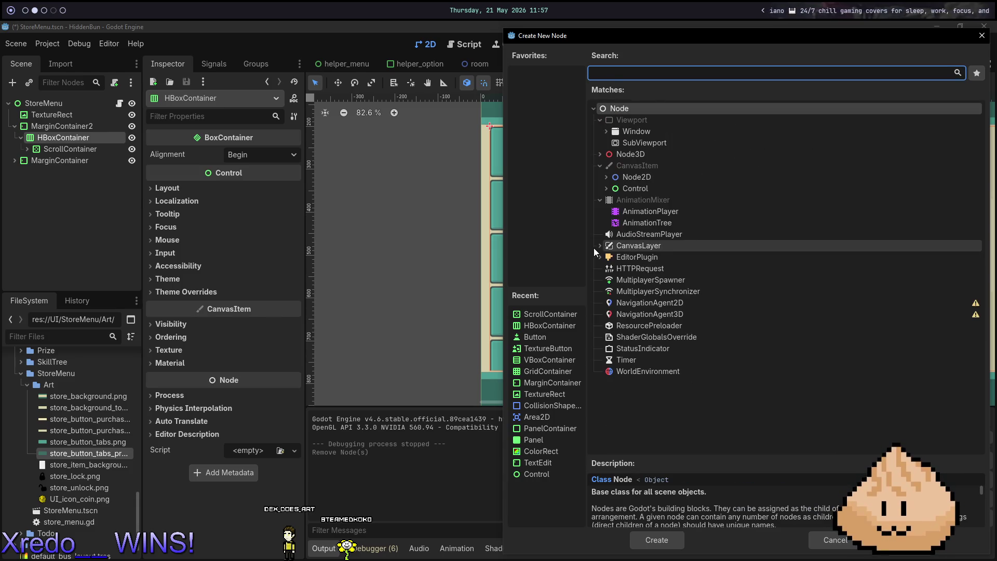
key("Escape")
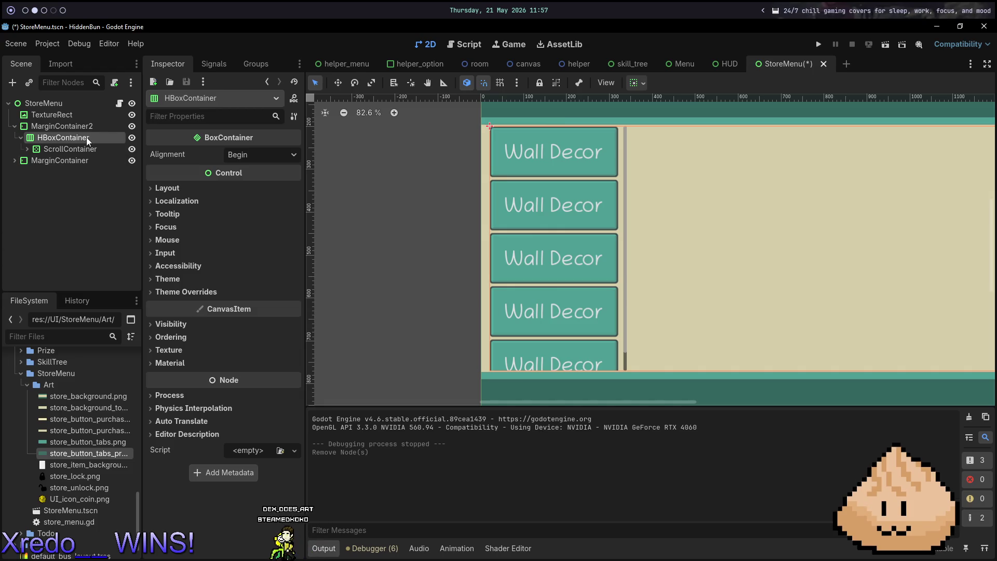
left_click(75, 148)
left_click(70, 138)
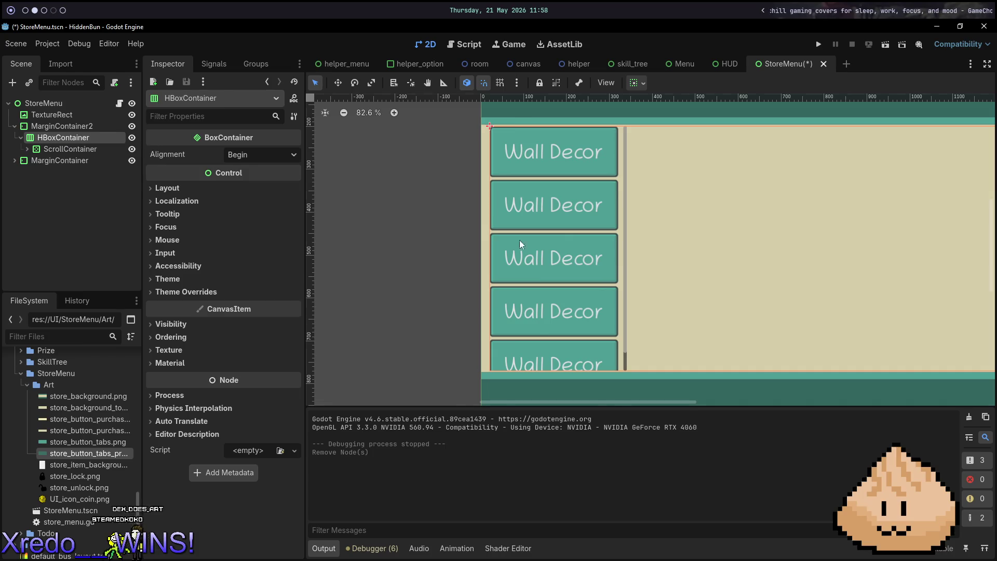
scroll(520, 240, "down", 5)
left_click_drag(763, 235, 655, 252)
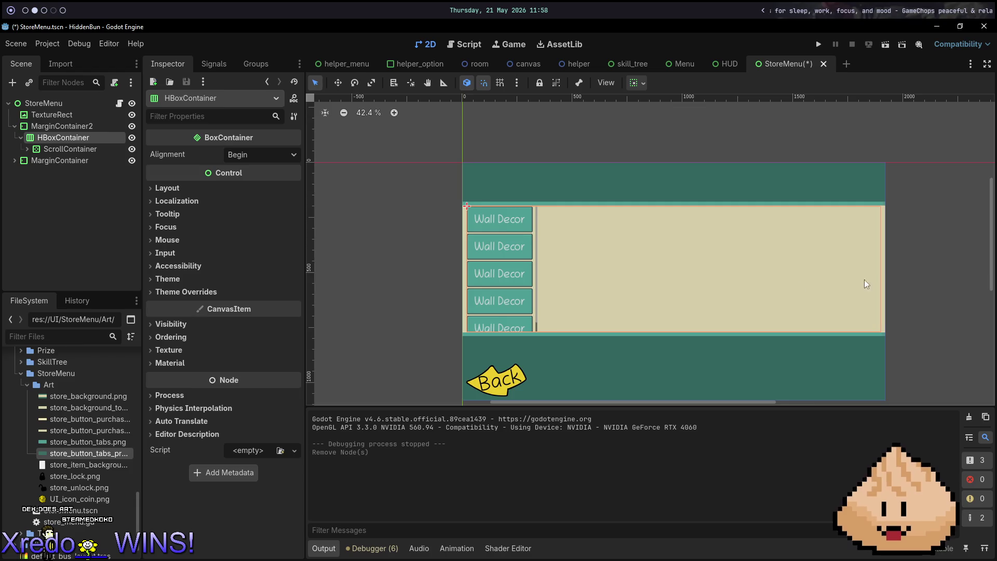
right_click(85, 138)
Step: Rename the ScrollContainer to SubmenuTabs and begin adding a child node to the HBoxContainer
left_click(58, 143)
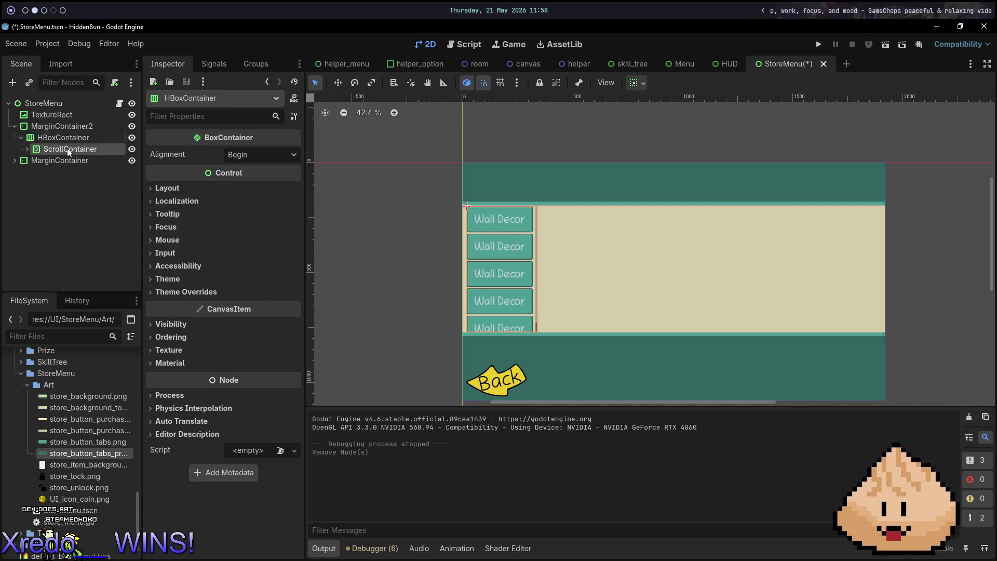
left_click(67, 149)
key("F2")
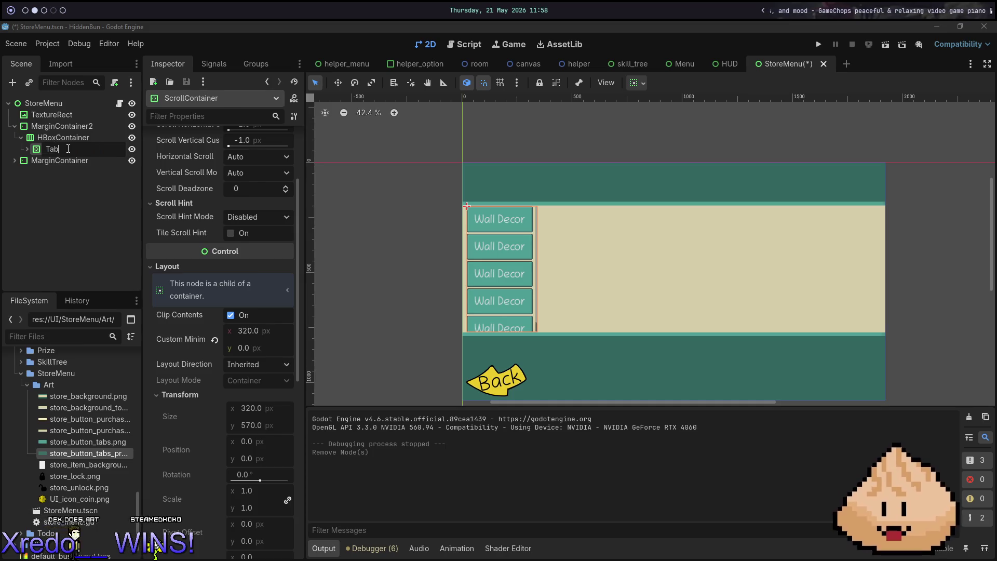
key("BackSpace")
key("BackSpace")
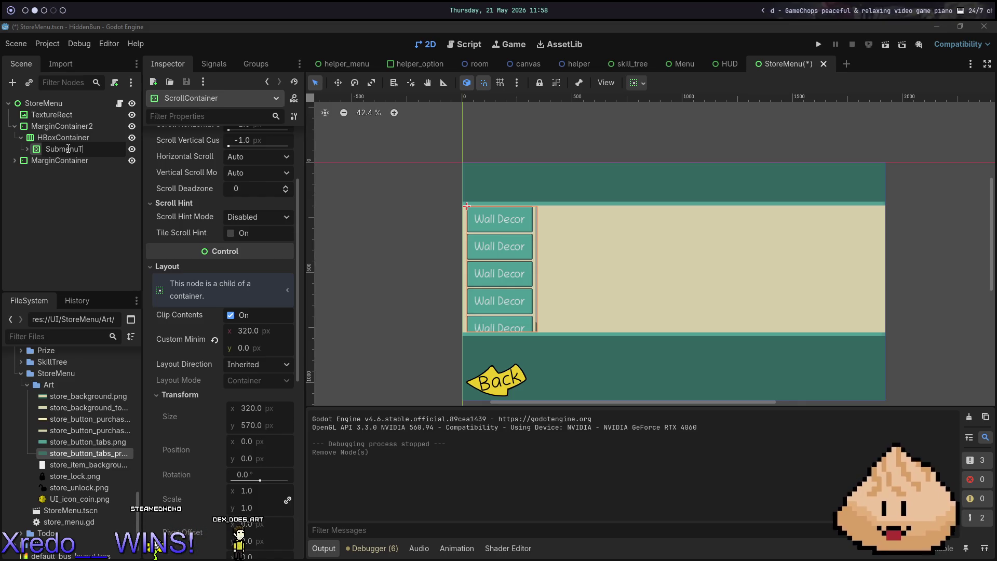
type("abs")
key("Return")
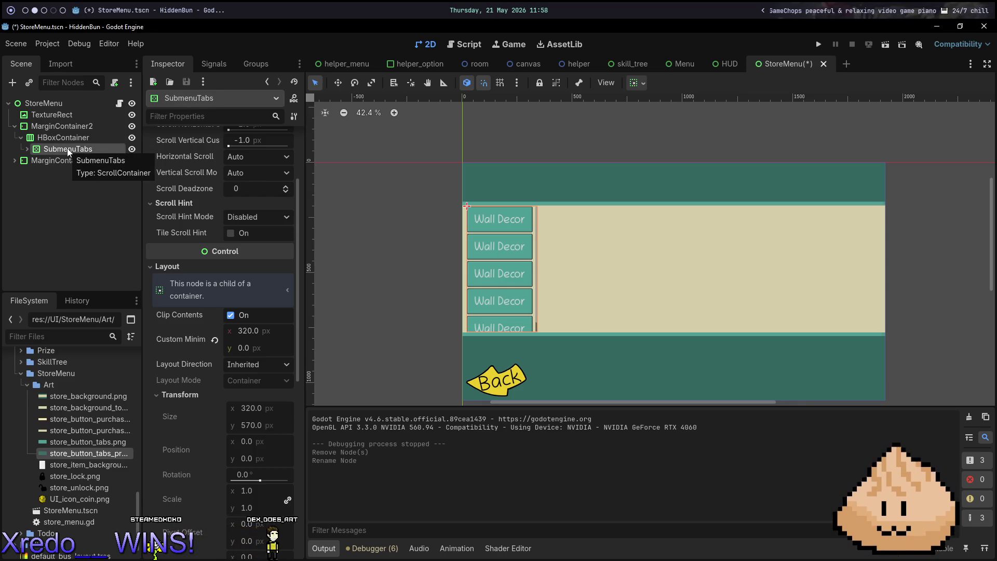
left_click(60, 138)
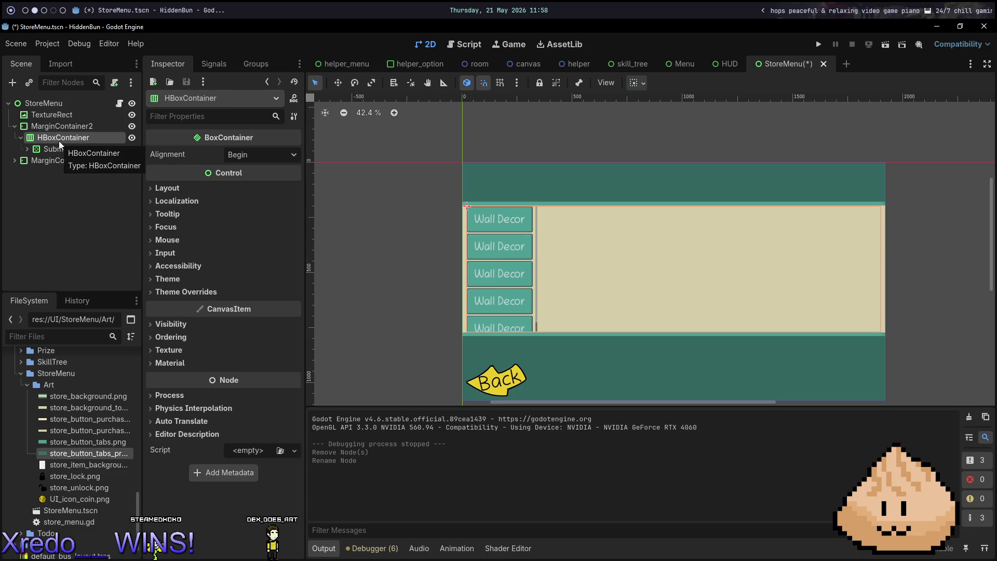
key("ctrl+a")
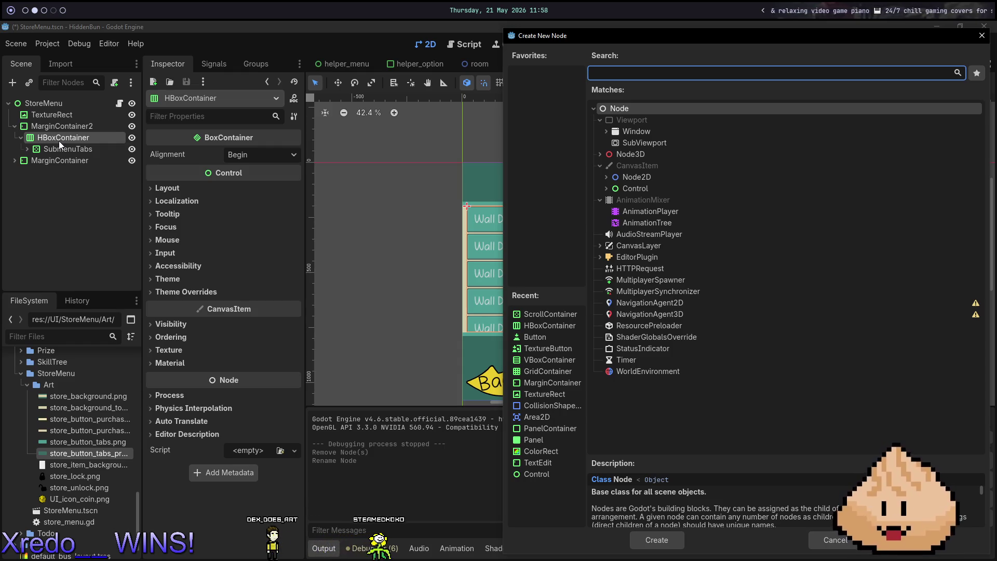
type("mar")
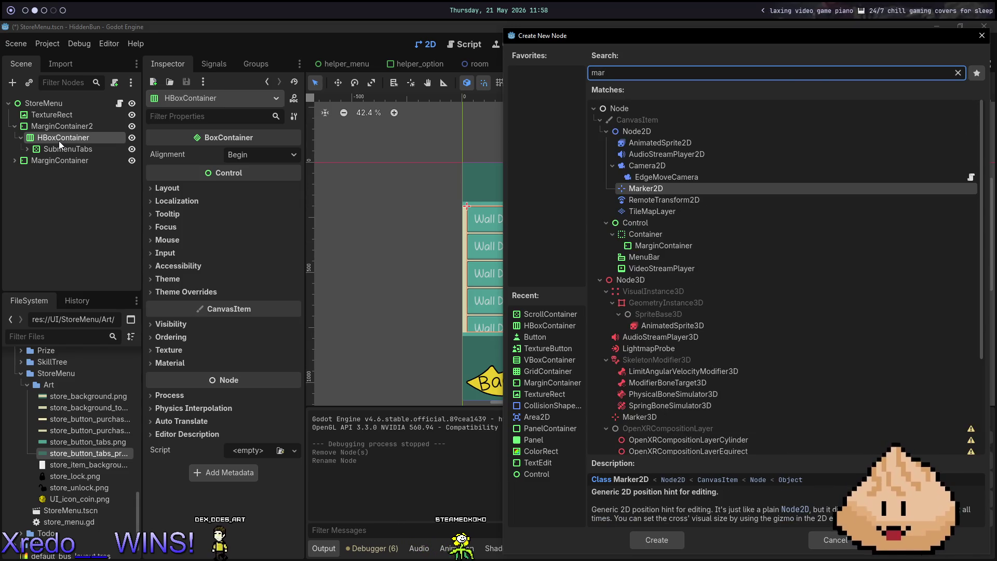
type("gin")
Step: Create a TextureRect child of HBoxContainer and rename it SubmenuItems
key("ctrl+BackSpace")
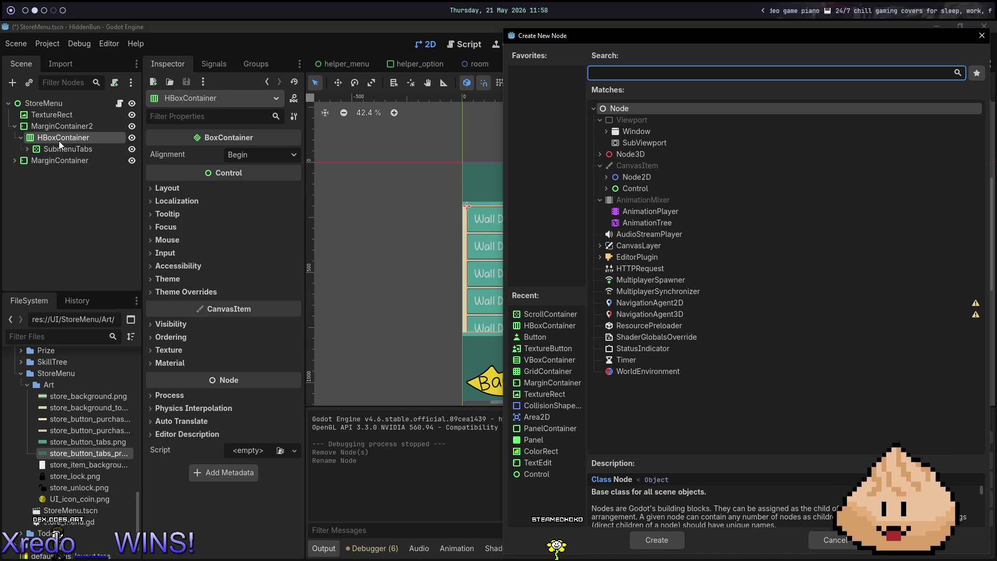
type("texturere")
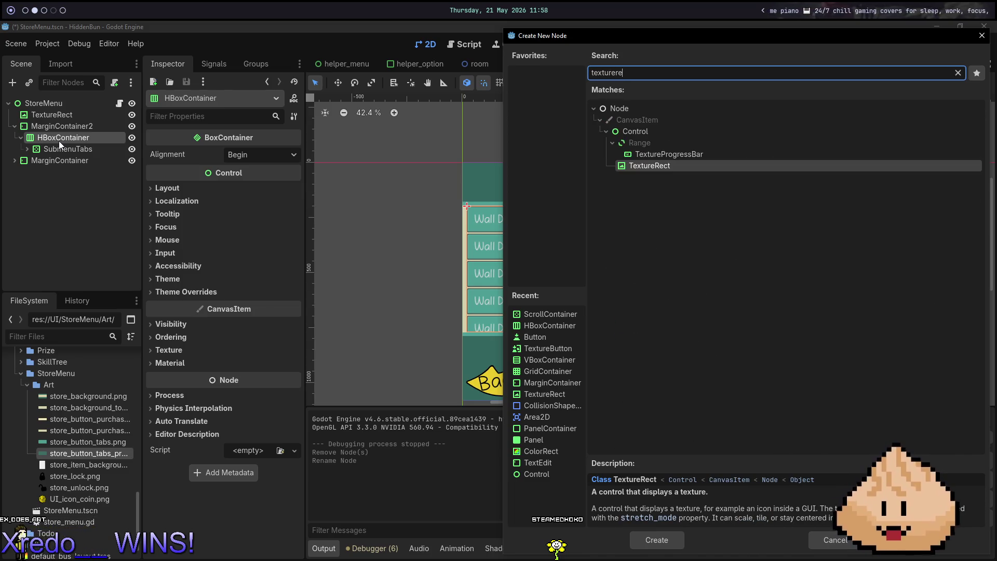
key("Return")
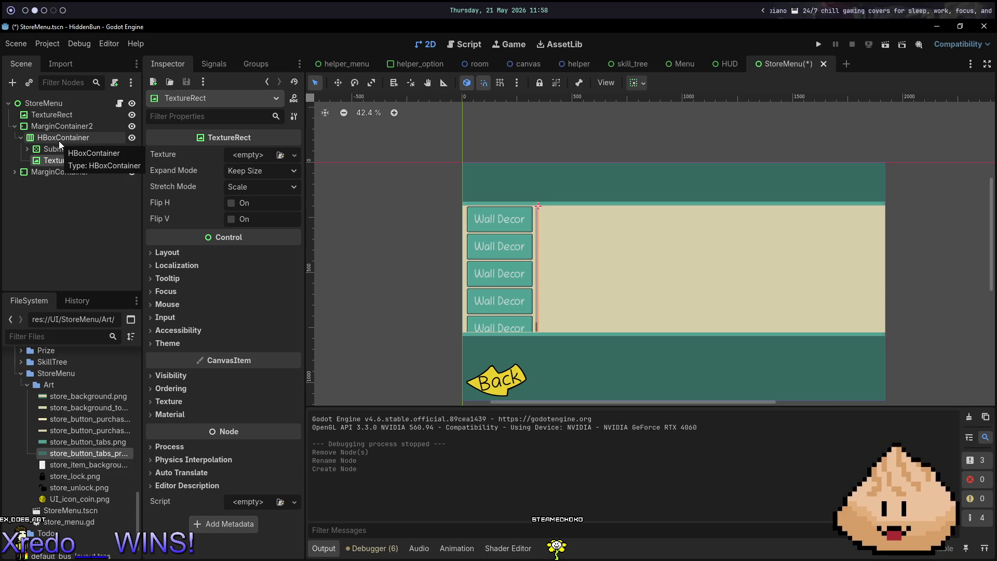
key("F2")
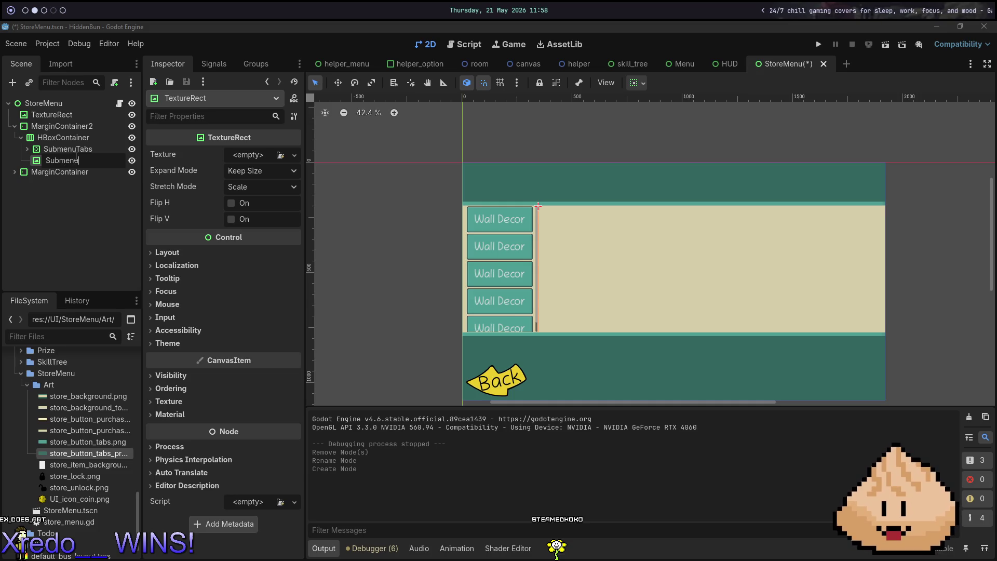
type("ems")
key("Return")
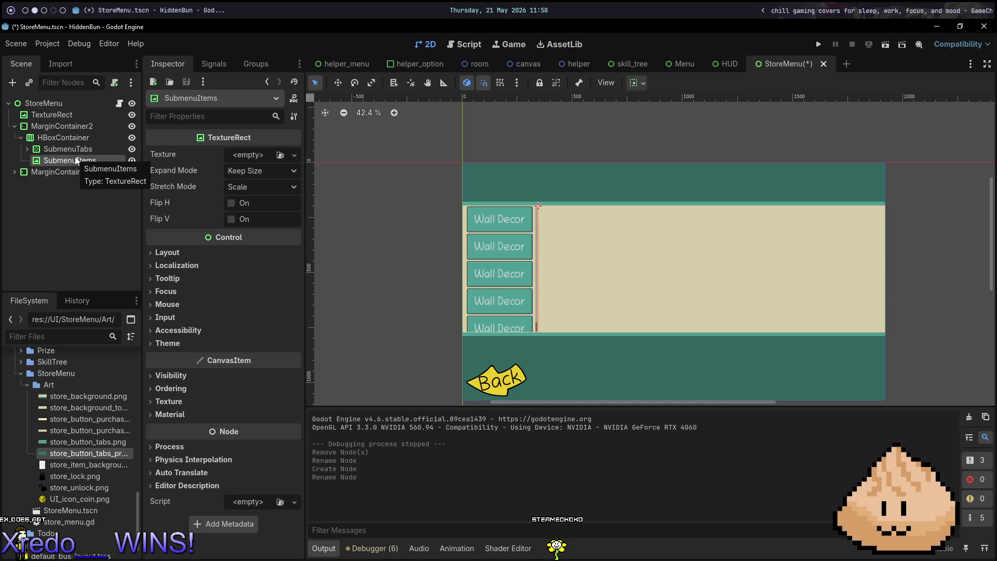
right_click(76, 159)
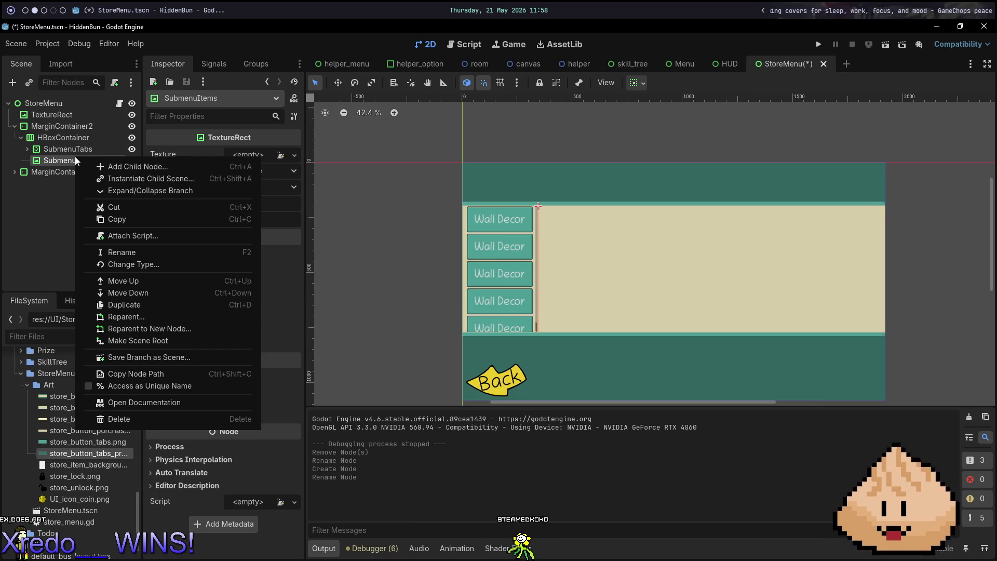
right_click(65, 159)
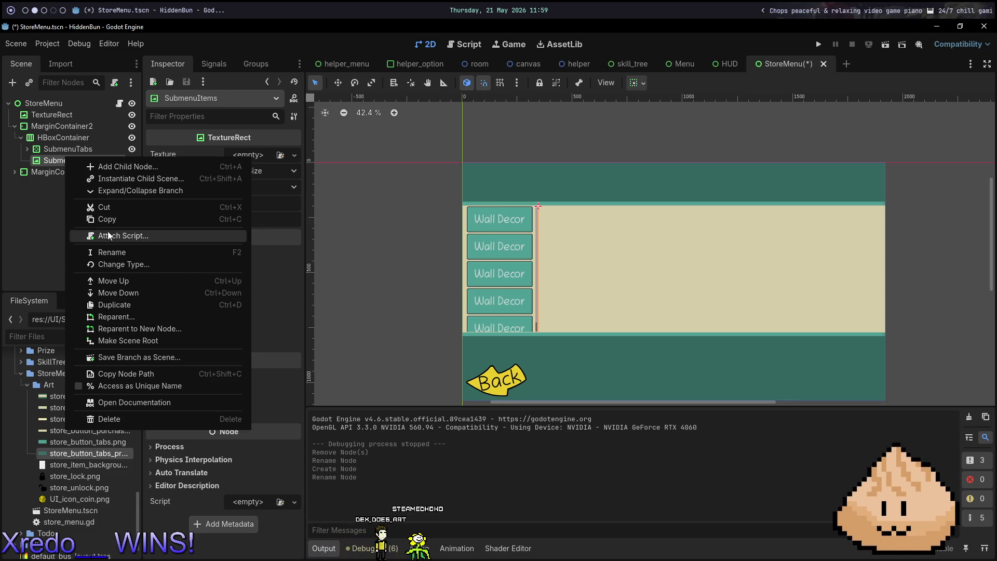
left_click(68, 160)
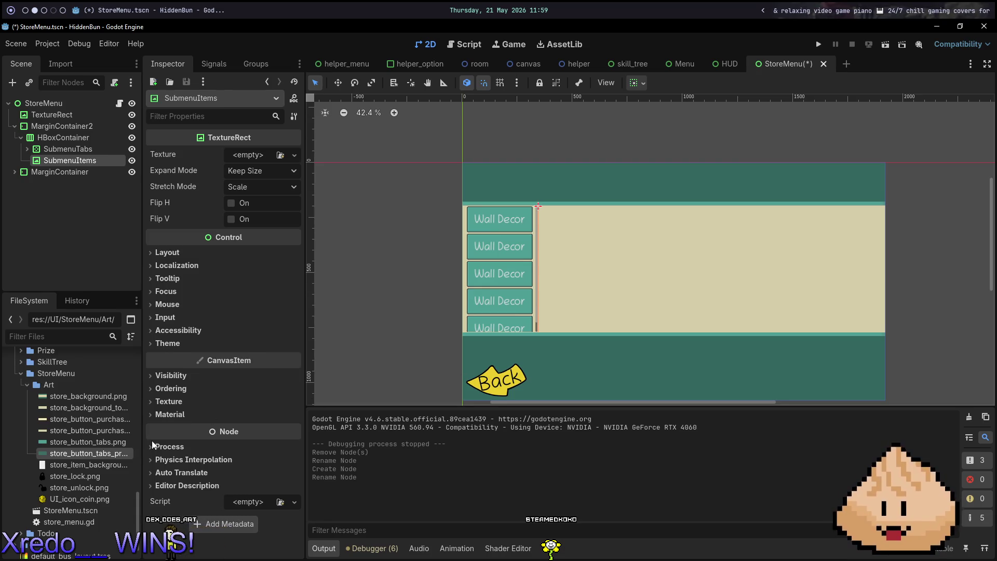
Step: Preview the store art textures and assign store_background_top_layer.png as the SubmenuItems texture
left_click(77, 442)
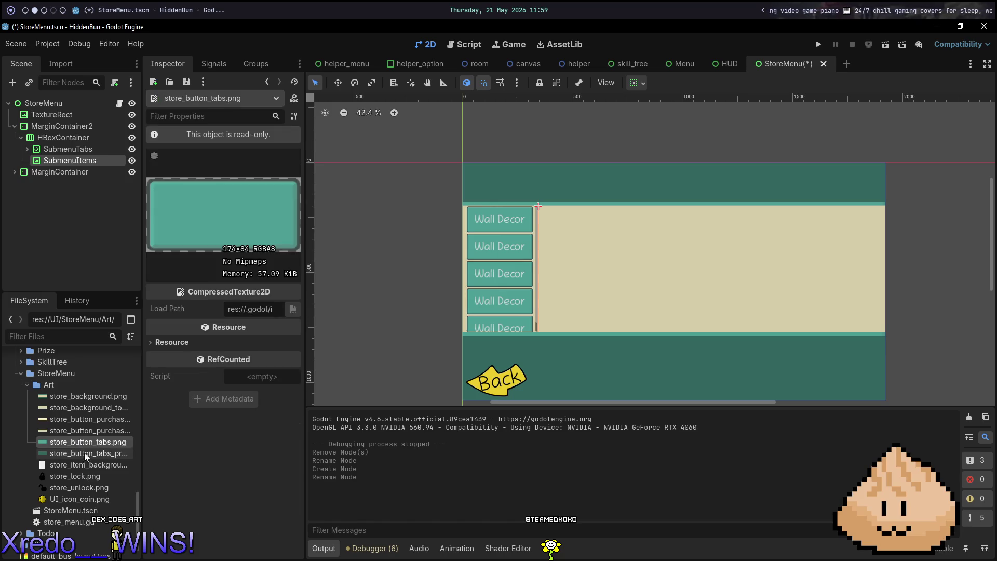
left_click(85, 455)
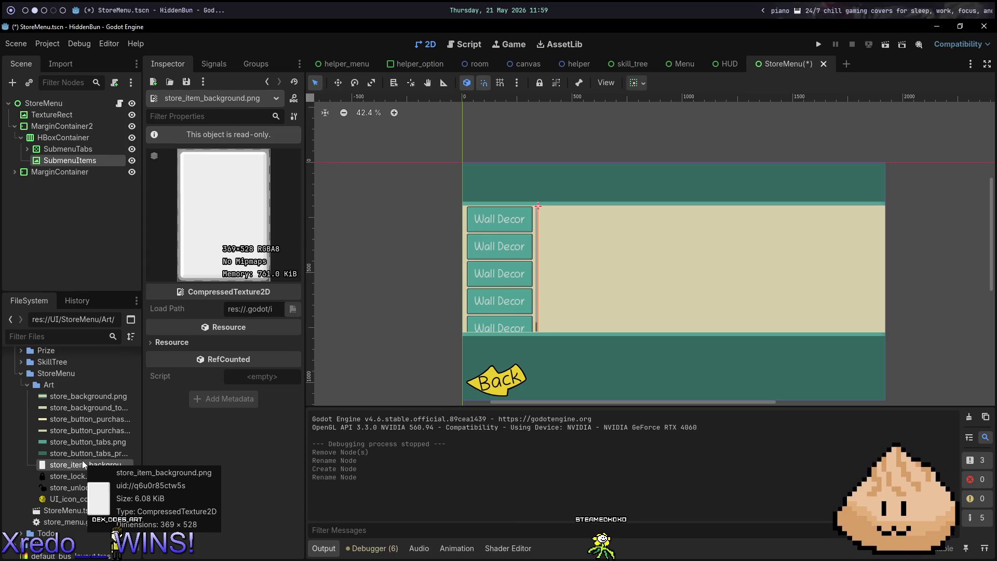
left_click(90, 408)
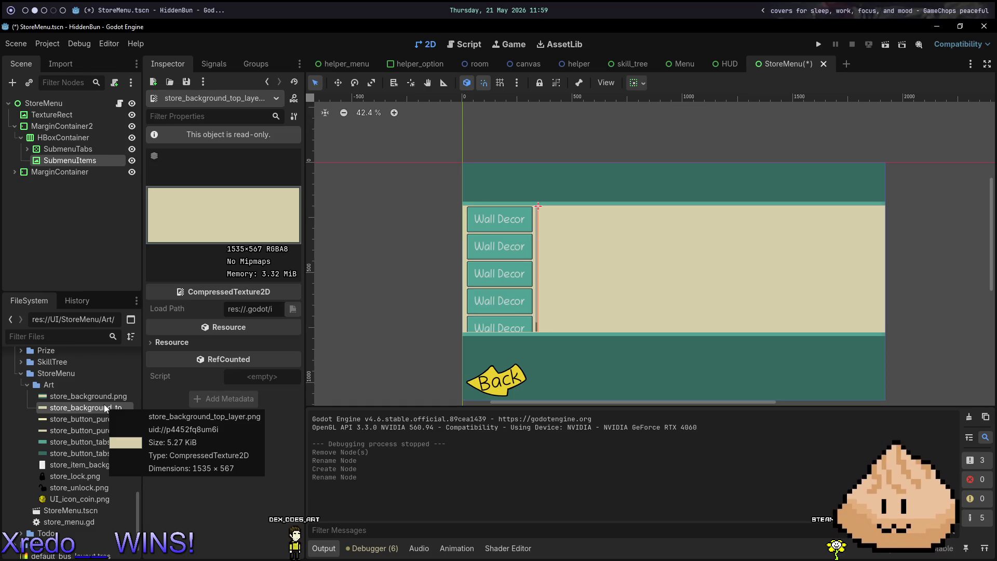
left_click_drag(102, 409, 94, 165)
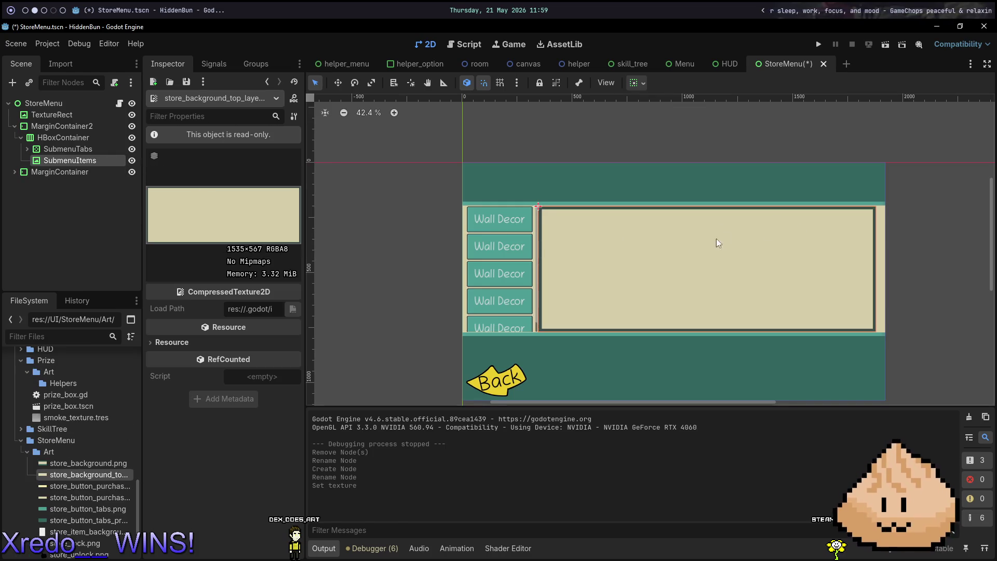
scroll(617, 250, "up", 2)
scroll(616, 255, "up", 1)
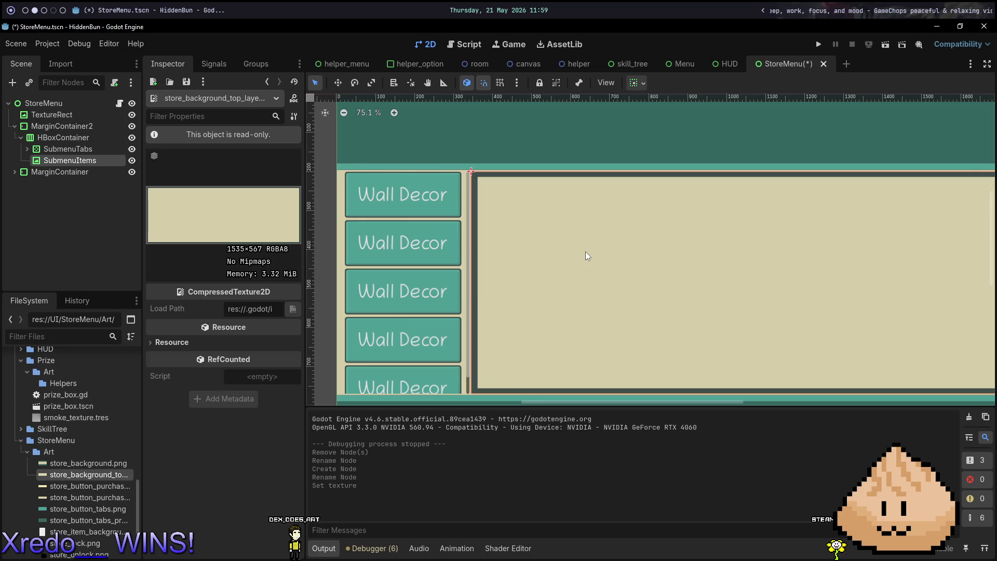
scroll(586, 252, "down", 2)
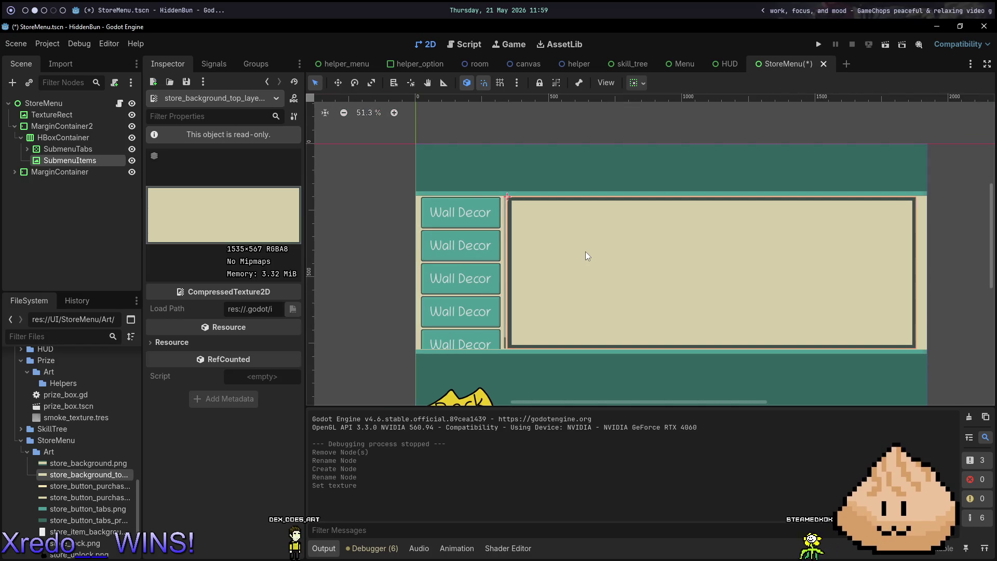
Step: Check the SubmenuItems and SubmenuTabs areas, then select the HBoxContainer holding both
left_click(76, 162)
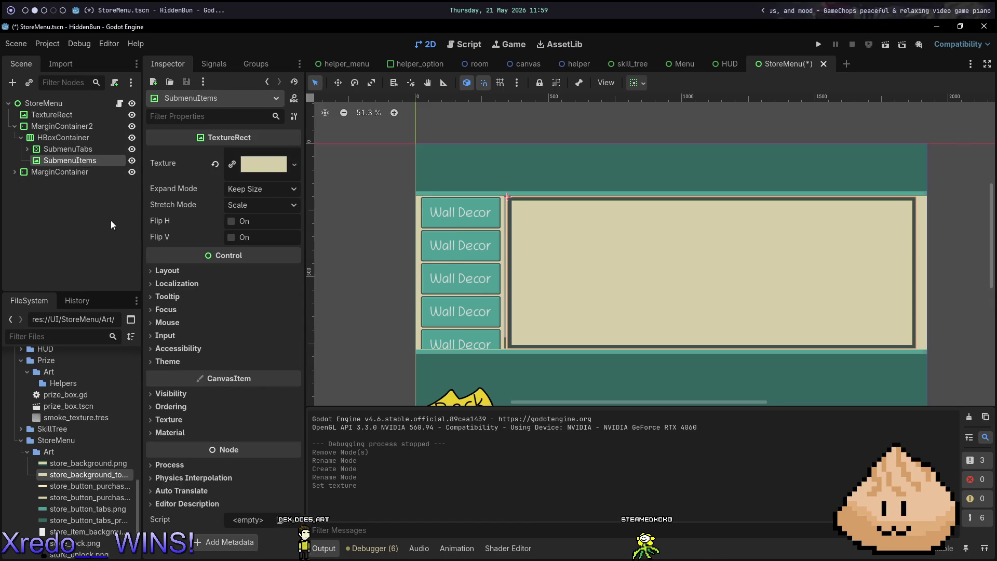
left_click(76, 148)
left_click(73, 138)
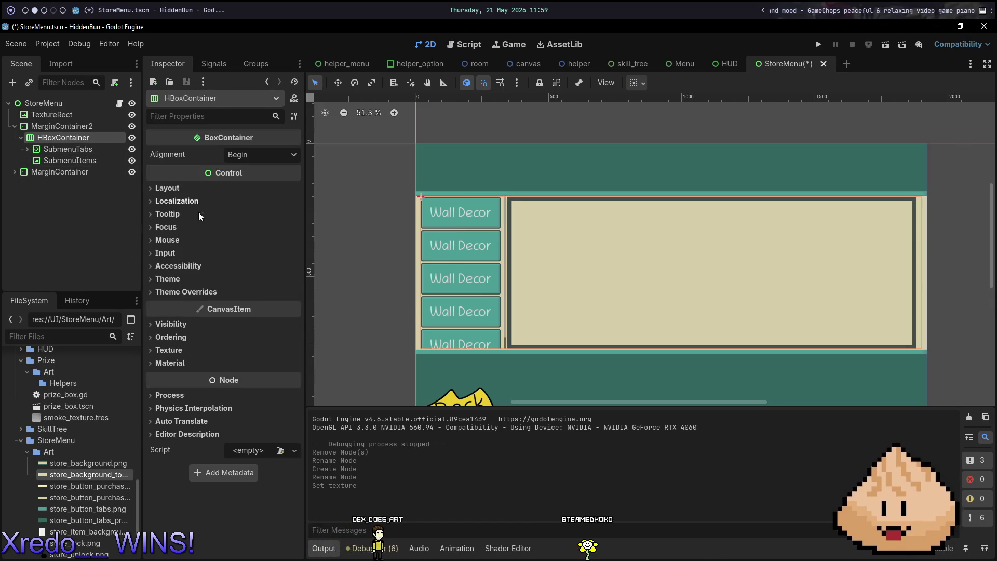
Step: Override the HBoxContainer's separation constant to 19 and save the StoreMenu scene
left_click(202, 294)
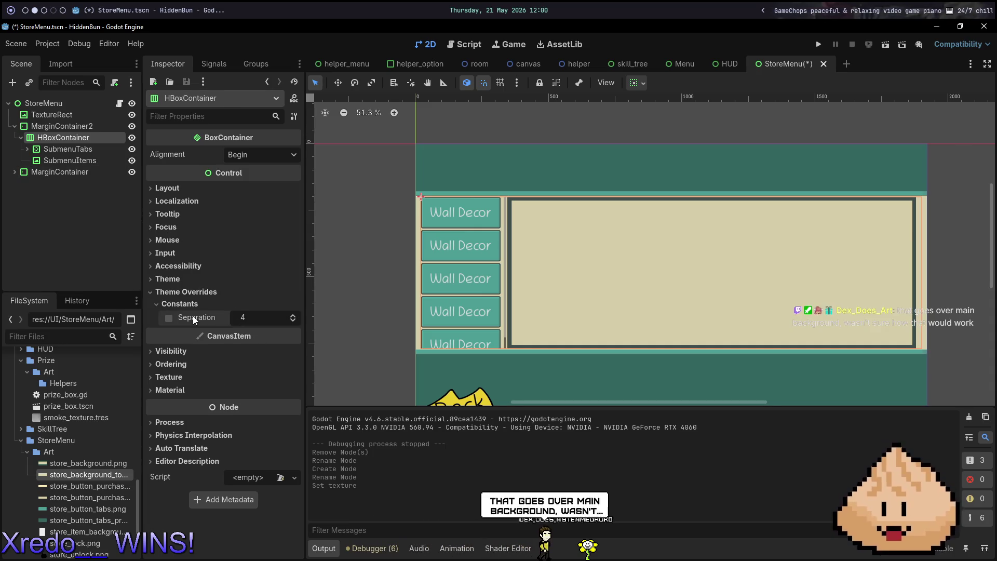
left_click(170, 317)
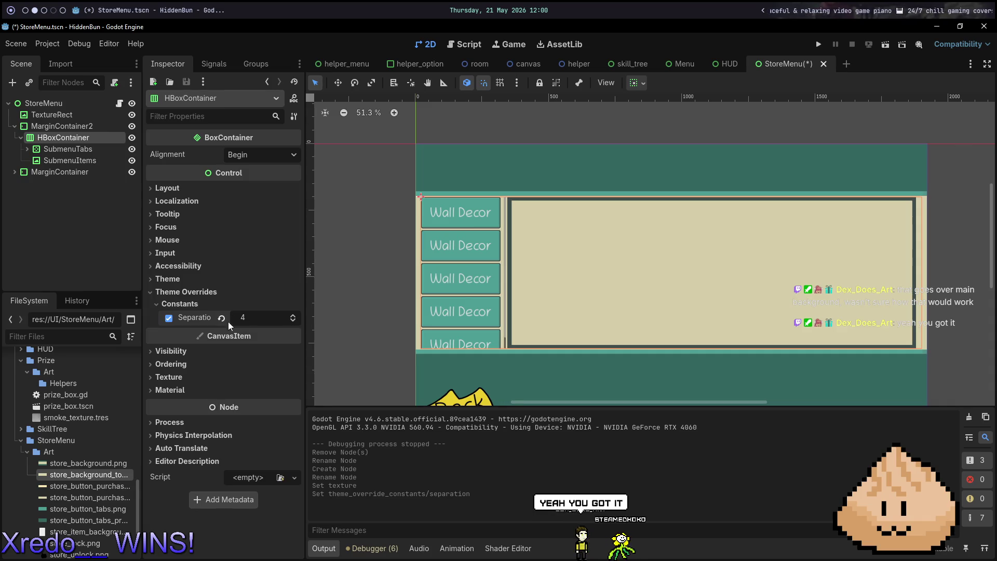
left_click_drag(259, 318, 282, 318)
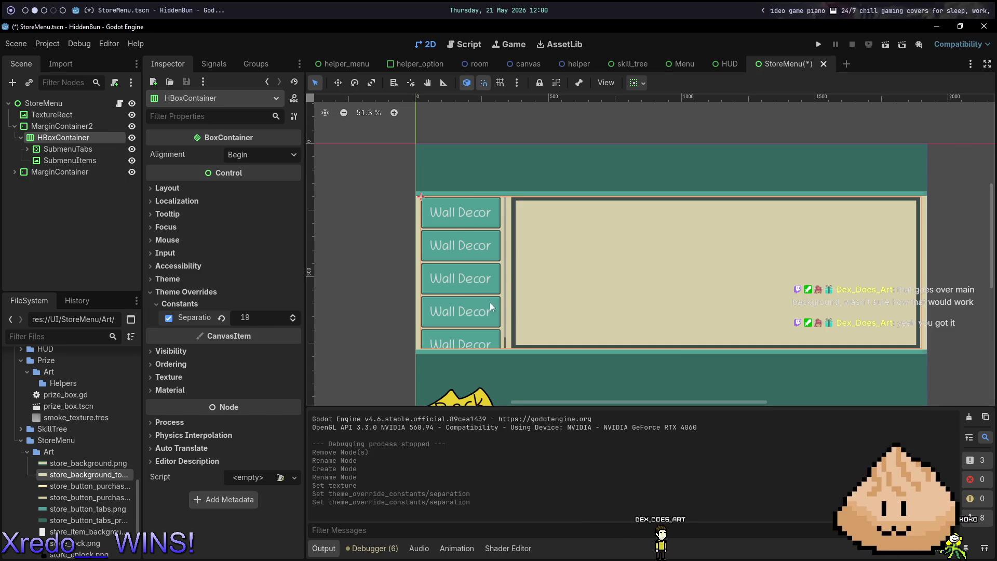
key("ctrl+s")
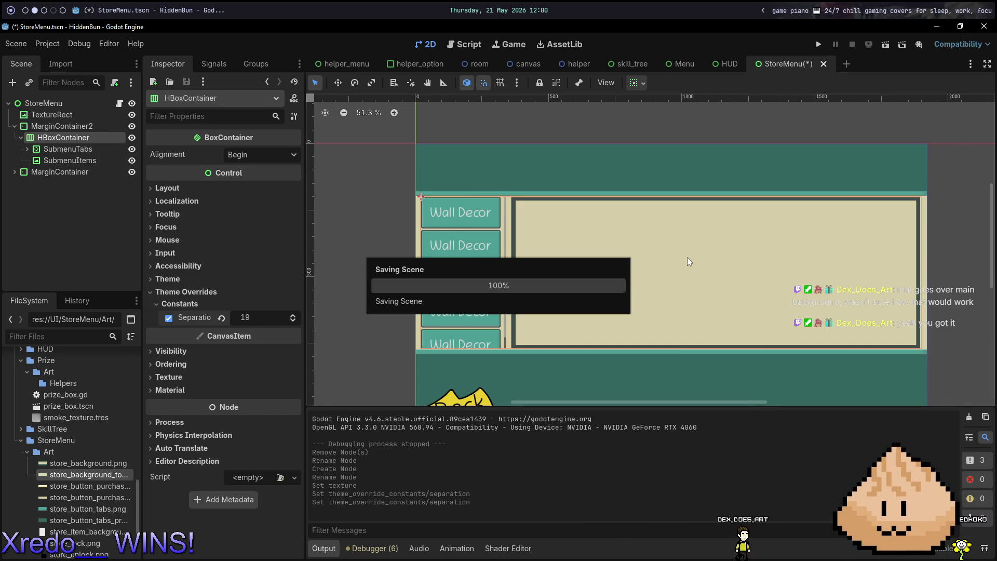
scroll(629, 288, "up", 3)
scroll(626, 291, "down", 1)
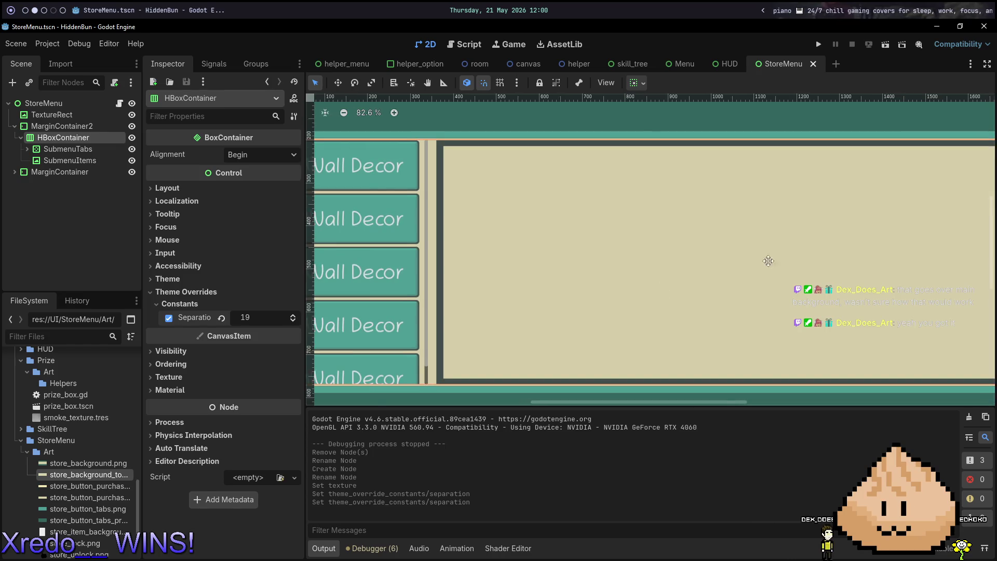
scroll(652, 286, "up", 1)
scroll(665, 253, "down", 3)
Step: Test-run the scene, try a Wall Decor tab, and close the game
key("F5")
left_click(89, 263)
key("F8")
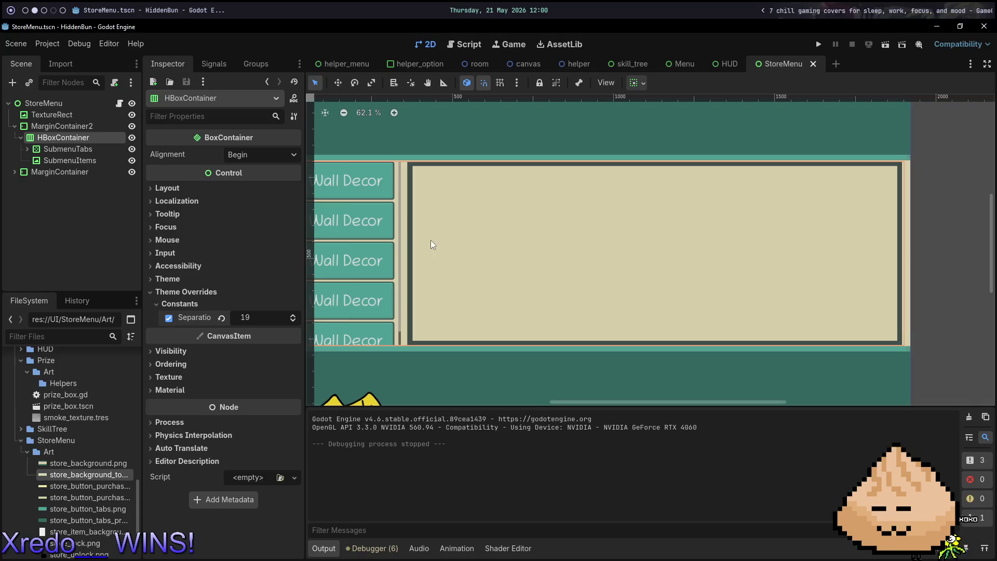
Step: Run the full project, stop it, then launch the game from the room scene
key("F5")
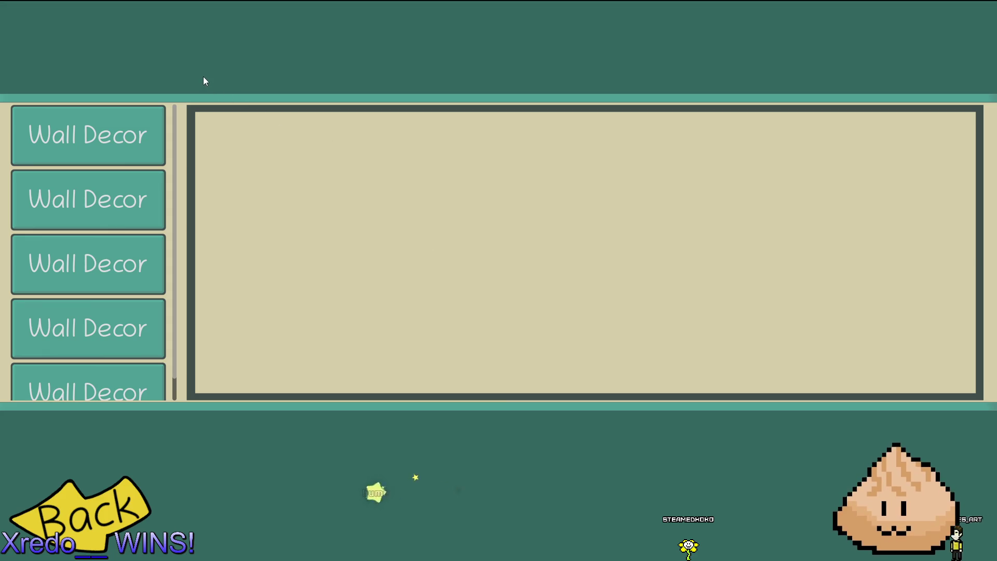
scroll(169, 261, "down", 1)
scroll(169, 262, "up", 1)
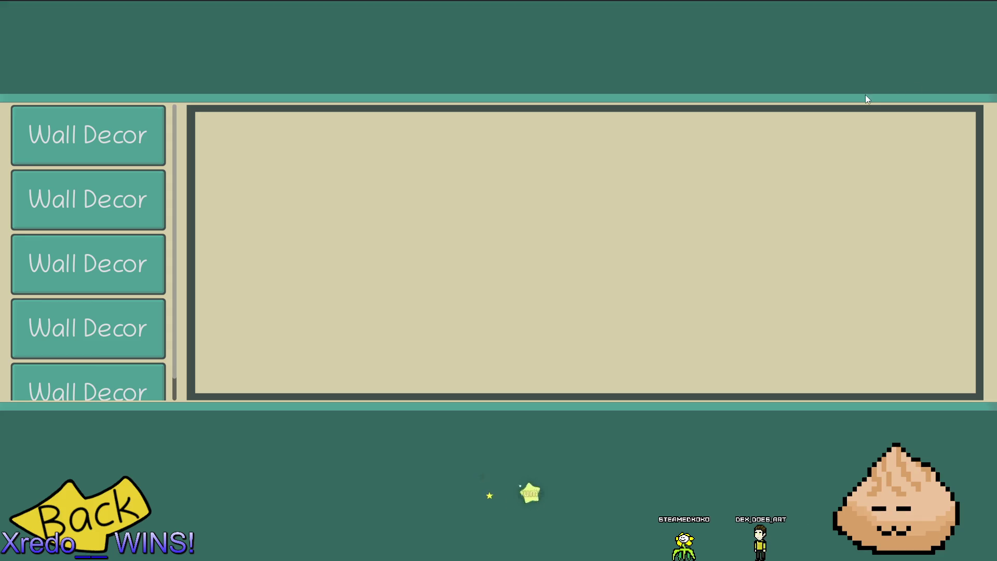
key("F8")
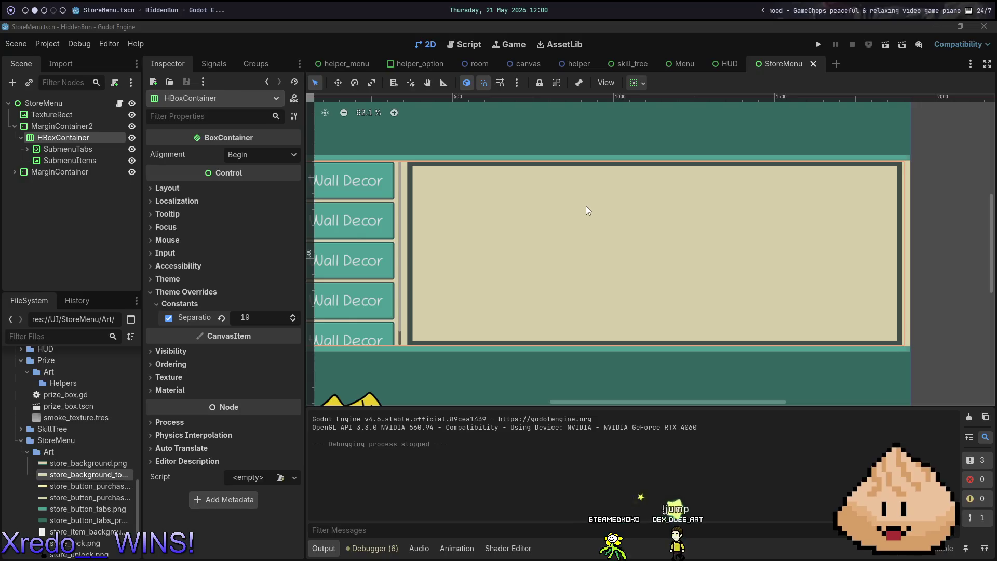
left_click(474, 64)
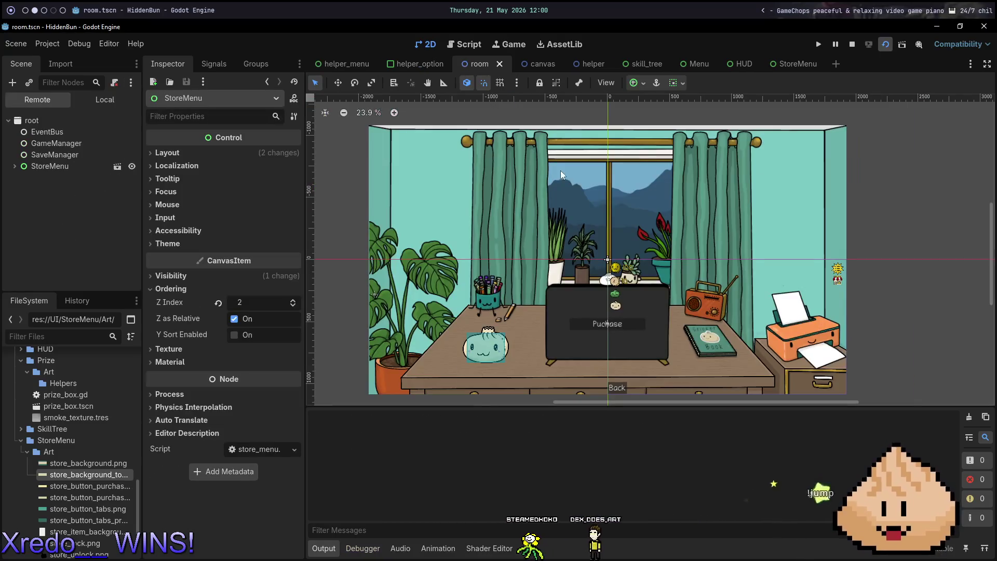
key("F5")
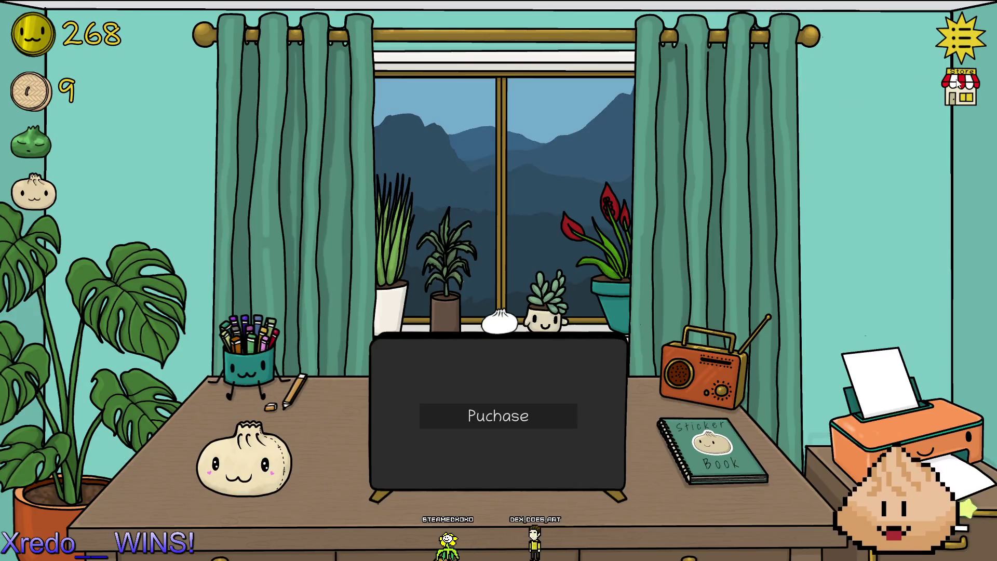
Step: Open and close the store twice in the running game, then switch to the store_menu.gd script
left_click(961, 86)
key("Escape")
key("Escape")
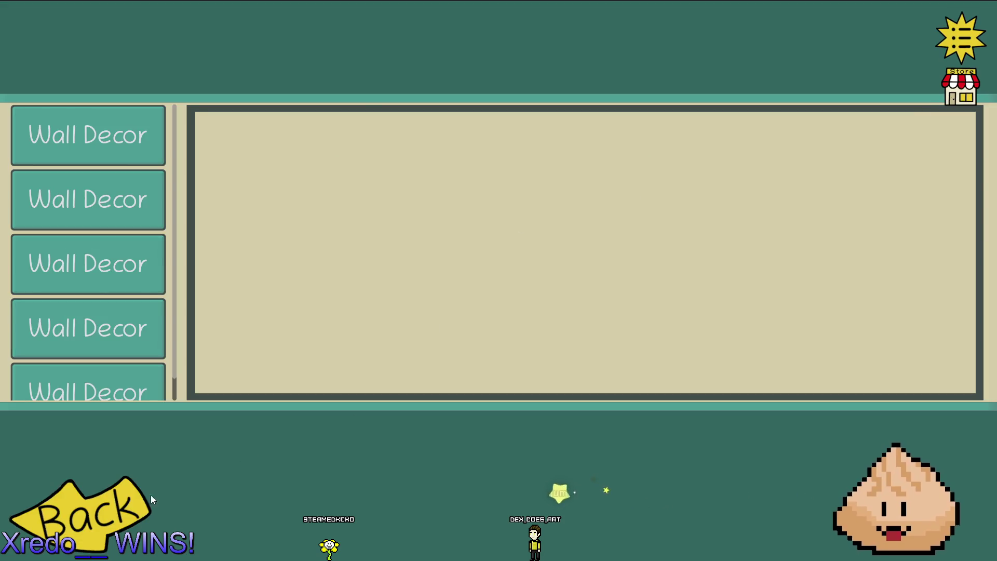
left_click(117, 507)
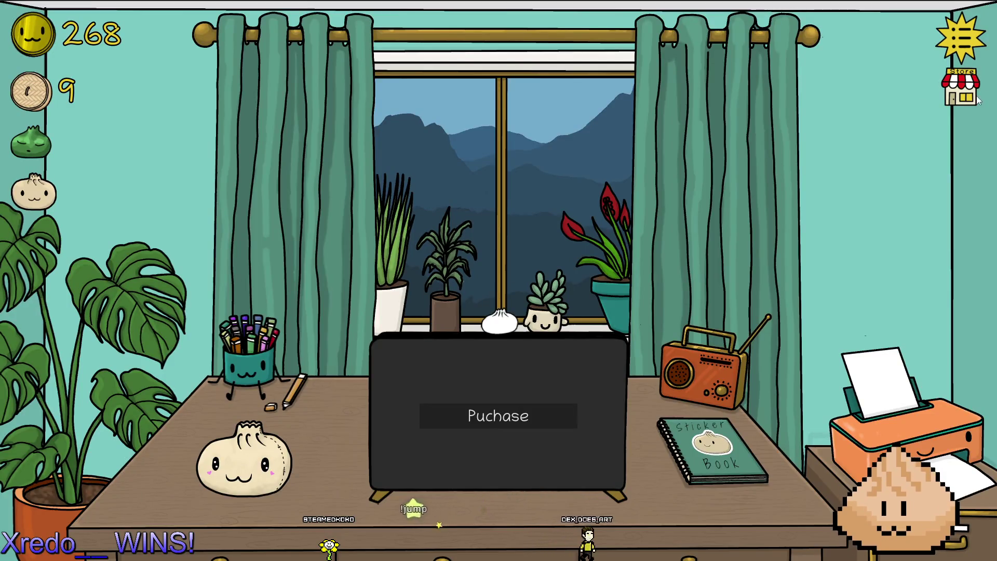
left_click(959, 87)
left_click(137, 487)
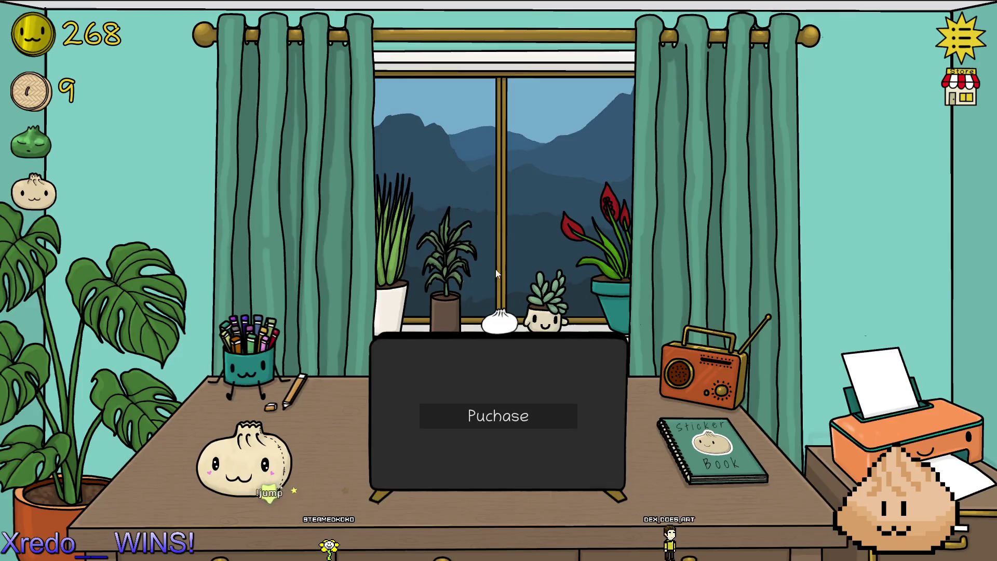
key("alt+Tab")
key("alt+Tab")
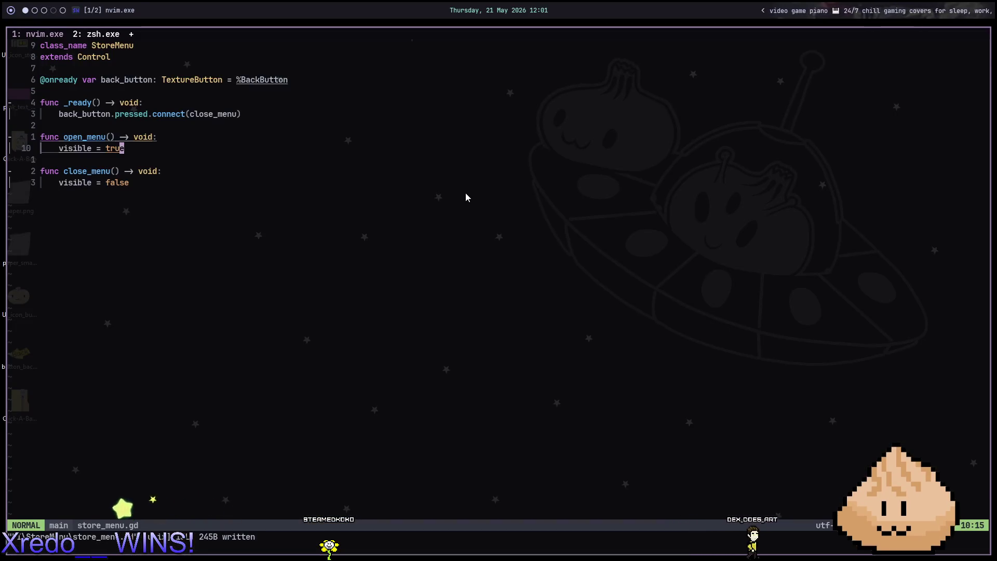
Step: Switch back from Neovim to the Godot editor on the StoreMenu scene
key("alt+Tab")
key("alt+Tab")
key("alt+Tab")
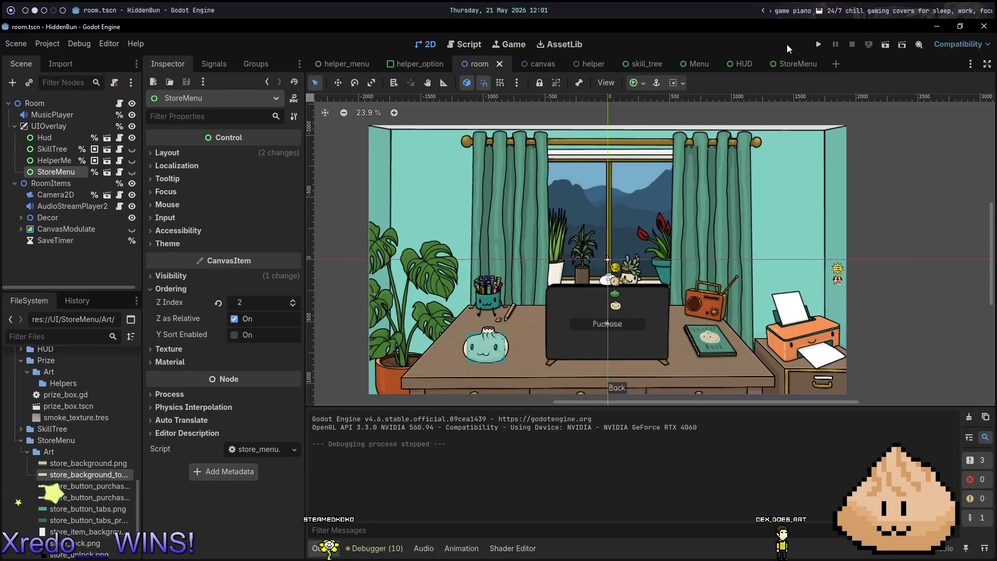
mouse_move(795, 63)
scroll(592, 285, "down", 2)
scroll(579, 287, "up", 1)
scroll(517, 274, "left", 1)
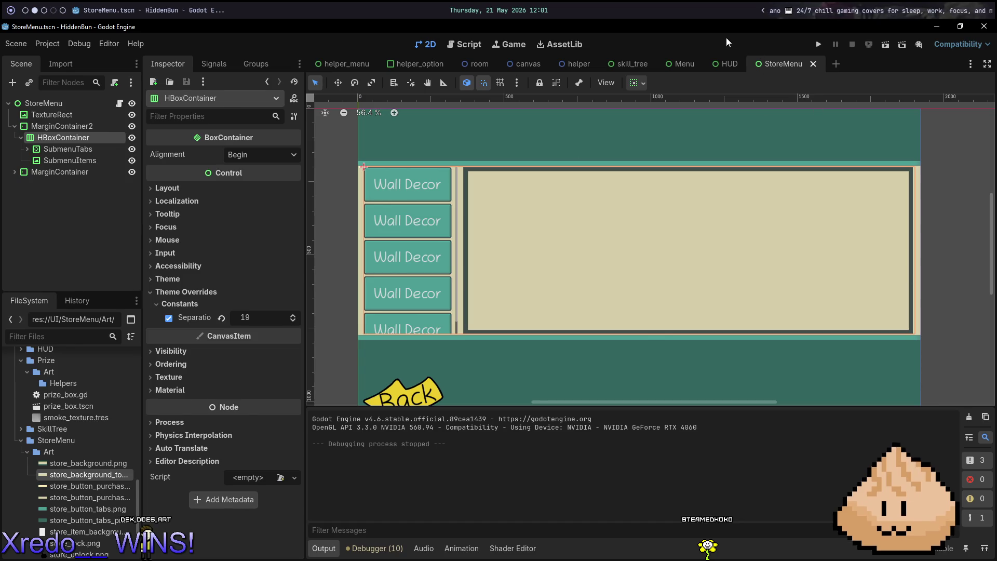
scroll(619, 249, "down", 1)
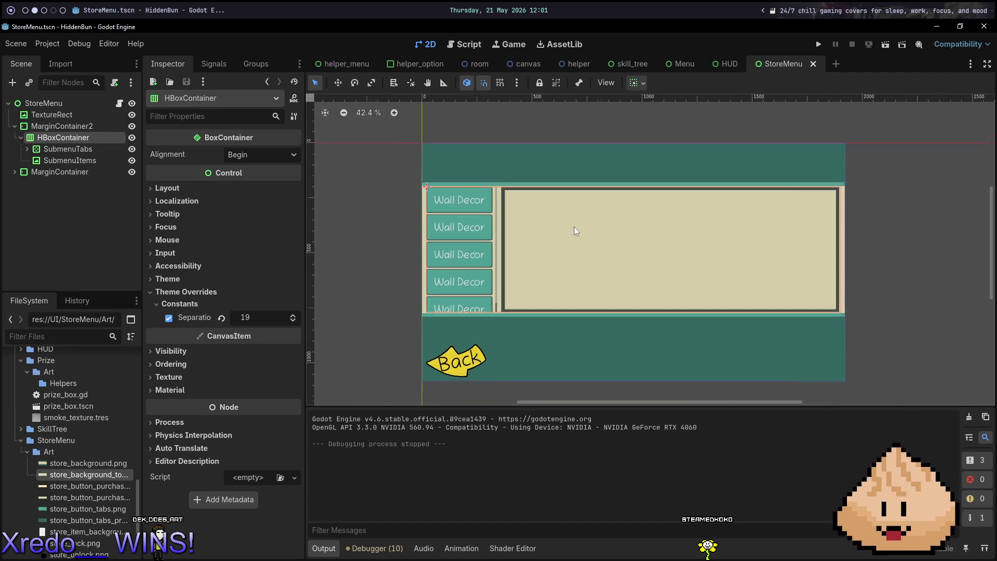
scroll(575, 226, "up", 2)
scroll(574, 227, "up", 1)
scroll(574, 227, "down", 4)
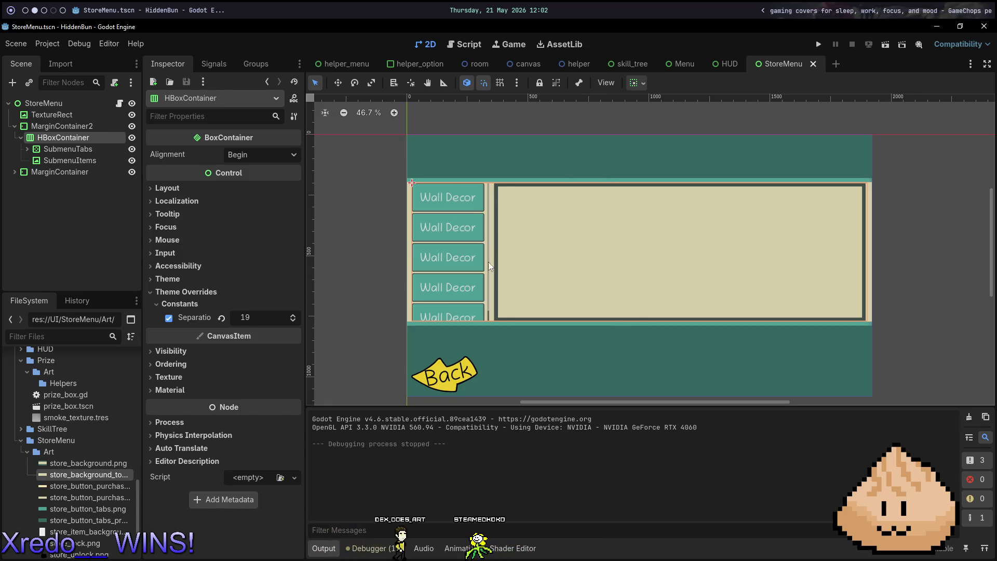
Step: Run the StoreMenu scene to test its layout
key("F6")
scroll(90, 274, "down", 2)
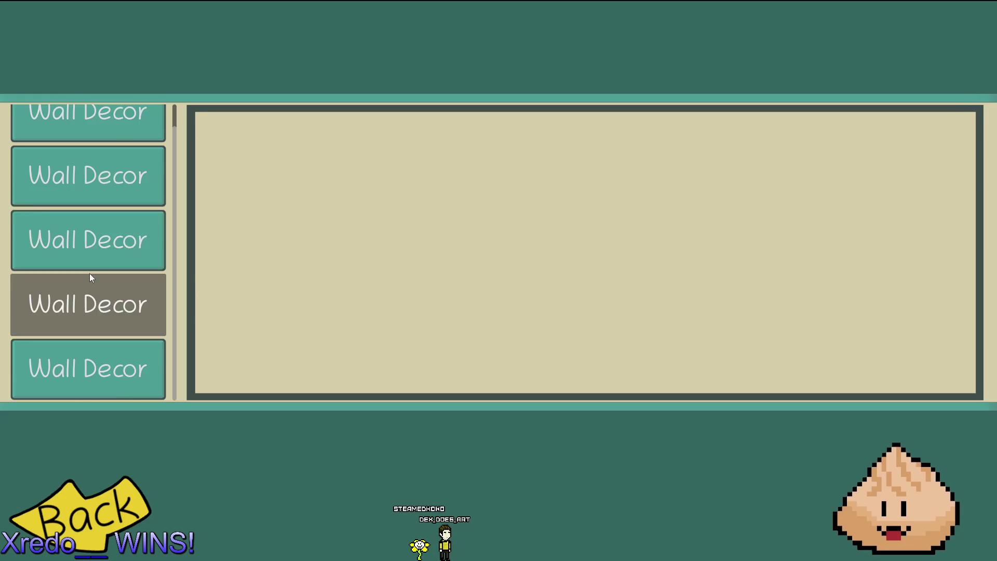
scroll(89, 265, "up", 2)
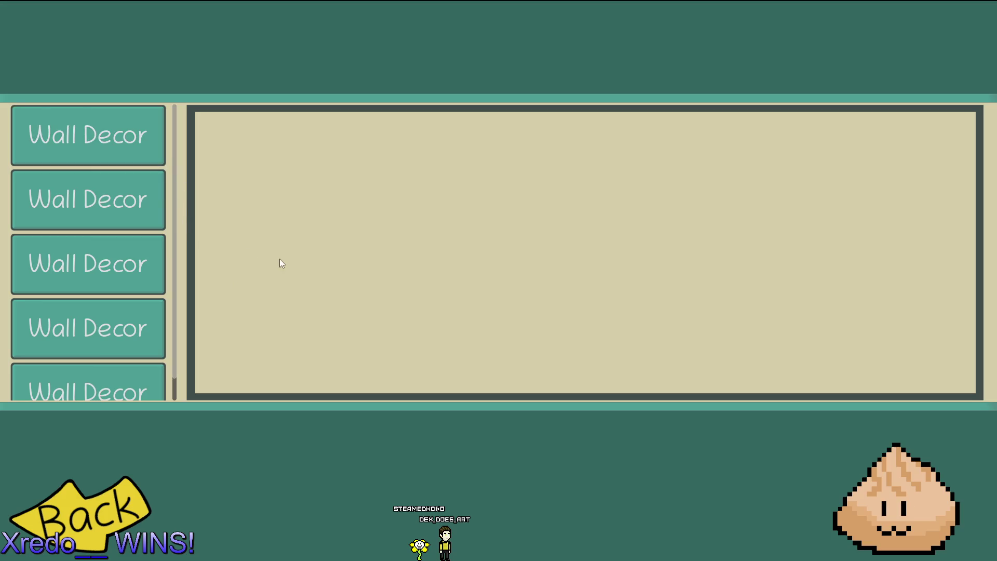
Step: Close the running game after checking the Wall Decor list scrolls
key("F8")
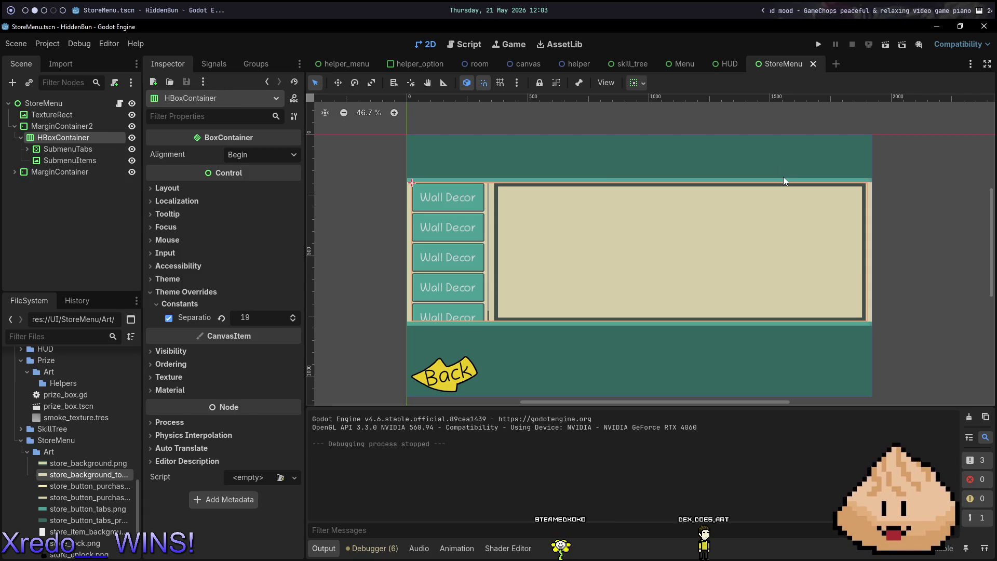
left_click(71, 160)
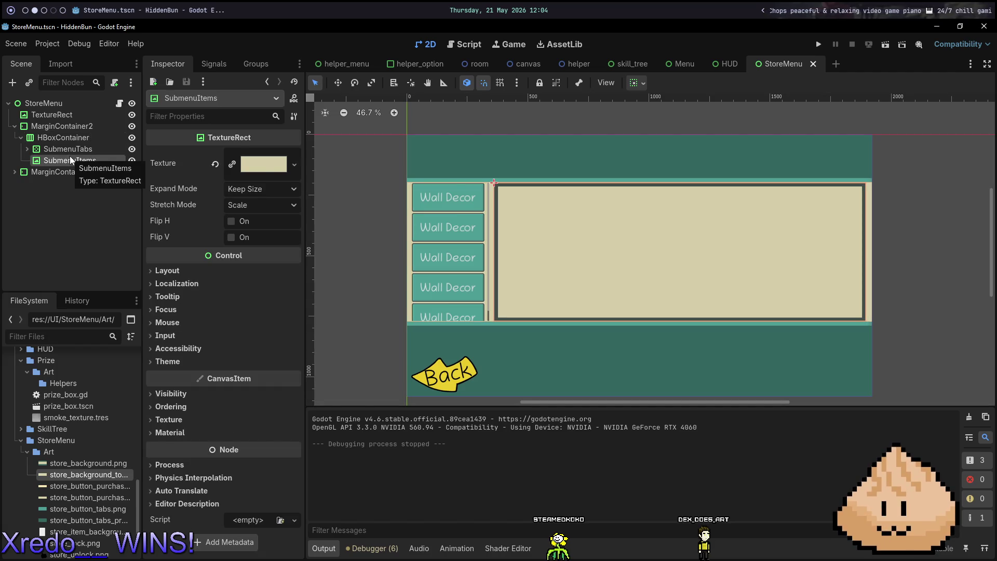
right_click(95, 162)
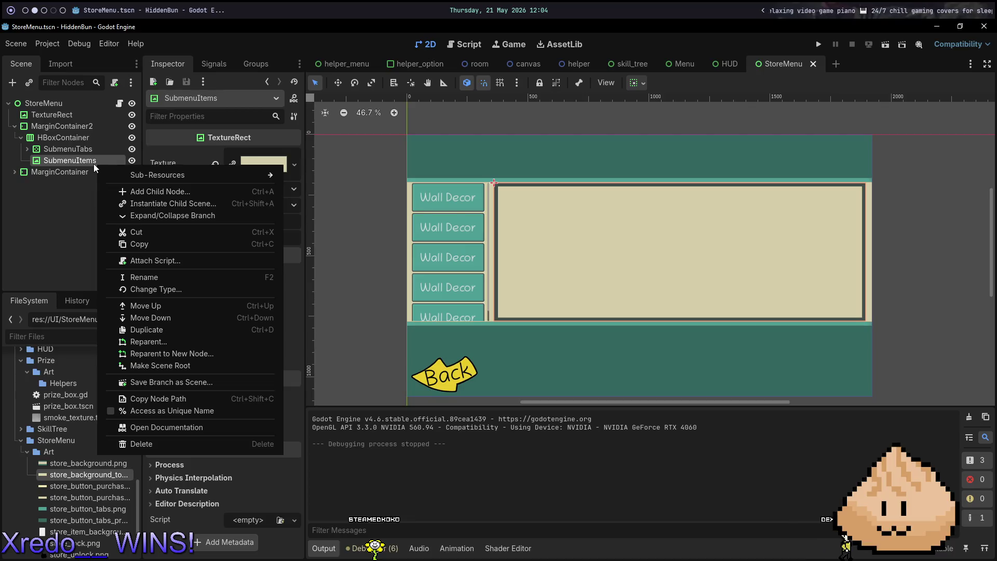
left_click(95, 155)
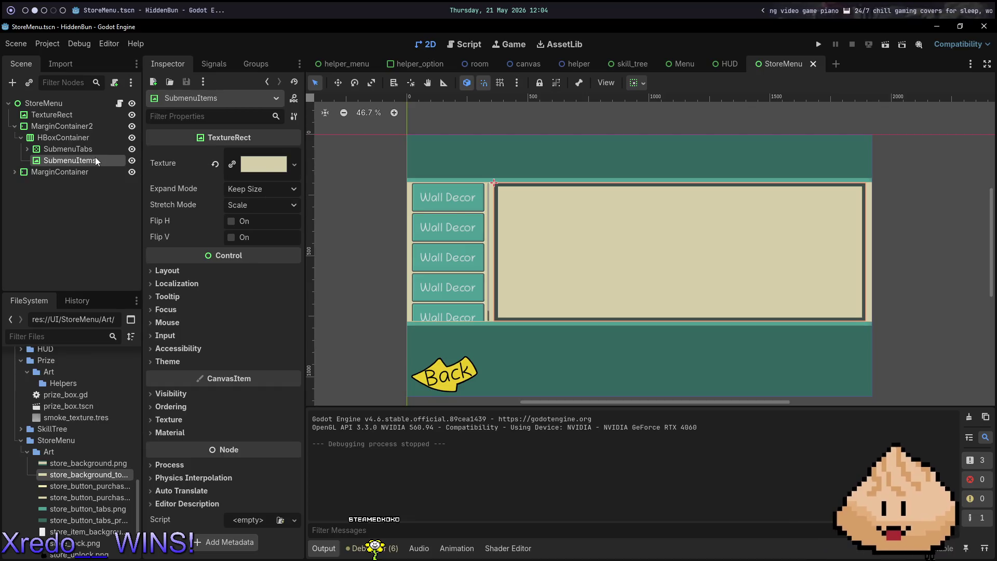
right_click(95, 157)
left_click(84, 160)
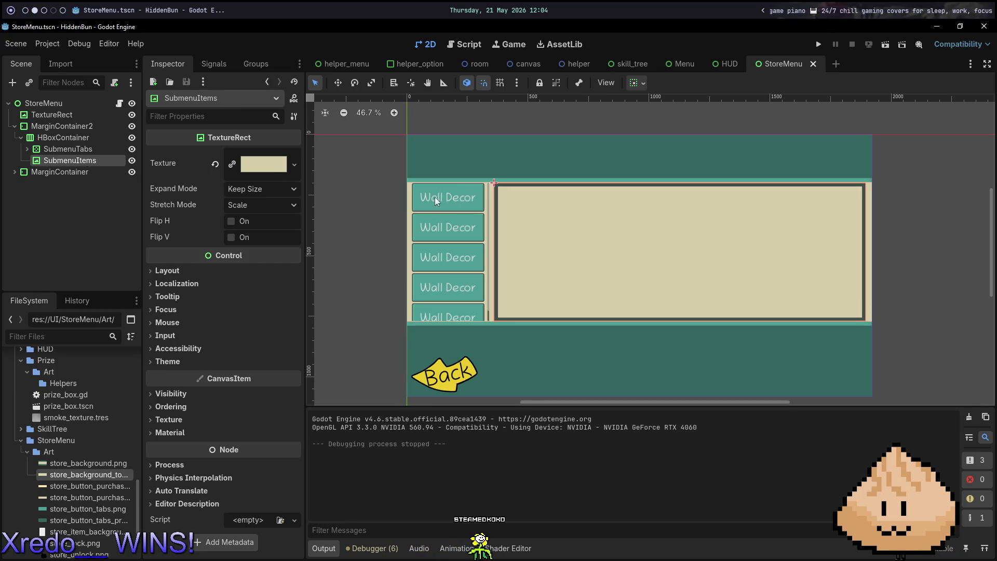
right_click(79, 165)
left_click(129, 189)
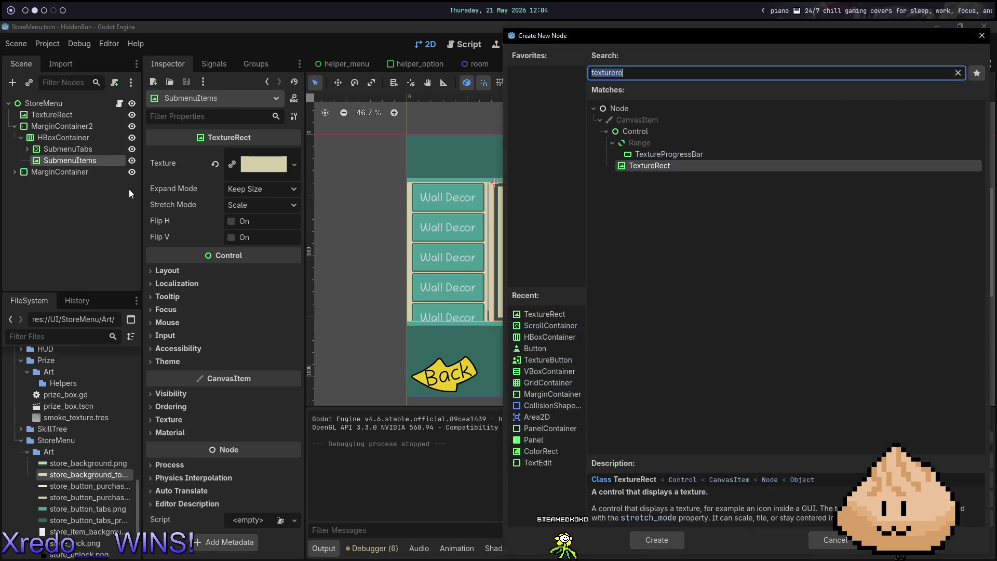
key("Escape")
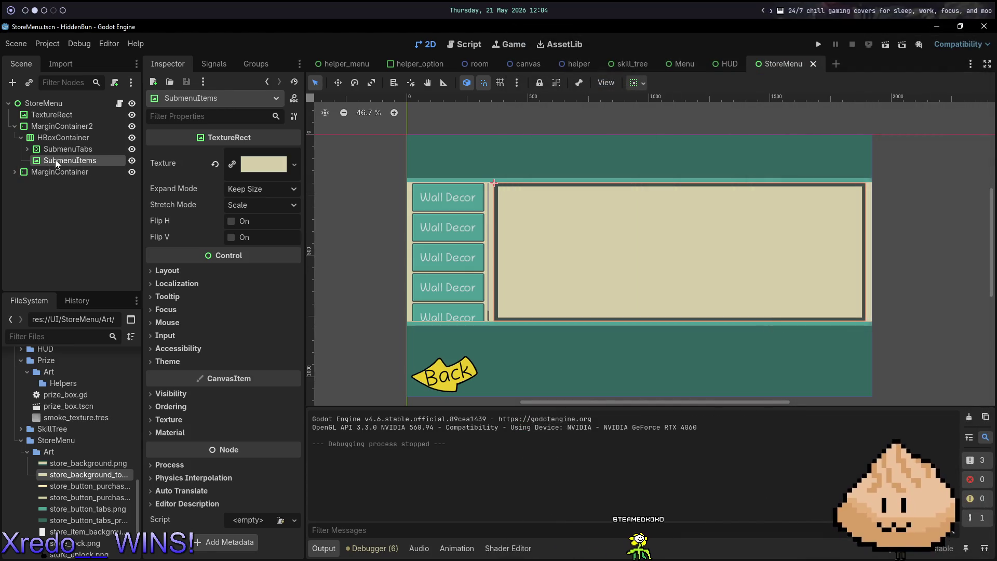
right_click(60, 142)
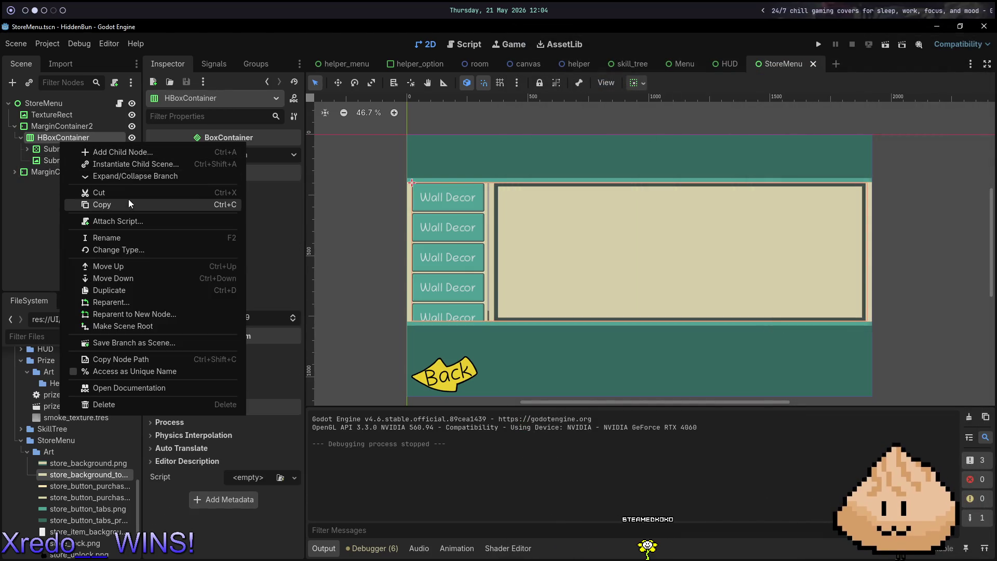
Step: Add a ScrollContainer under HBoxContainer and move SubmenuItems inside it
left_click(121, 152)
type("sc")
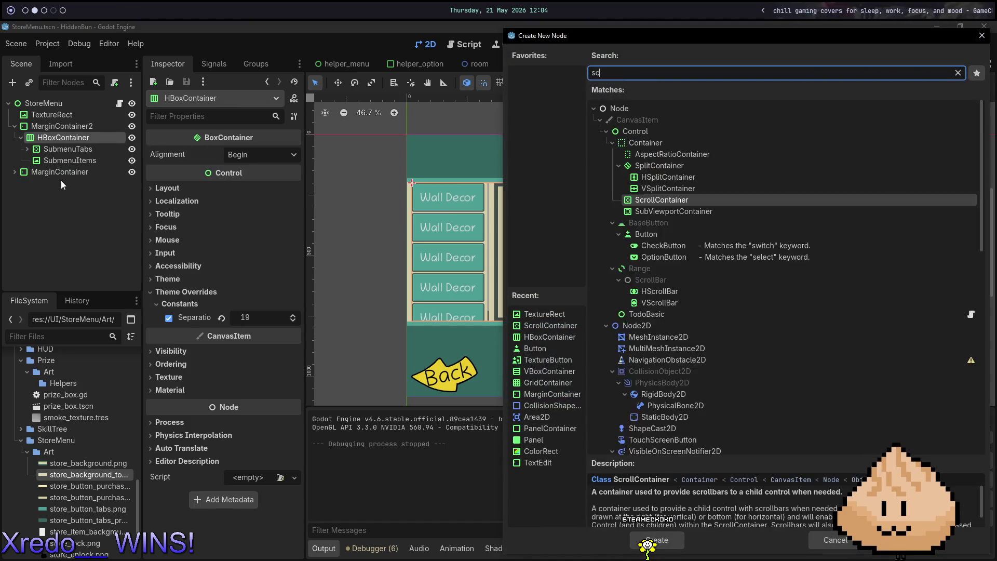
type("rol")
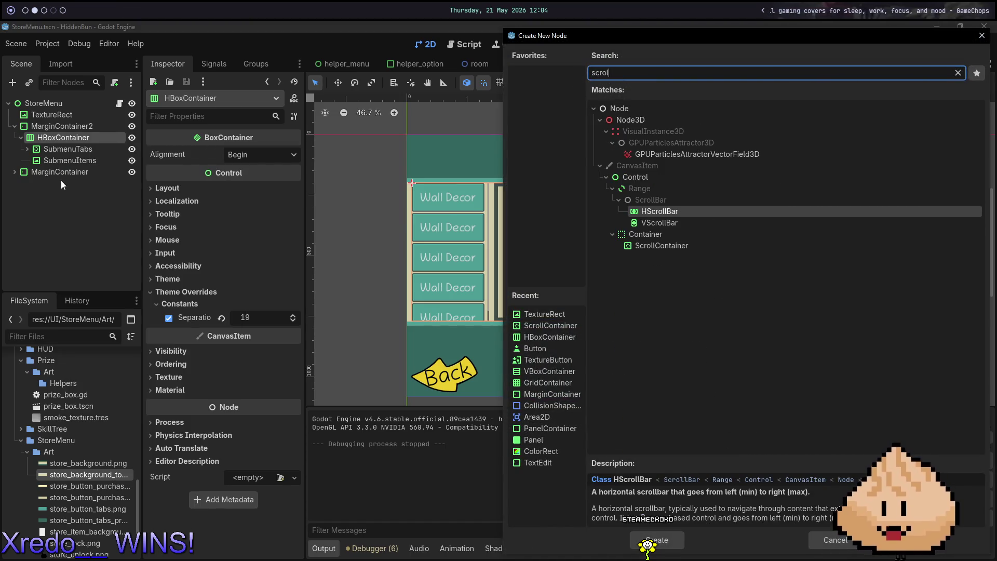
key("Down")
key("Down")
key("Return")
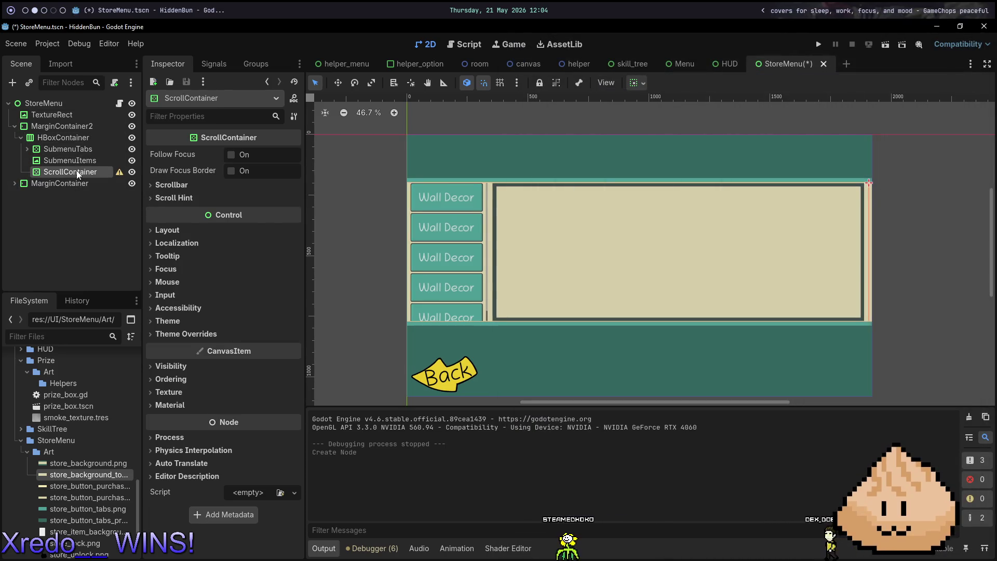
mouse_move(69, 161)
left_mouse_down()
mouse_move(71, 185)
mouse_move(69, 172)
left_mouse_up()
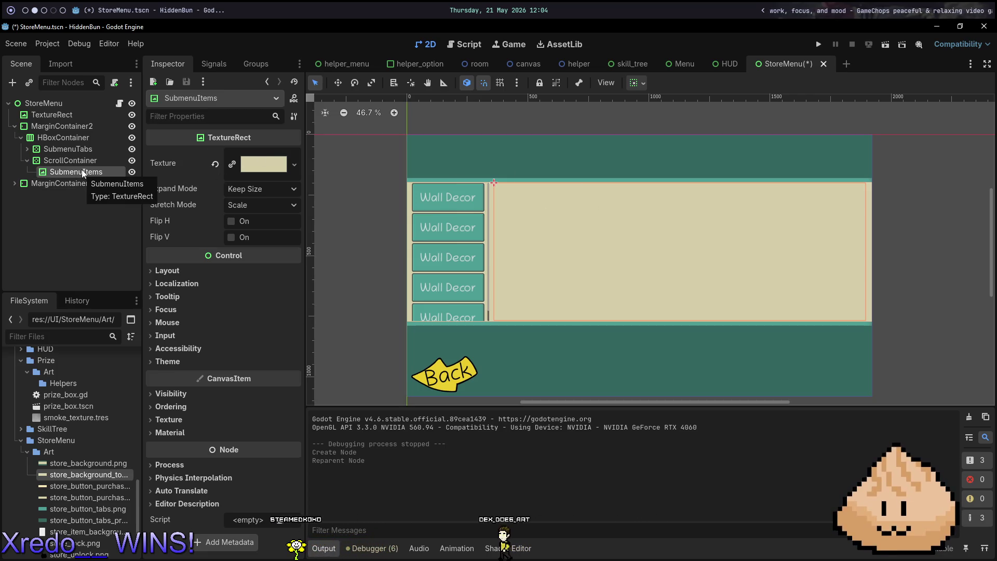
Step: Inspect the ScrollContainer and SubmenuItems nodes, dismissing the node actions menu
left_click(79, 160)
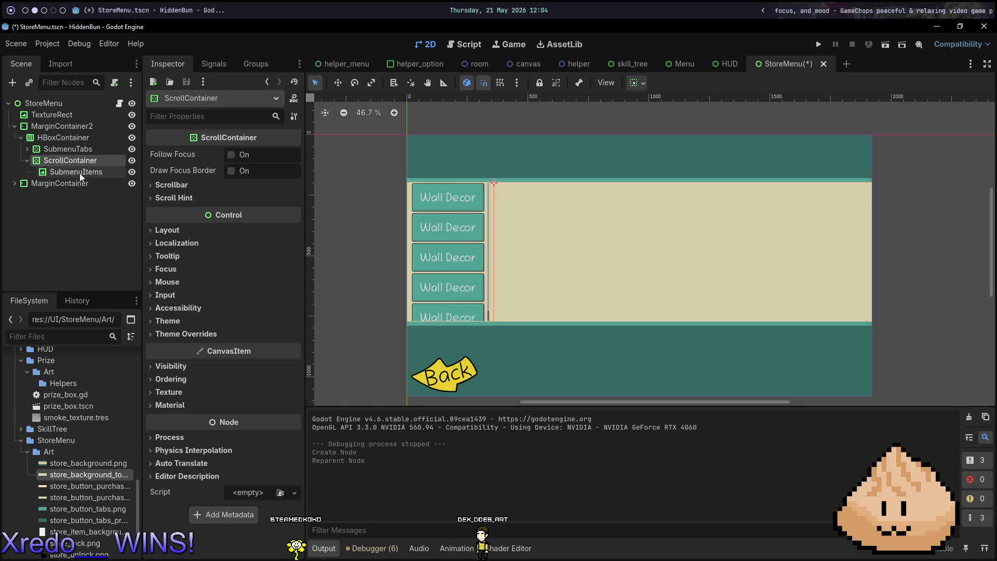
left_click(79, 173)
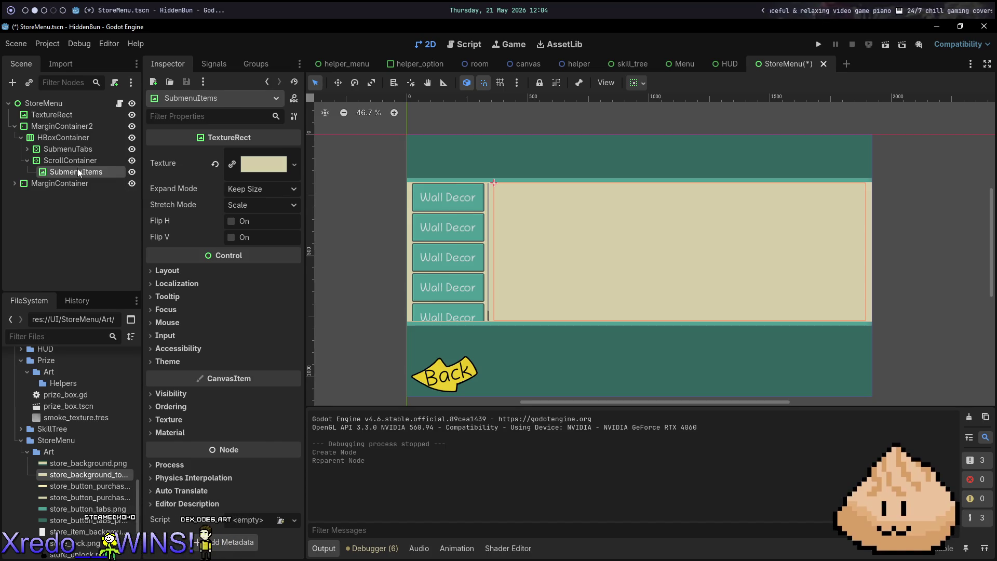
right_click(77, 168)
key("Escape")
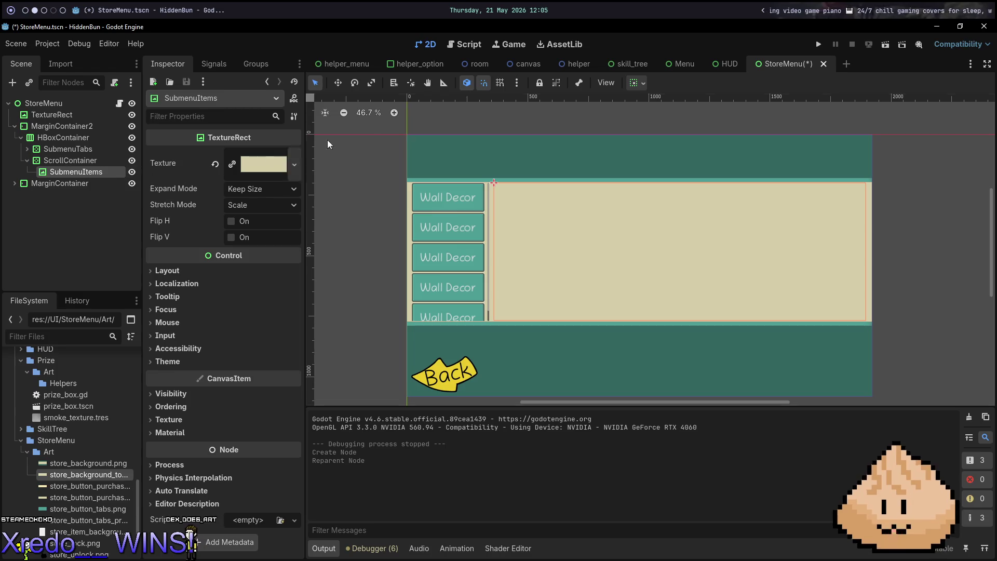
Step: Enable horizontal and vertical expand flags on SubmenuItems inside the ScrollContainer
left_click(639, 84)
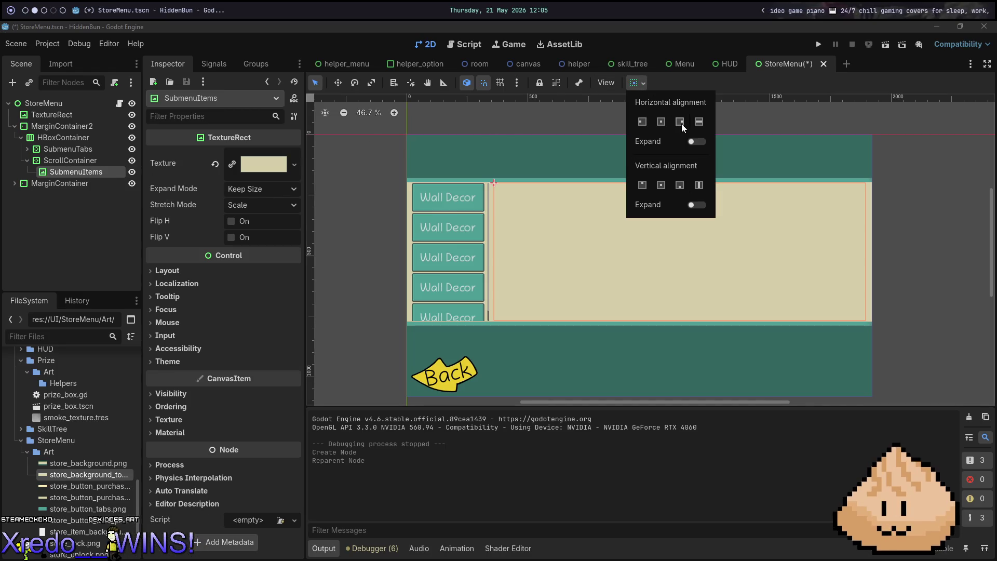
left_click(699, 141)
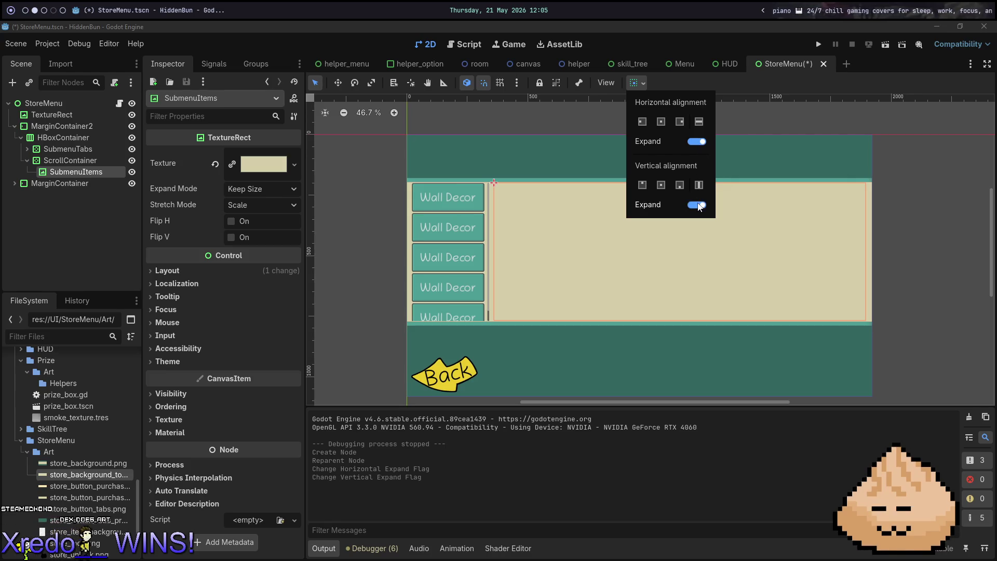
left_click(713, 86)
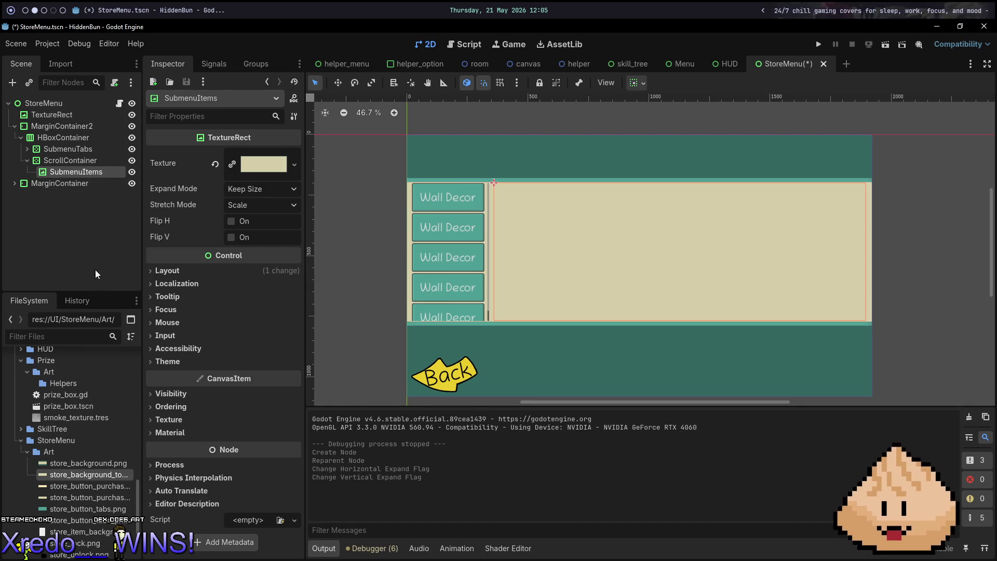
Step: Add a TextureRect with the store item background under SubmenuItems, try the Full Rect preset, and undo it
key("ctrl+a")
type("text")
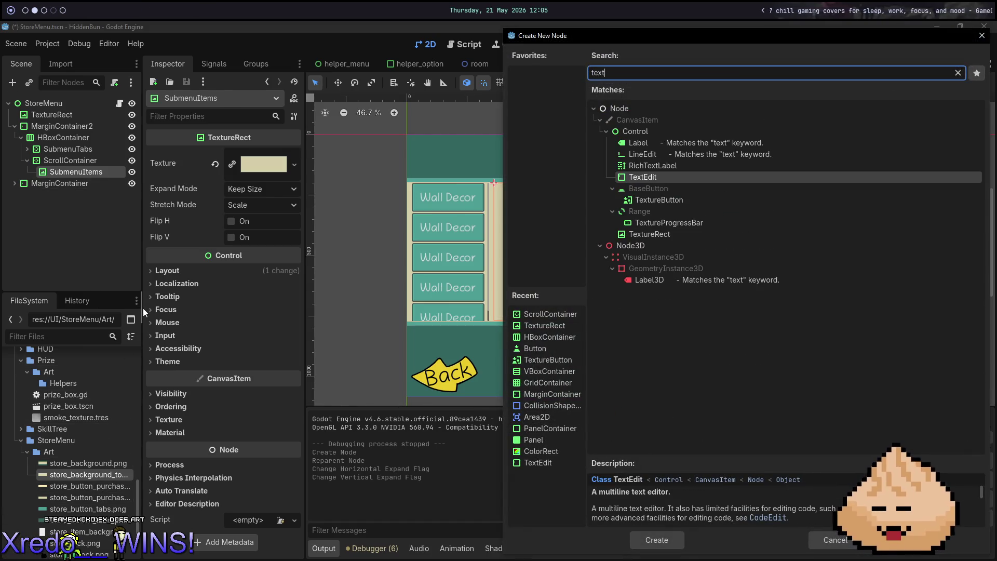
type("urer")
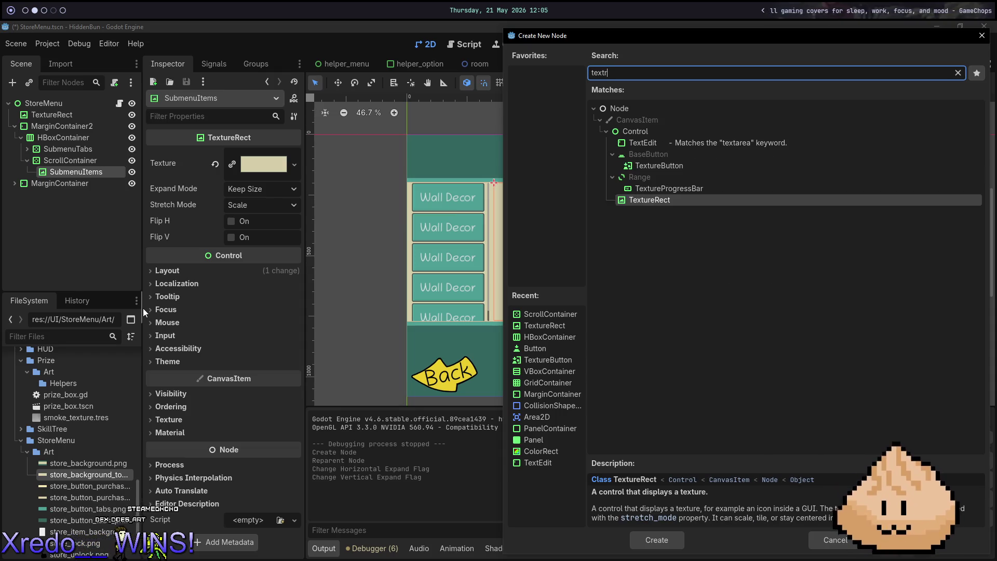
key("Return")
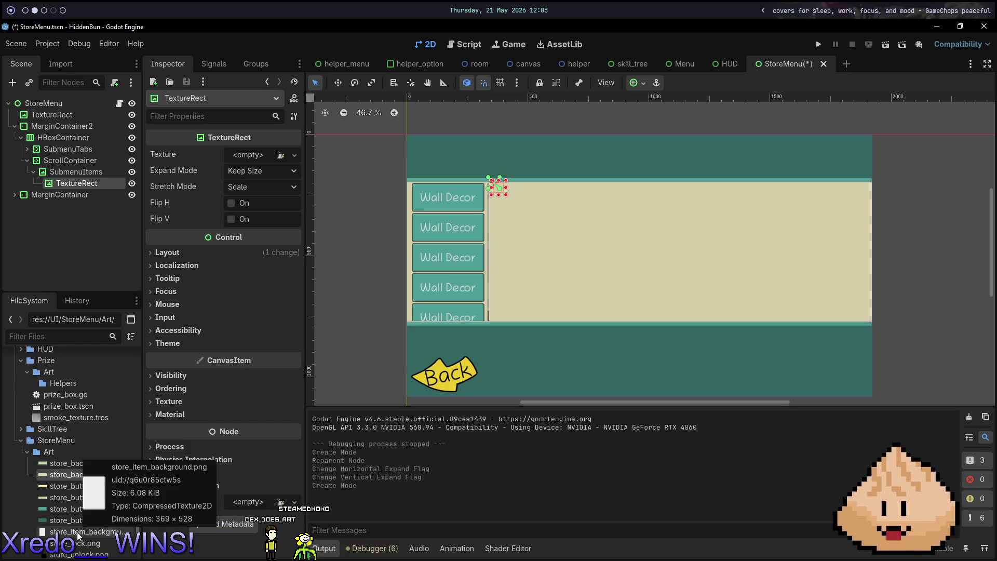
left_click_drag(78, 532, 90, 184)
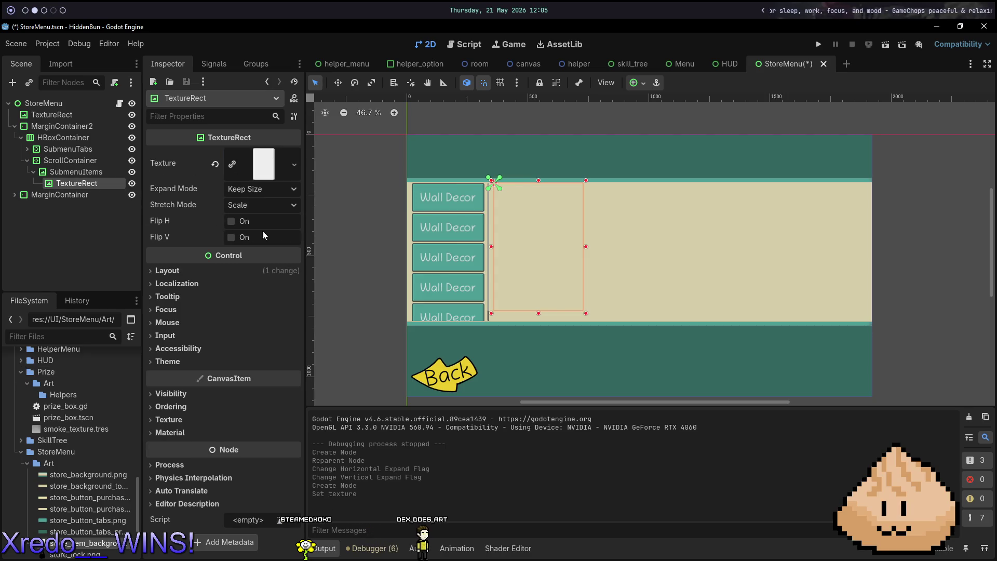
left_click(643, 82)
left_click(696, 178)
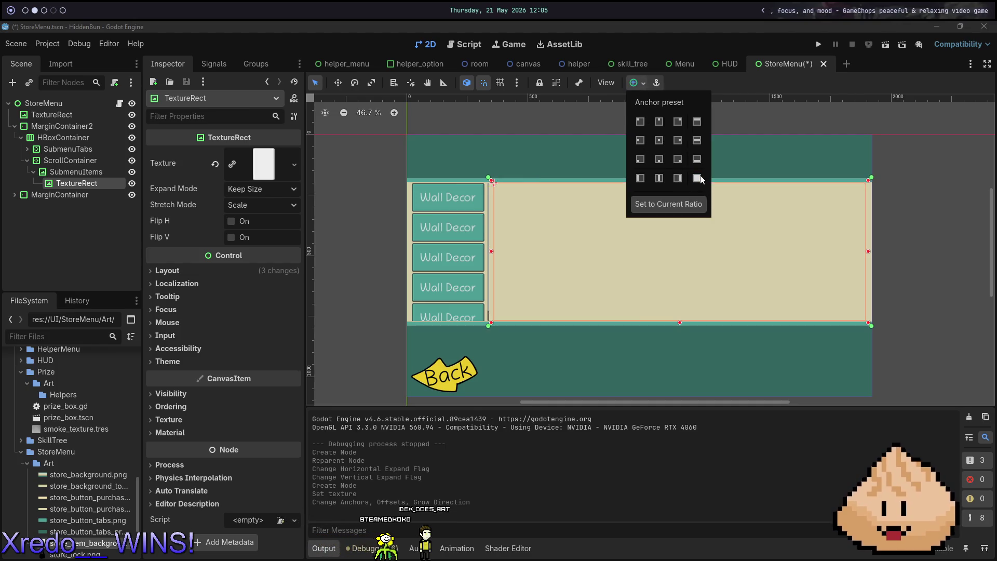
key("ctrl+z")
key("ctrl+z")
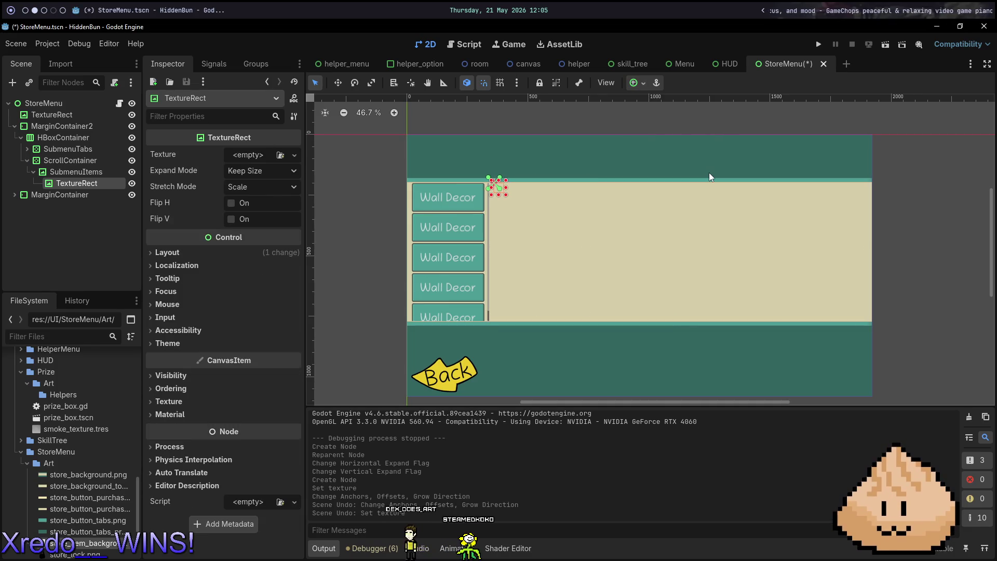
key("ctrl+shift+z")
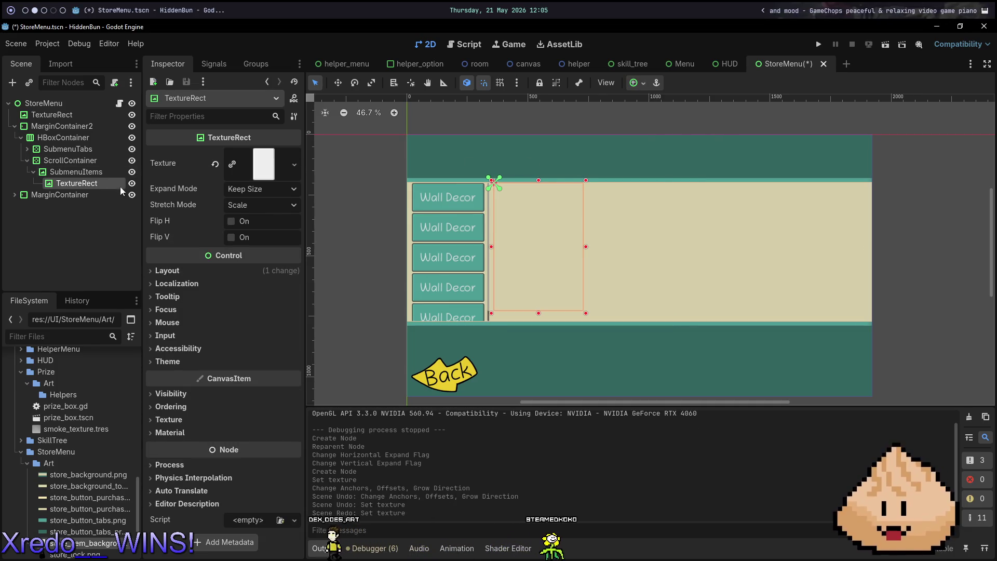
Step: Toggle the TextureRect card's visibility, select SubmenuItems, and undo the added card
left_click(132, 183)
key("ctrl+0")
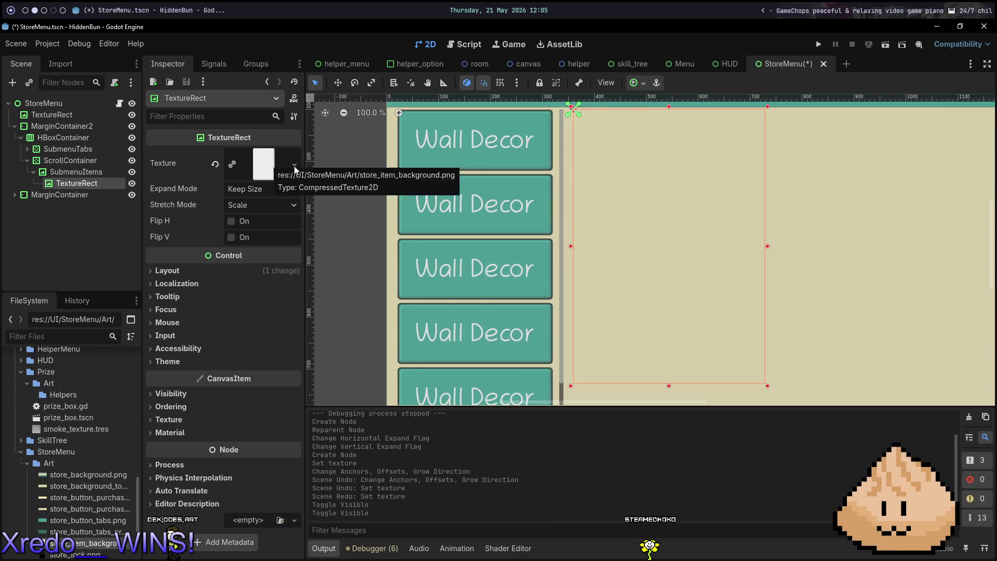
scroll(599, 276, "down", 1)
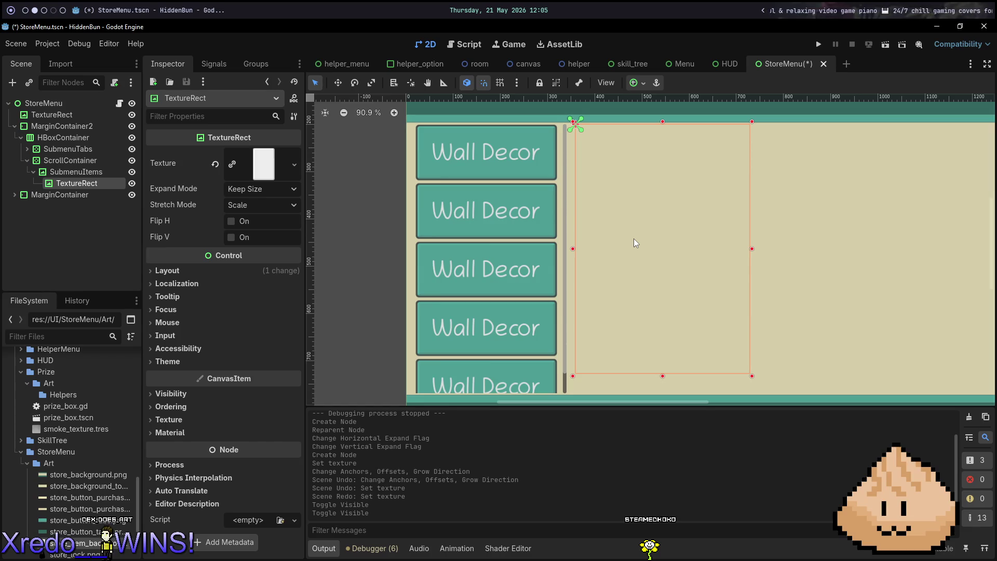
left_click(131, 183)
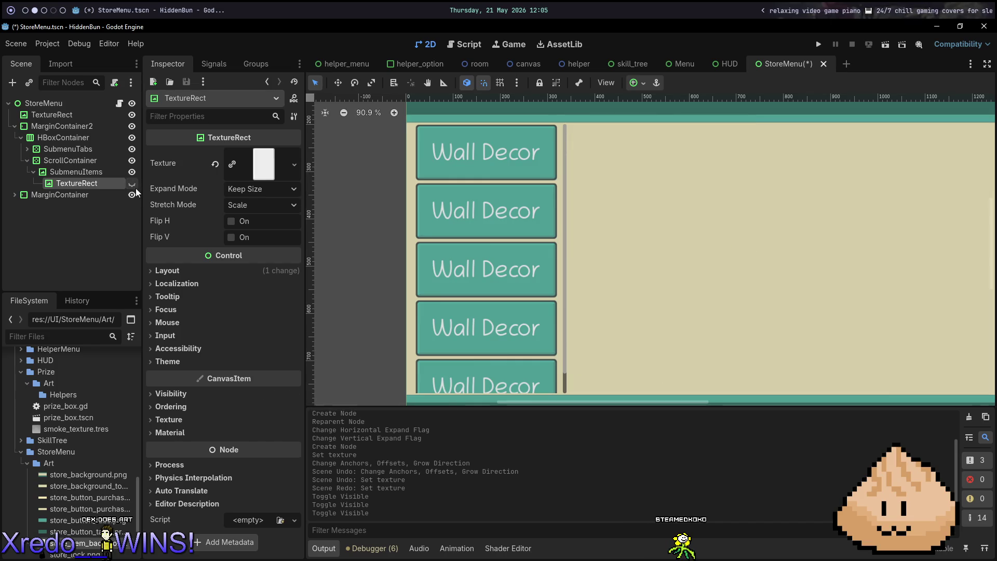
left_click(132, 183)
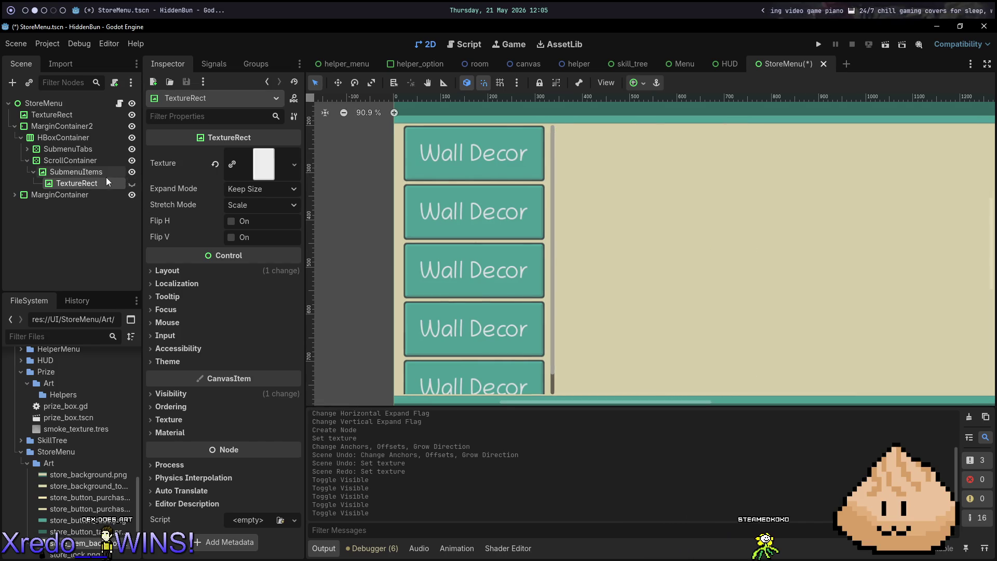
left_click(76, 171)
scroll(501, 190, "down", 5)
scroll(866, 205, "down", 3)
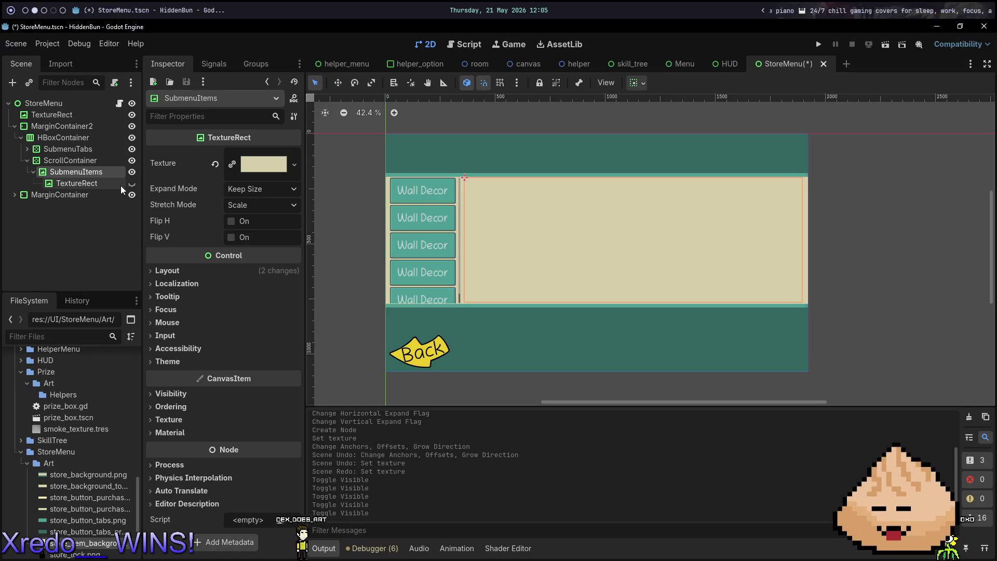
key("ctrl+z")
key("ctrl+z")
key("ctrl+z")
key("ctrl+z")
key("ctrl+z")
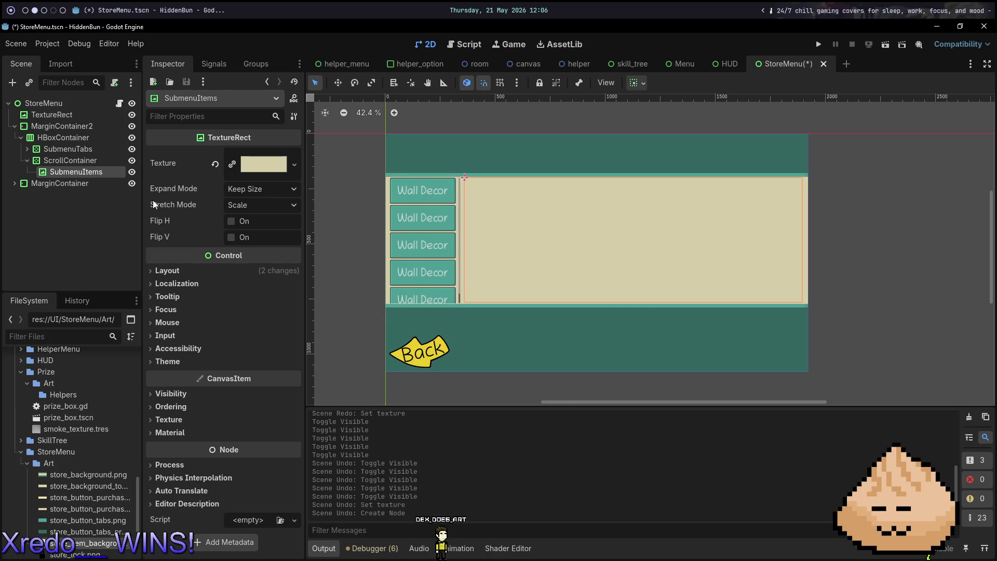
Step: Make the ScrollContainer expand horizontally to fill the space beside the tabs
left_click(70, 161)
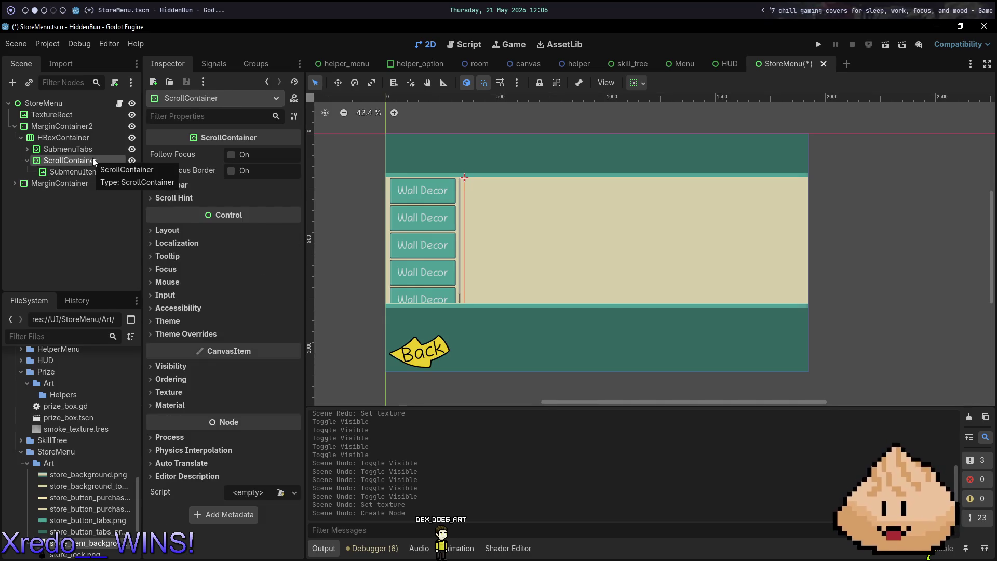
left_click(637, 84)
left_click(698, 142)
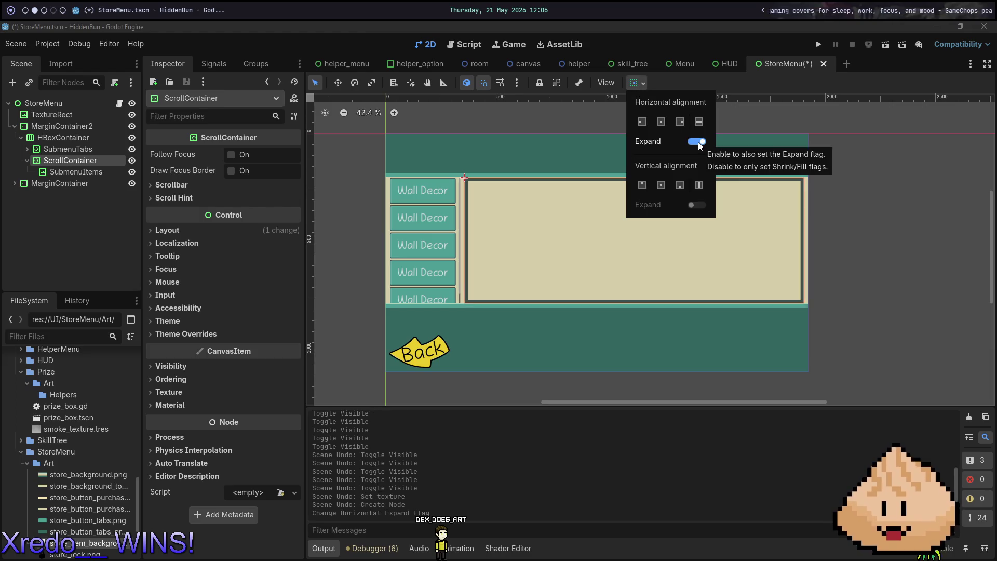
left_click(546, 140)
Step: Review the SubmenuItems sizing options without changing them
left_click(75, 173)
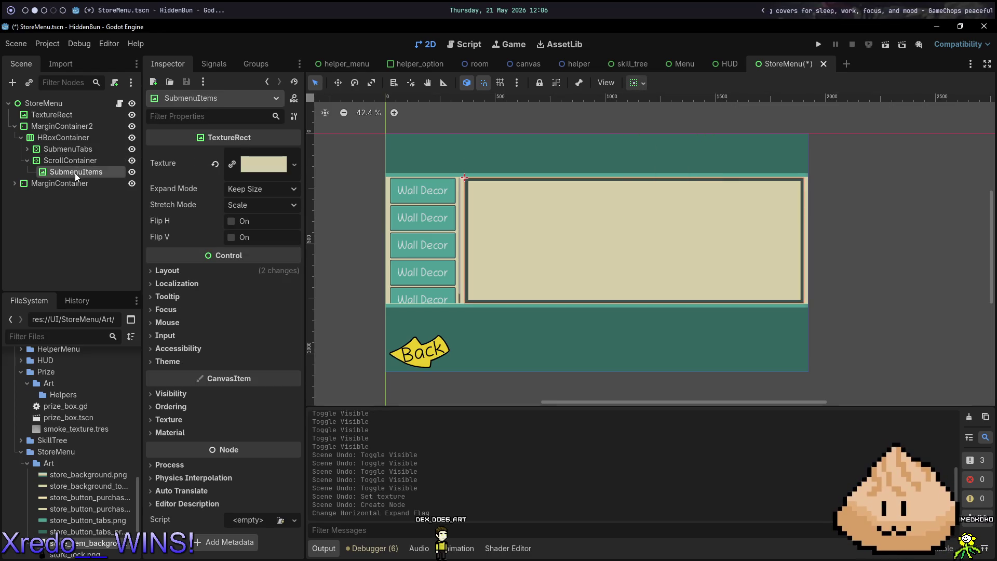
left_click(639, 84)
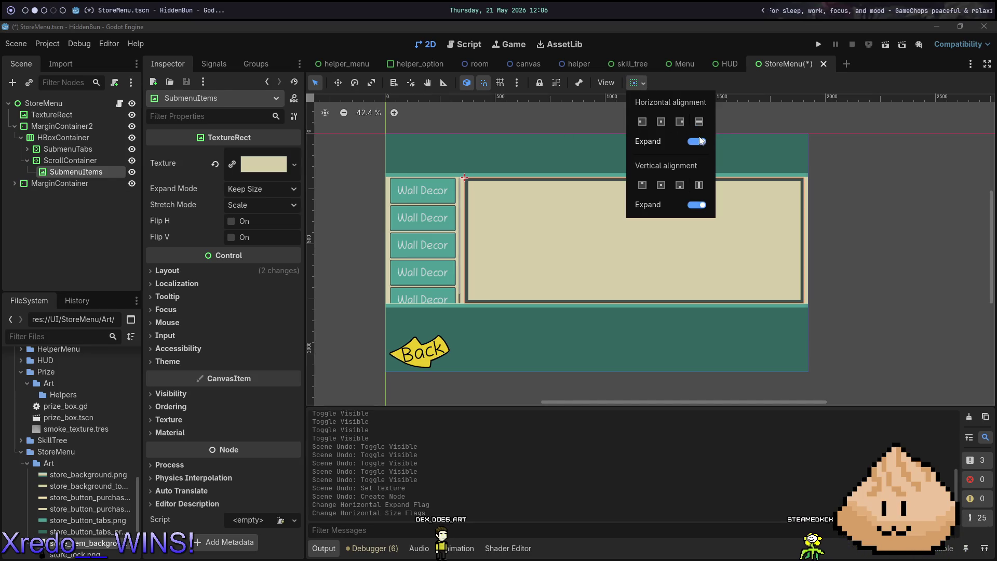
left_click(494, 166)
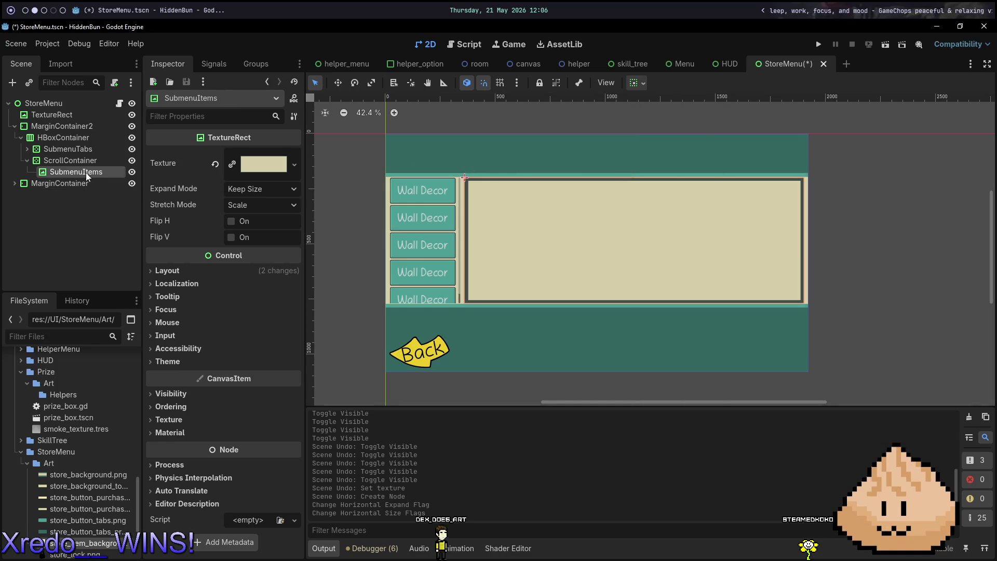
key("ctrl+a")
type("texturer")
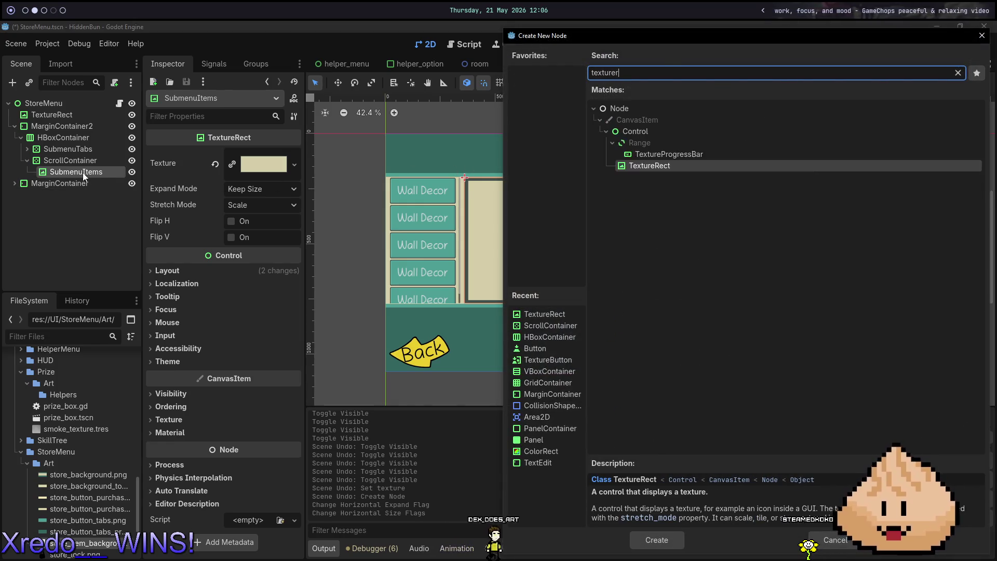
key("Return")
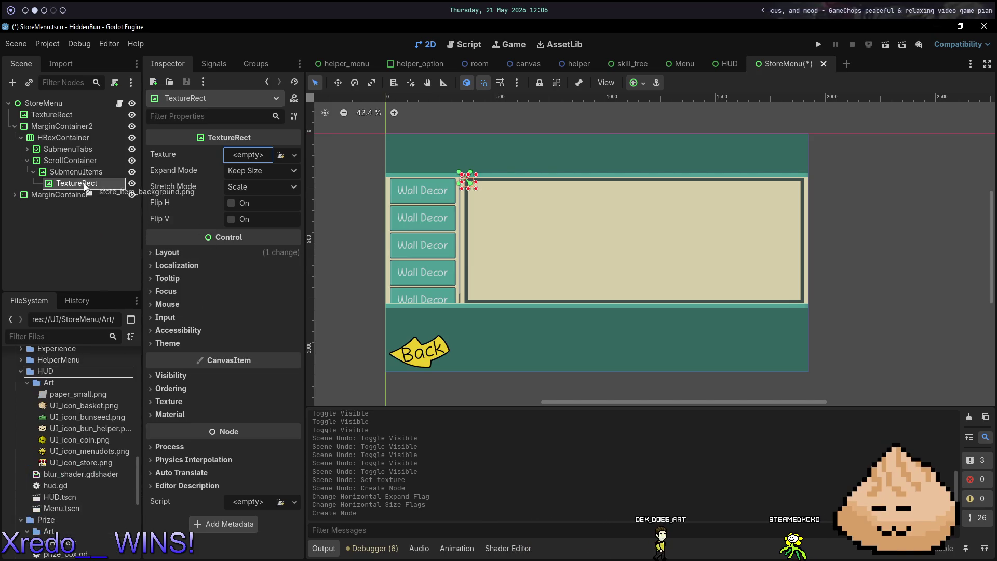
left_click_drag(86, 543, 257, 154)
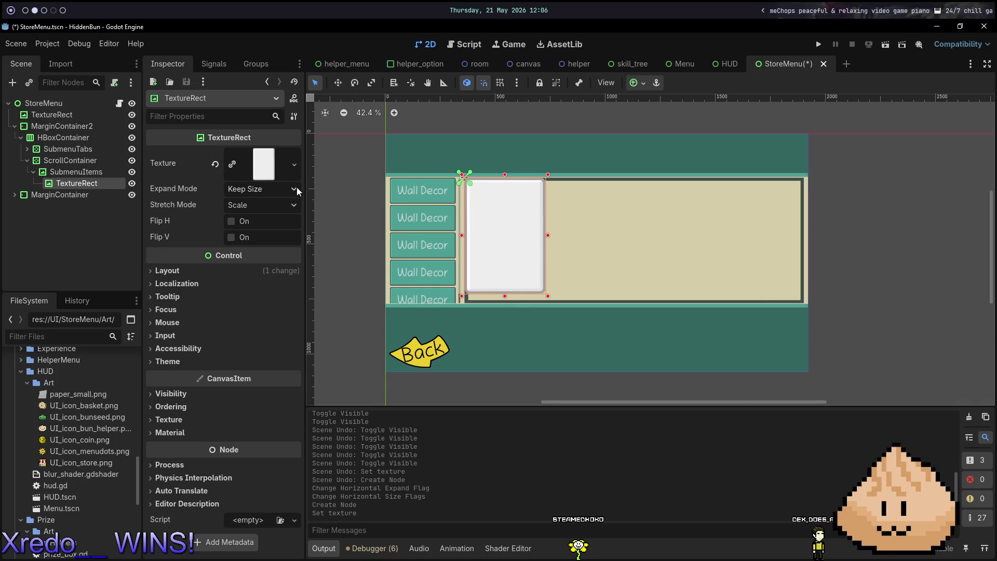
mouse_move(506, 238)
left_mouse_down()
mouse_move(696, 334)
mouse_move(632, 216)
left_mouse_up()
key("ctrl+z")
key("ctrl+z")
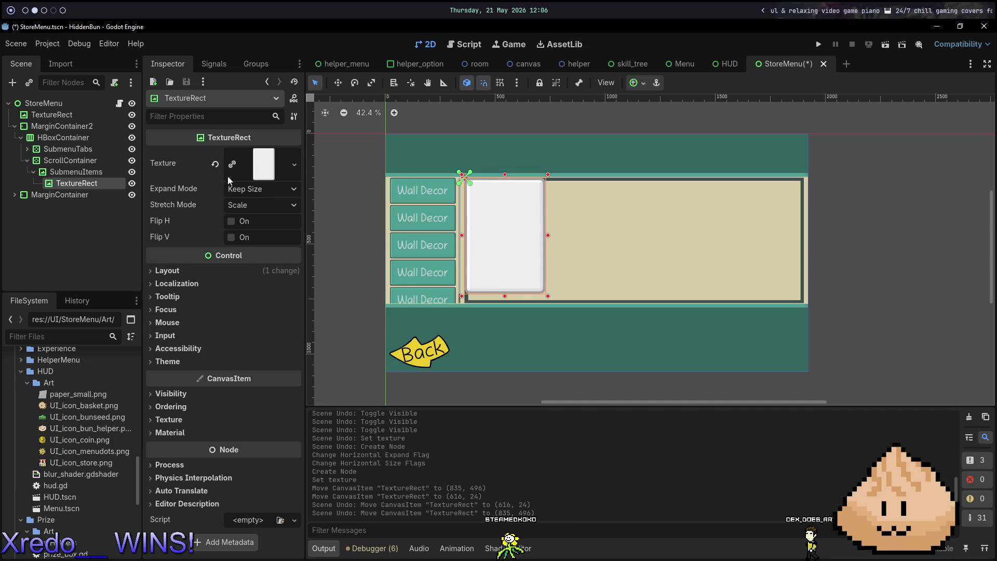
left_click(66, 171)
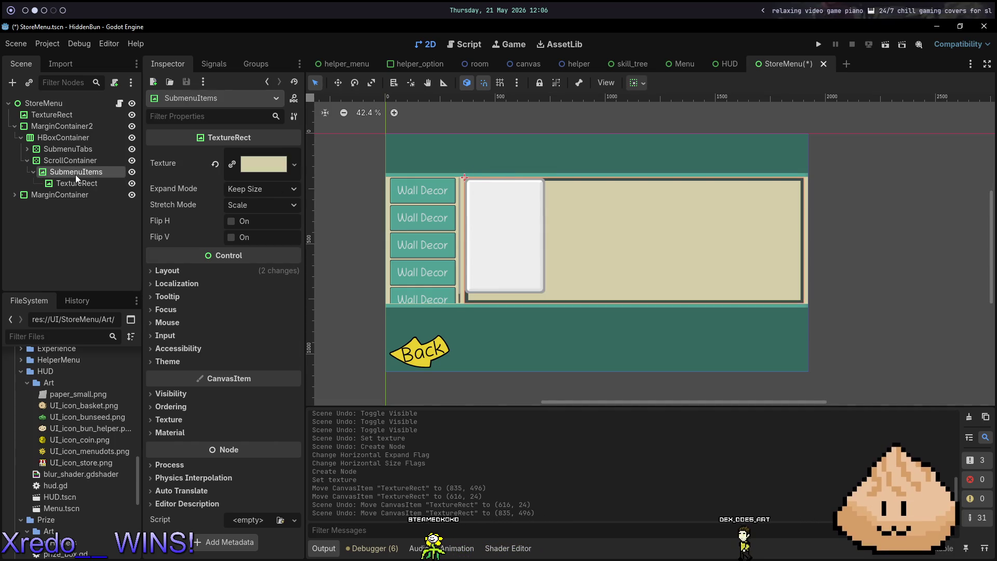
left_click(82, 183)
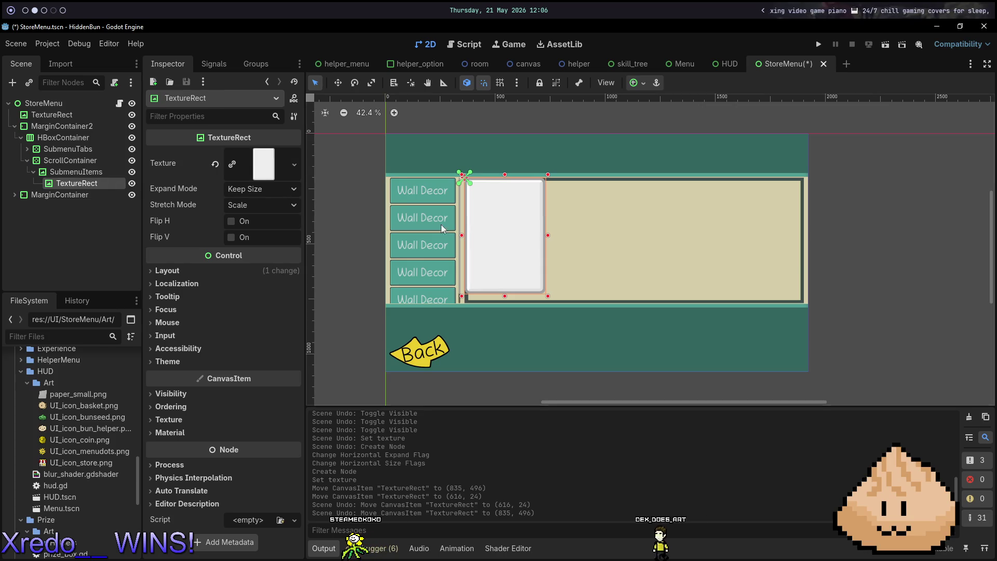
key("Delete")
left_click(475, 290)
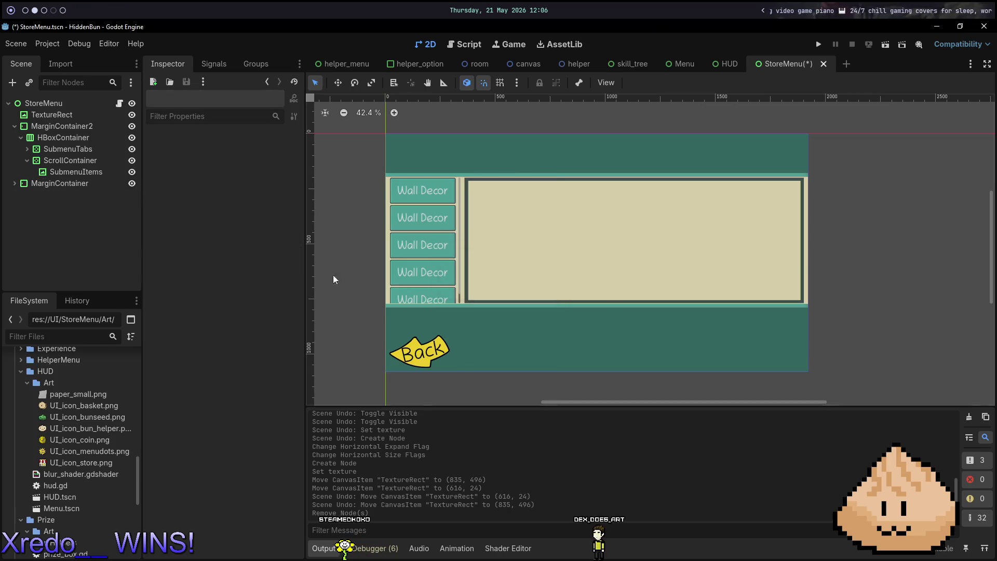
left_click(81, 170)
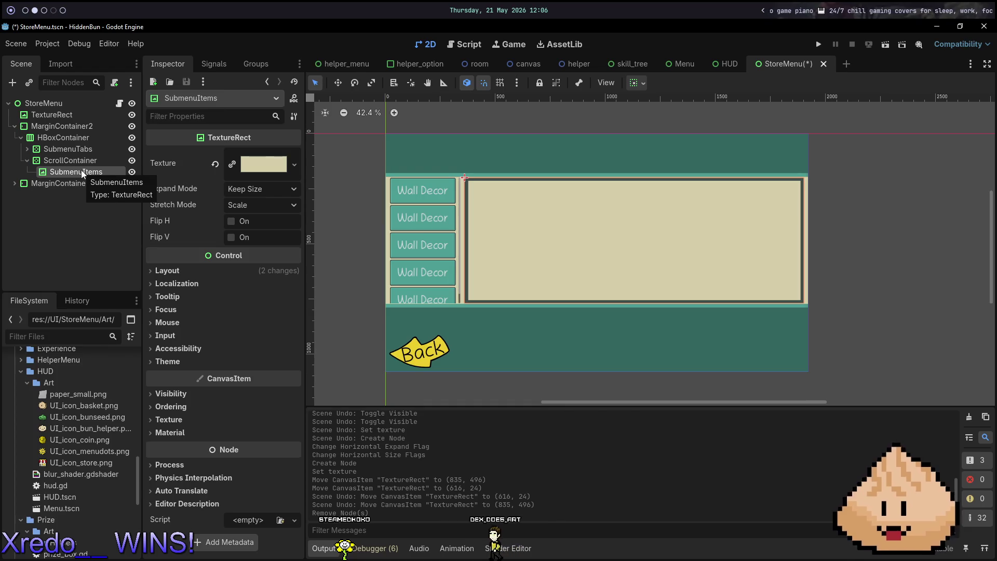
right_click(82, 171)
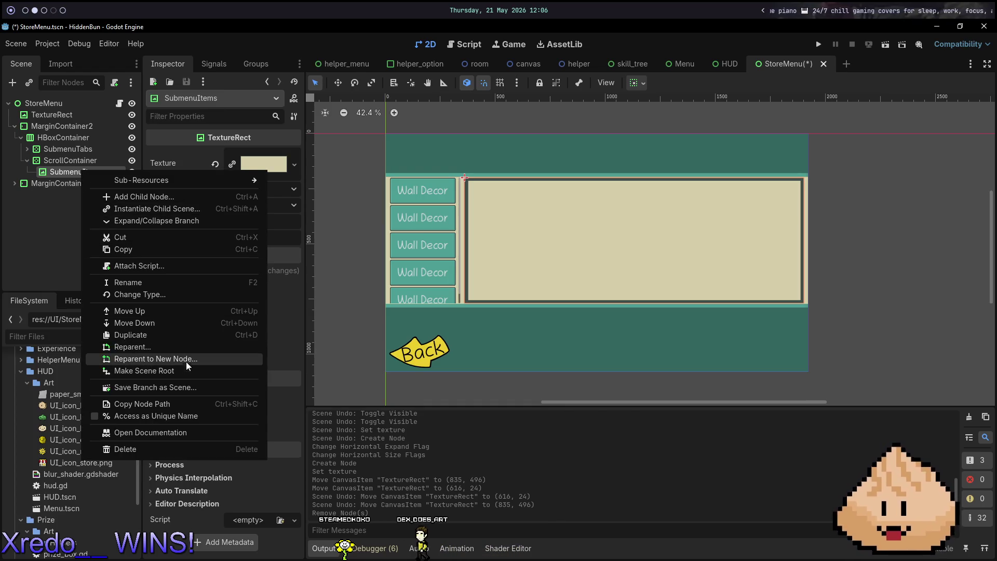
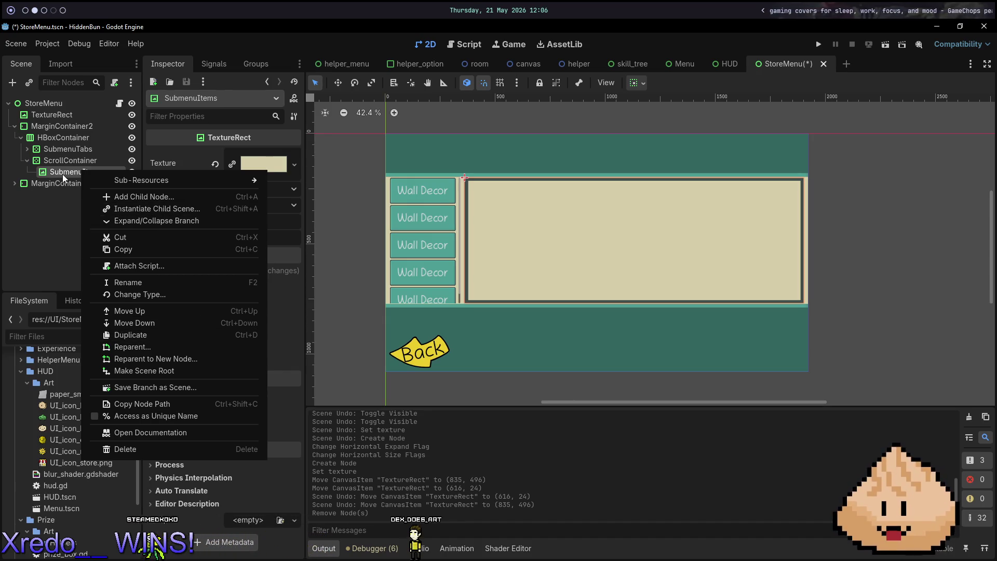
Step: Add an HBoxContainer child under SubmenuItems and anchor it Full Rect to fill its parent
left_click(63, 174)
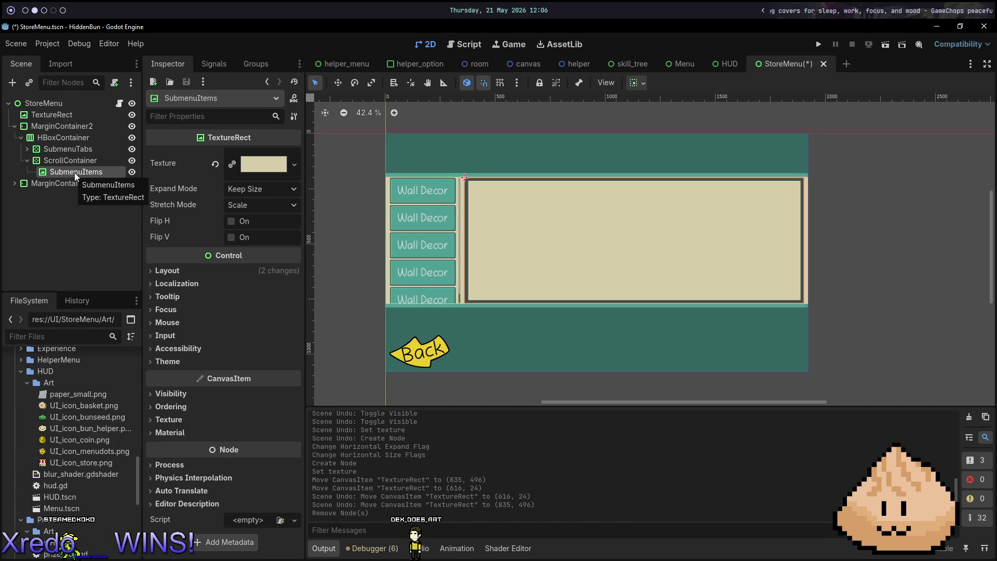
right_click(74, 173)
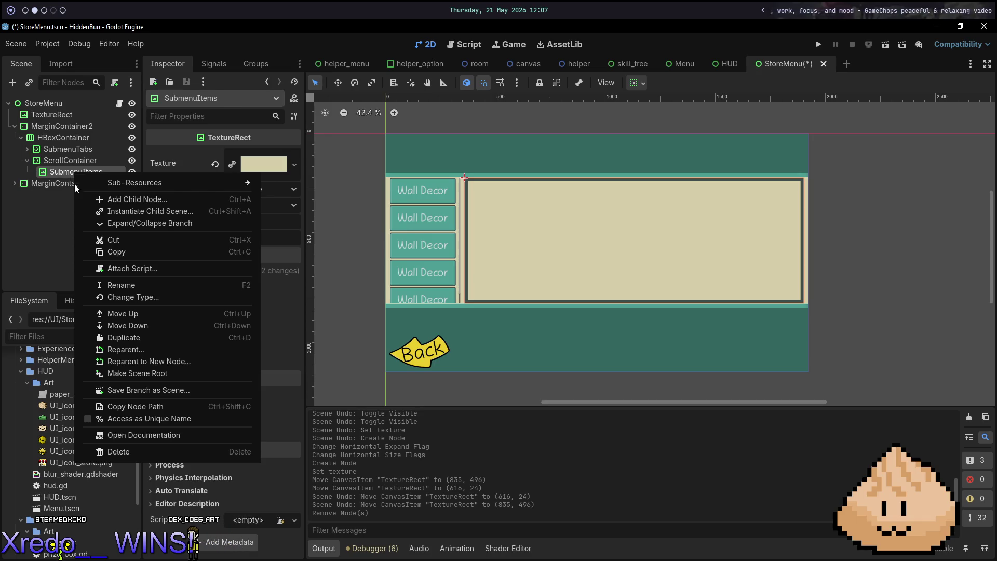
left_click(151, 199)
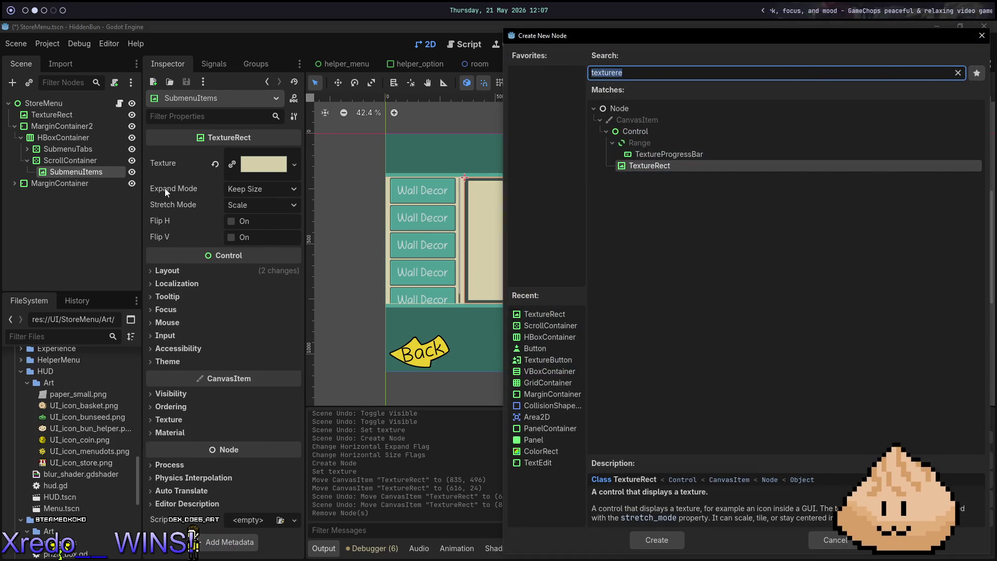
type("hbox")
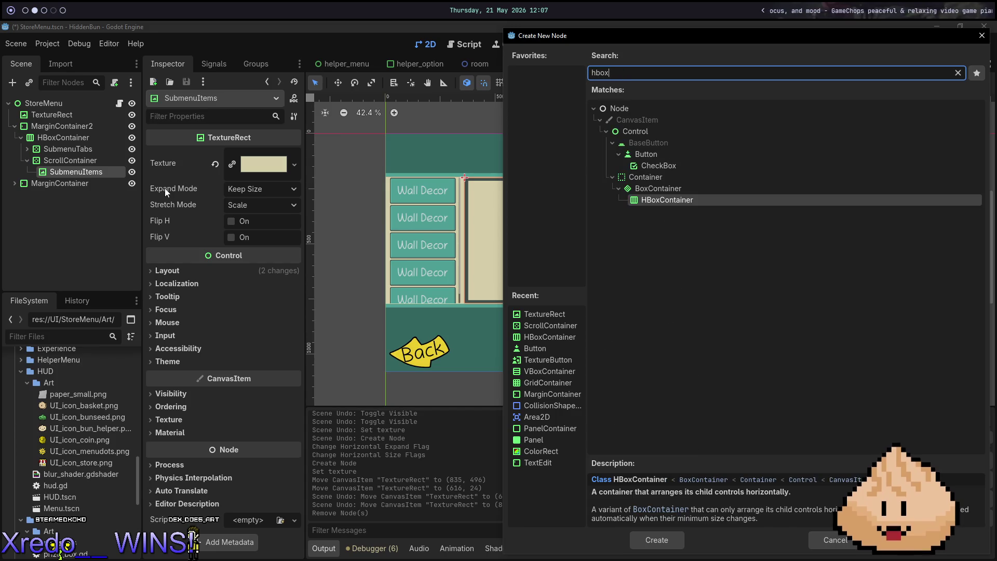
key("Return")
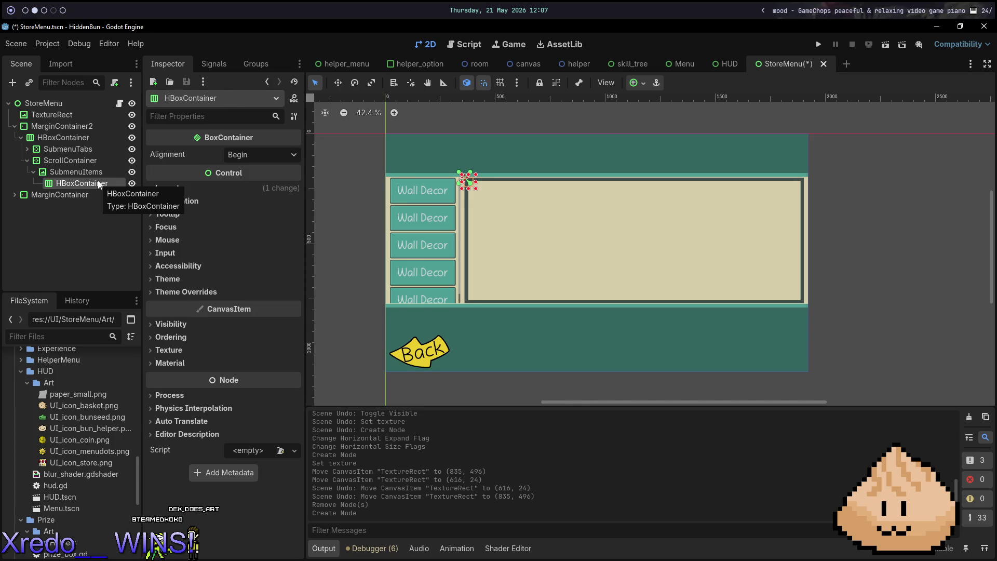
key("ctrl+a")
key("Escape")
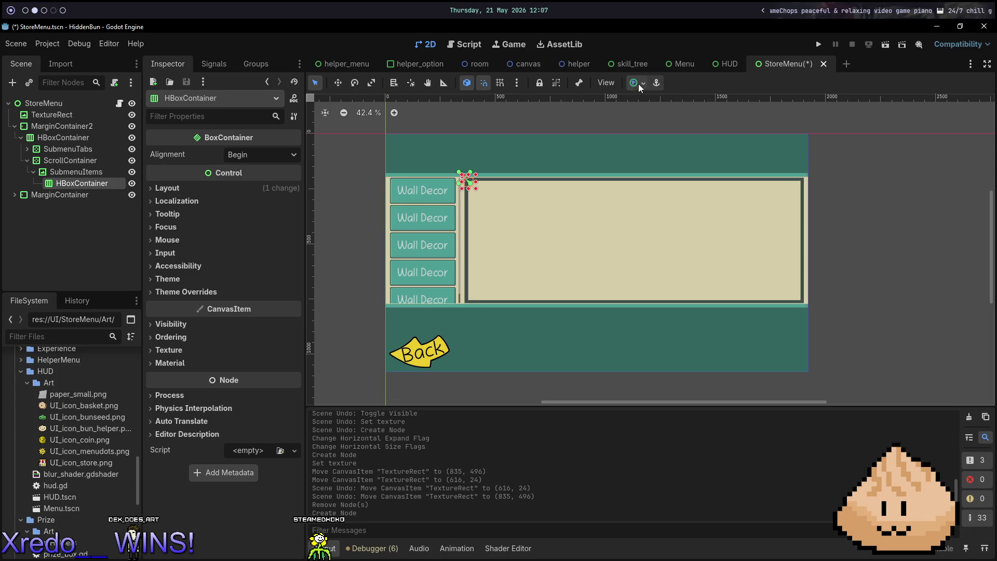
left_click(638, 83)
left_click(697, 178)
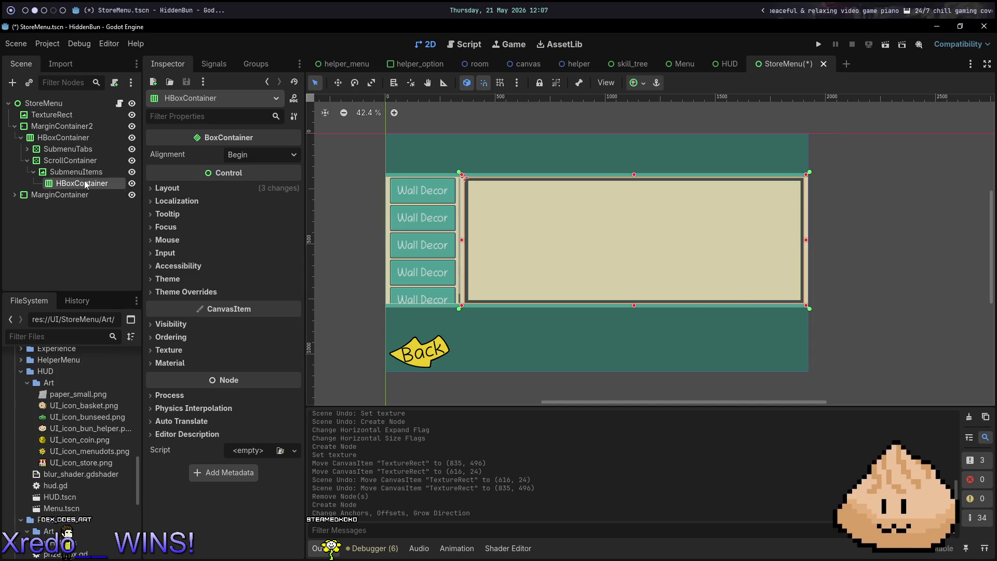
Step: Add an empty TextureRect as a child of the new HBoxContainer
key("ctrl+a")
type("text")
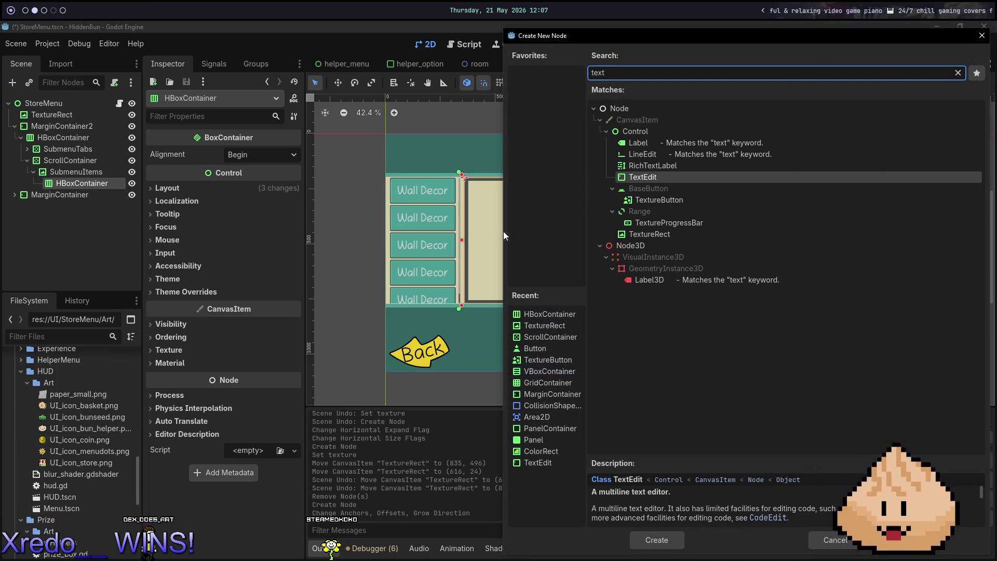
double_click(655, 234)
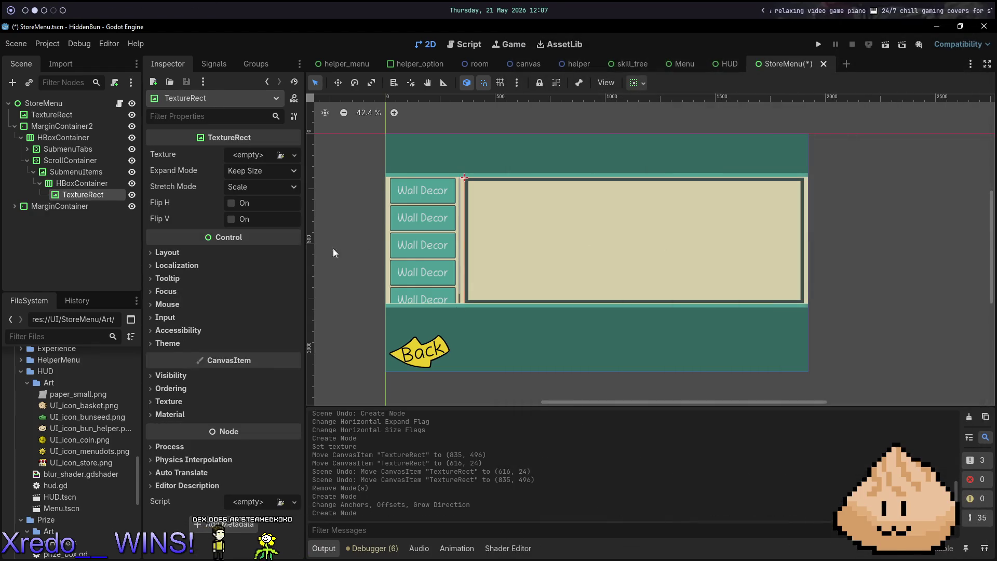
scroll(94, 467, "down", 5)
scroll(110, 467, "down", 1)
Step: Assign the store item background PNG to the TextureRect and duplicate it into a row of cards
left_click_drag(88, 514, 268, 156)
key("ctrl+d")
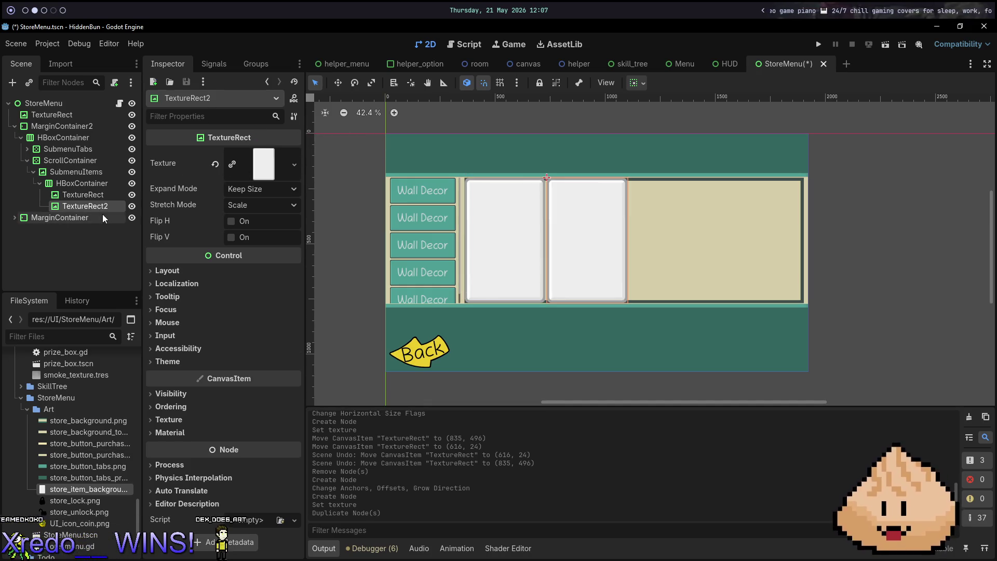
key("ctrl+d")
key("ctrl+d")
key("ctrl+d")
key("ctrl+d")
key("ctrl+d")
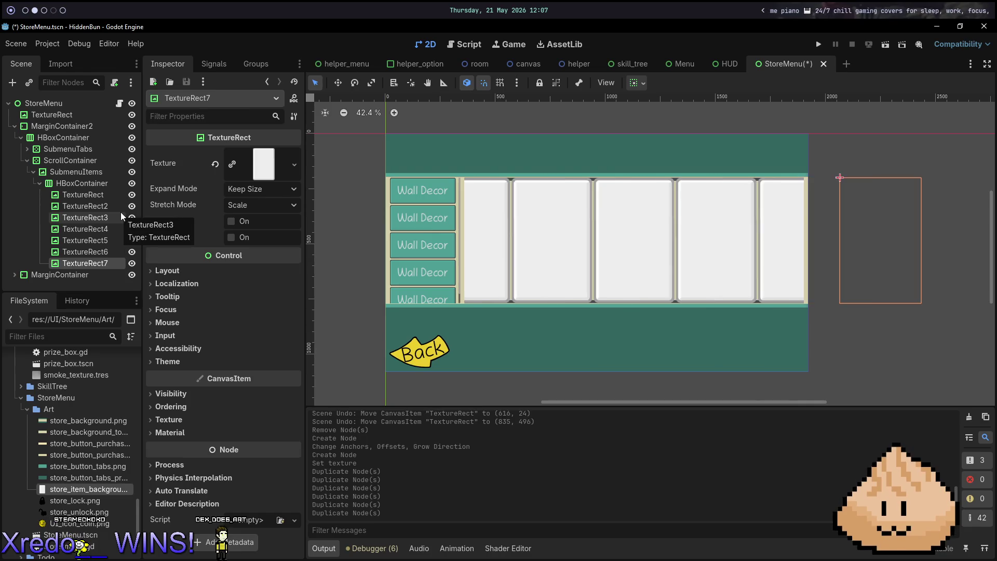
key("ctrl+d")
key("ctrl+d")
key("ctrl+d")
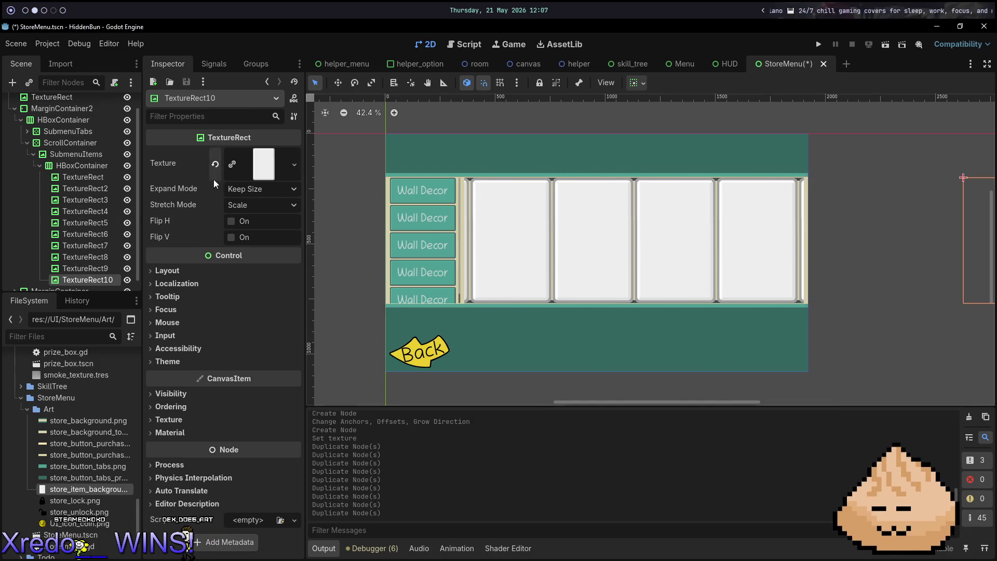
Step: Test-run the store menu scene and stop the game
key("F6")
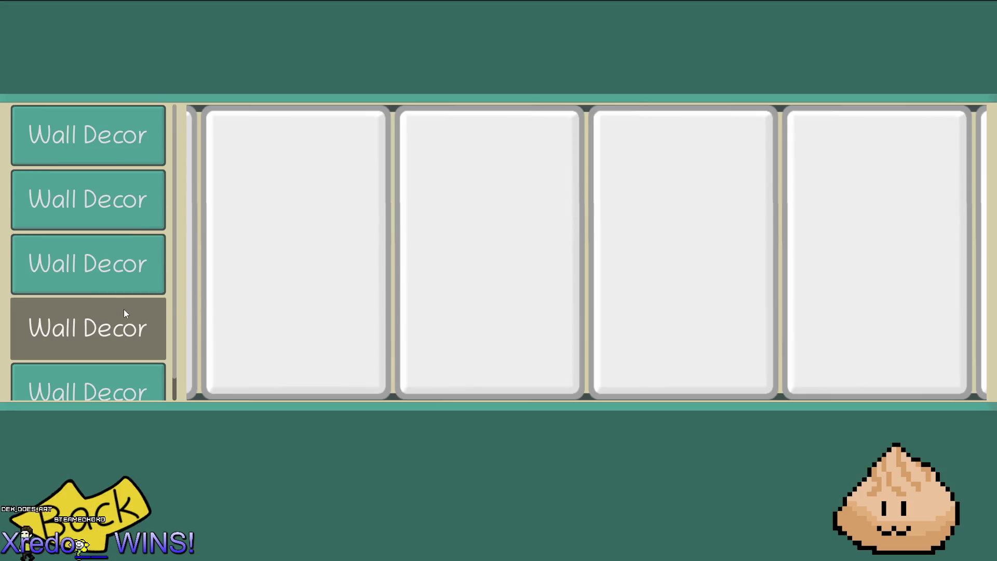
key("F8")
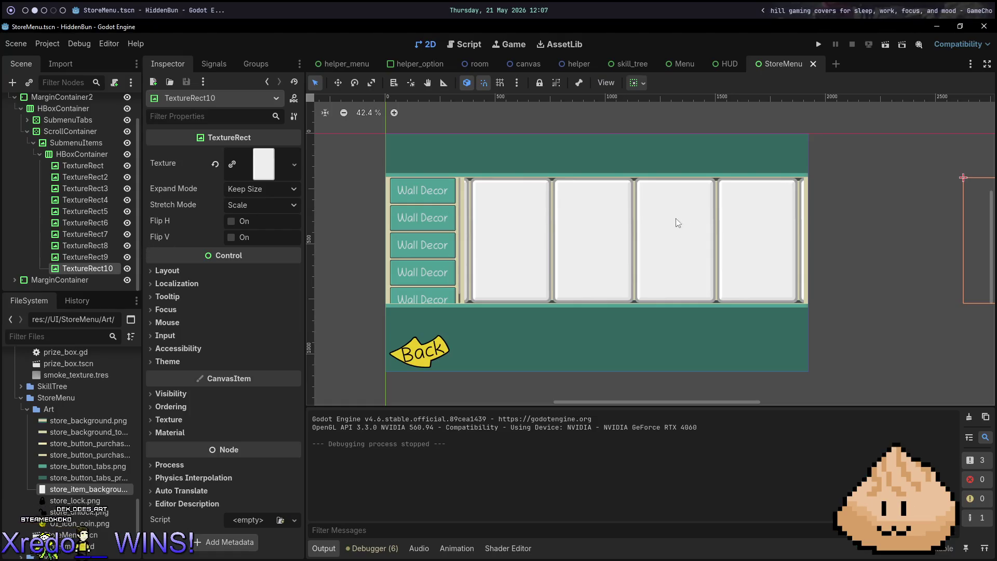
scroll(676, 223, "down", 3)
scroll(681, 227, "up", 2)
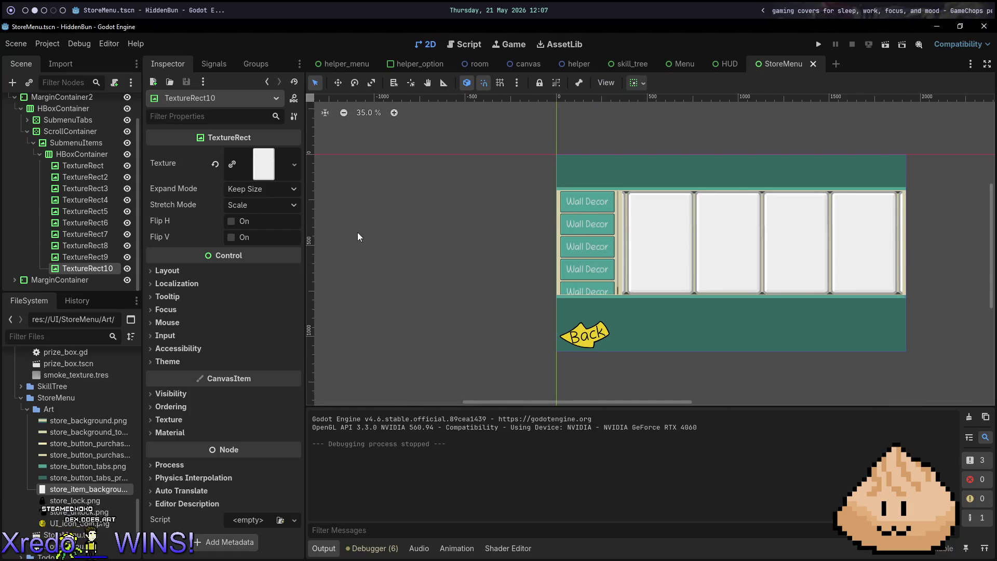
Step: Reparent HBoxContainer into ScrollContainer, move SubmenuItems above it, and save the scene
left_click(69, 154)
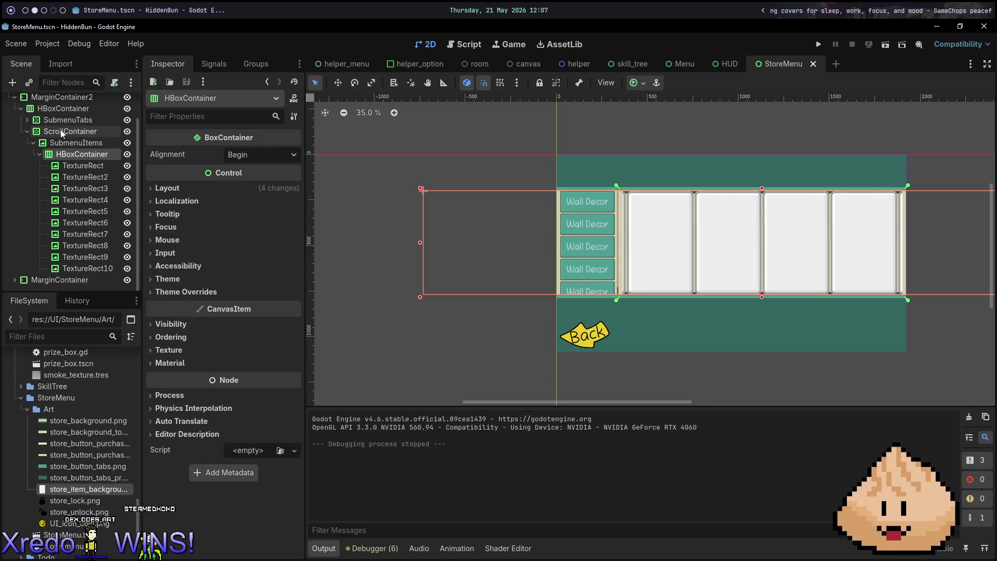
left_click(76, 143)
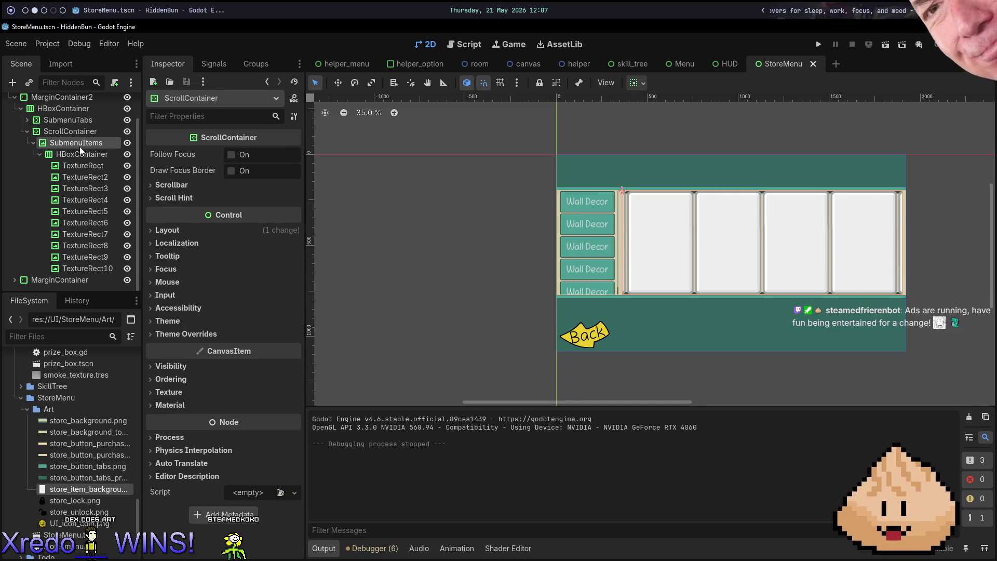
left_click_drag(80, 147, 76, 131)
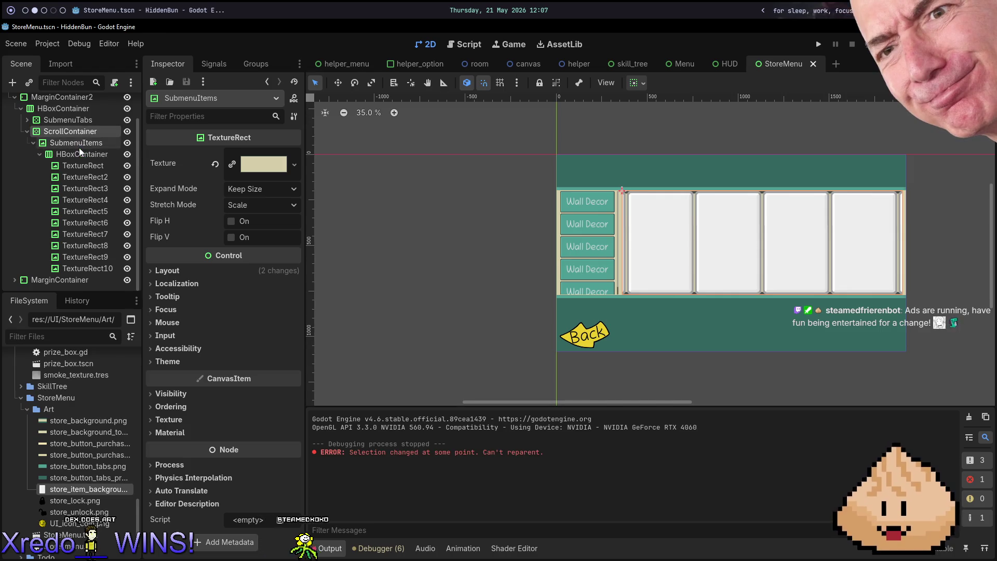
left_click_drag(79, 154, 76, 131)
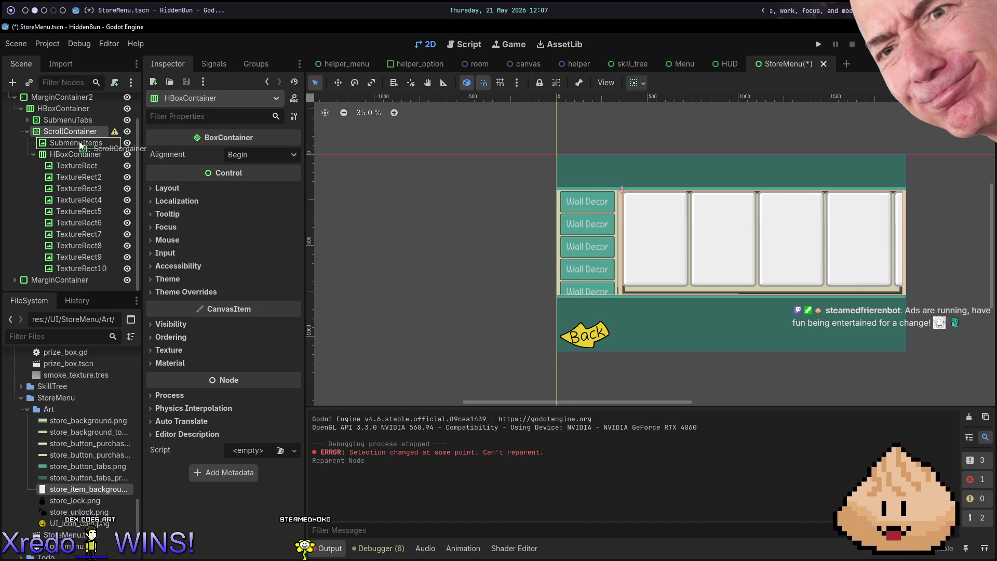
left_click_drag(76, 143, 72, 131)
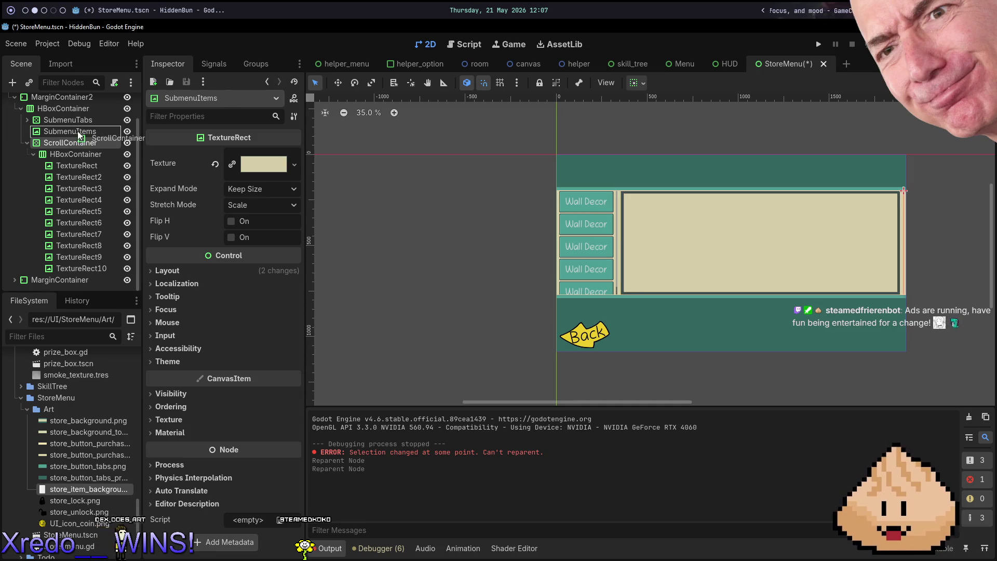
left_click(72, 140)
key("ctrl+s")
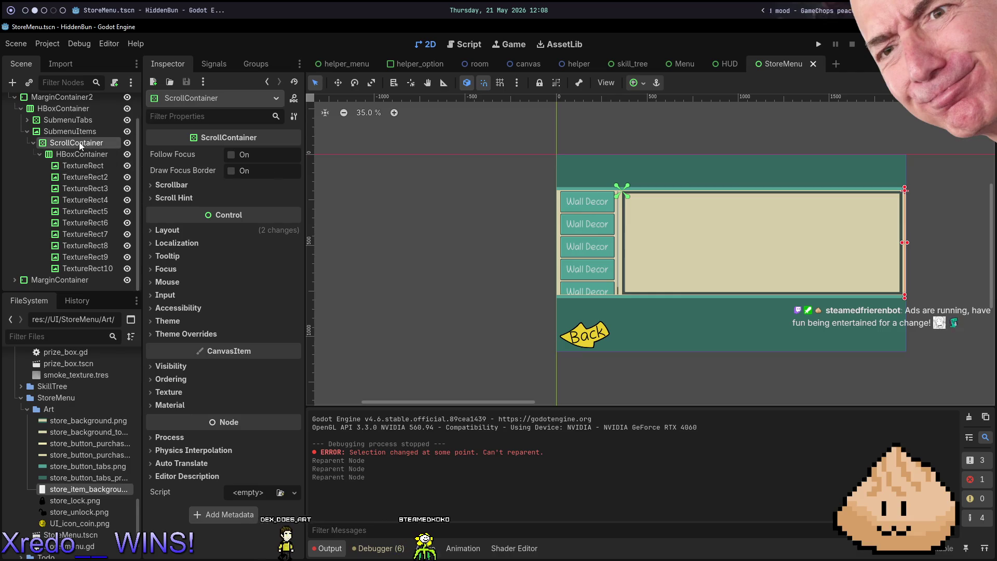
Step: Anchor ScrollContainer Full Rect to fill its parent and run the project to test scrolling
left_click(227, 229)
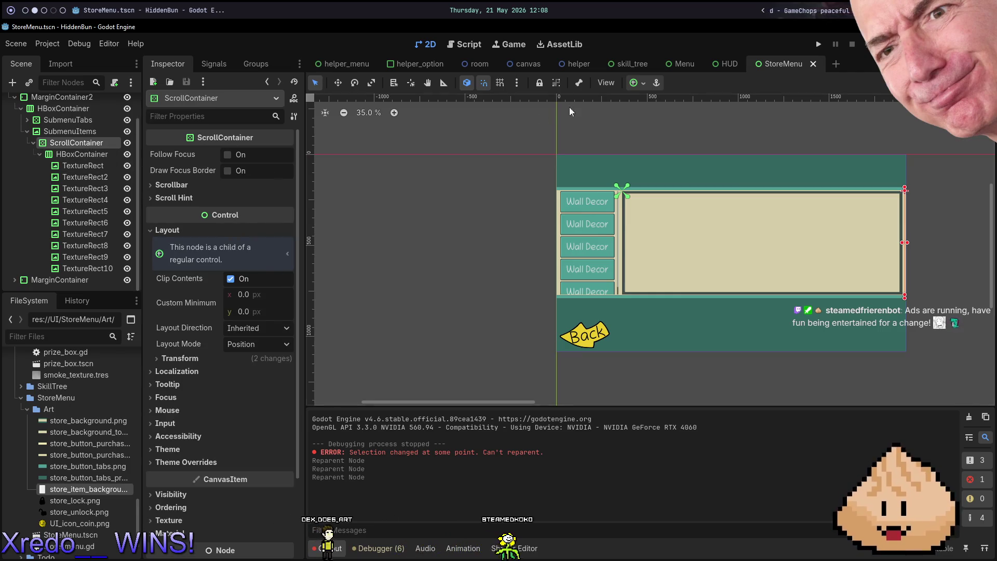
left_click(637, 83)
left_click(697, 180)
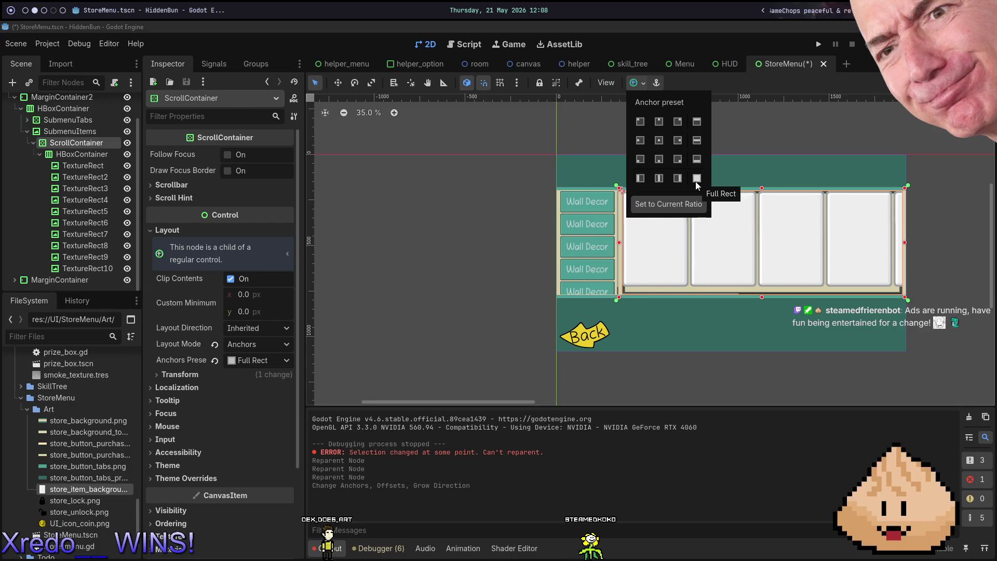
key("F5")
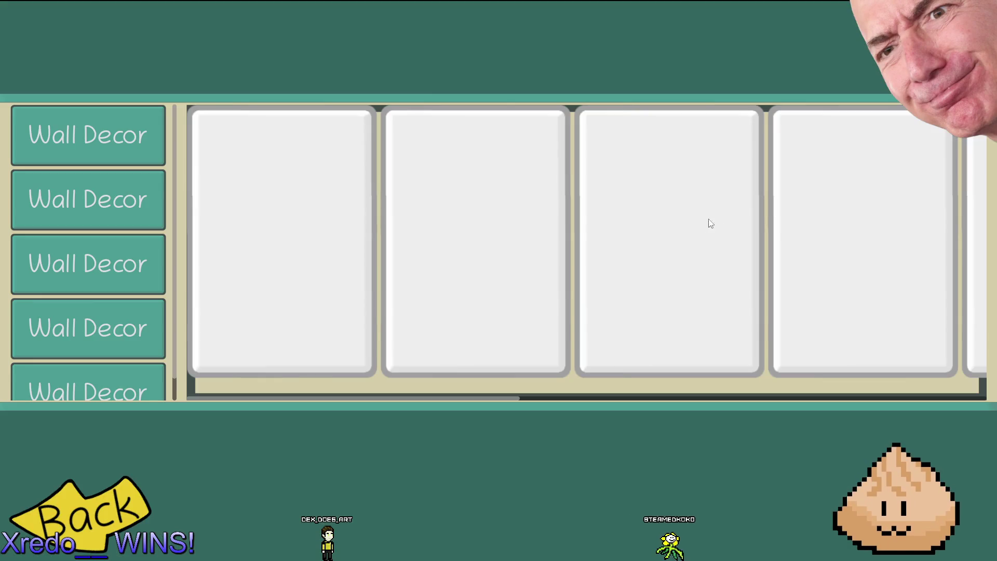
scroll(702, 273, "down", 3)
scroll(686, 311, "down", 3)
scroll(678, 327, "down", 2)
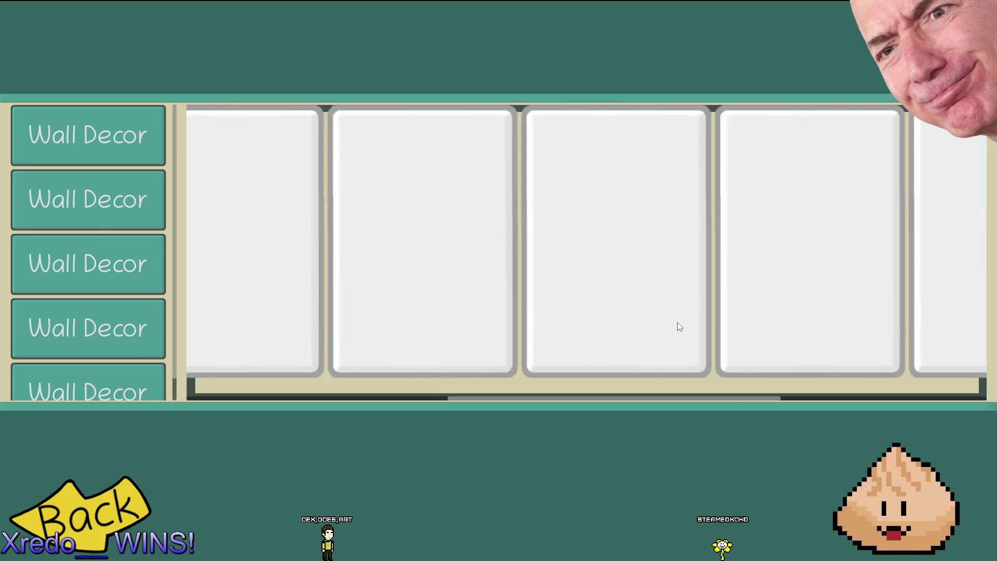
scroll(678, 327, "down", 3)
scroll(678, 300, "down", 3)
scroll(666, 298, "down", 3)
scroll(669, 296, "down", 2)
scroll(658, 292, "down", 2)
scroll(624, 274, "up", 2)
scroll(600, 258, "up", 2)
scroll(599, 257, "up", 2)
scroll(608, 265, "down", 2)
scroll(577, 297, "up", 2)
scroll(578, 297, "up", 2)
scroll(581, 296, "up", 2)
scroll(586, 295, "up", 2)
scroll(586, 298, "up", 2)
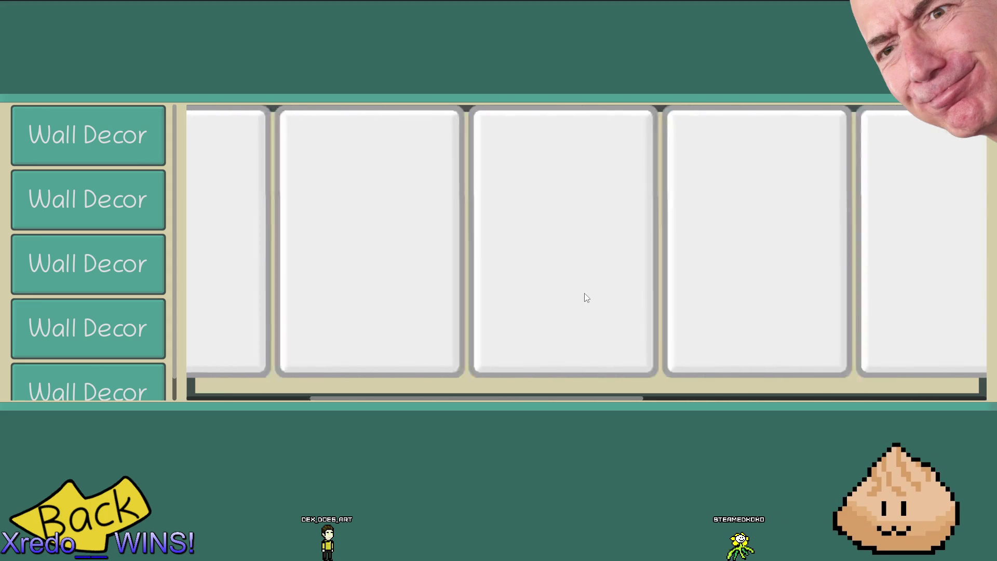
scroll(586, 297, "up", 2)
scroll(582, 295, "up", 2)
scroll(581, 294, "up", 2)
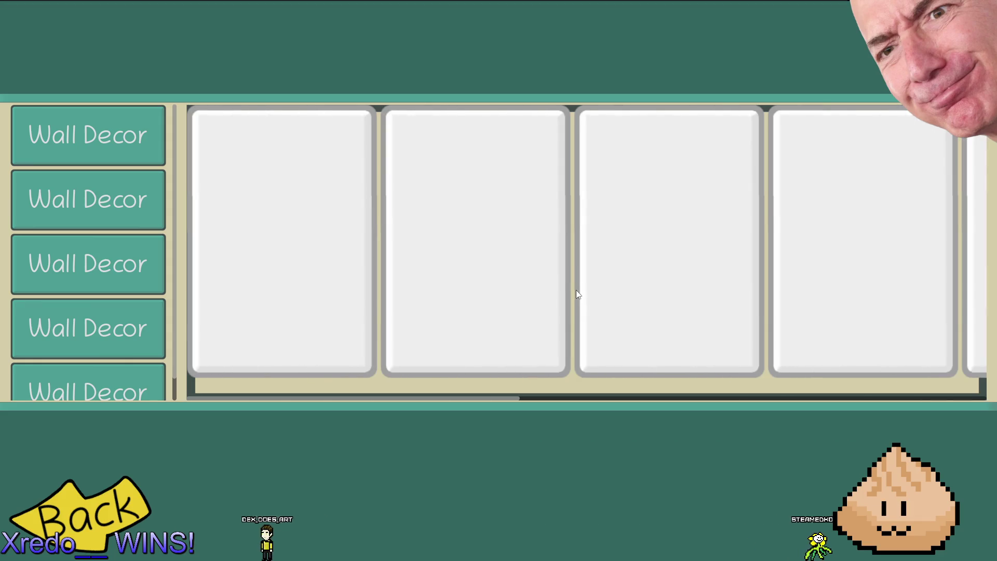
scroll(234, 249, "down", 2)
scroll(147, 263, "down", 1)
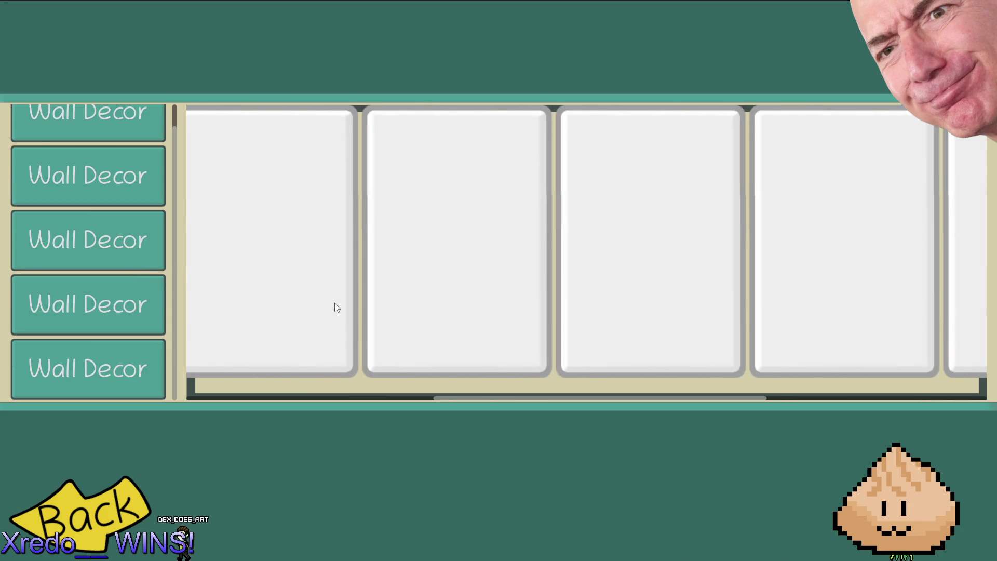
scroll(335, 306, "up", 1)
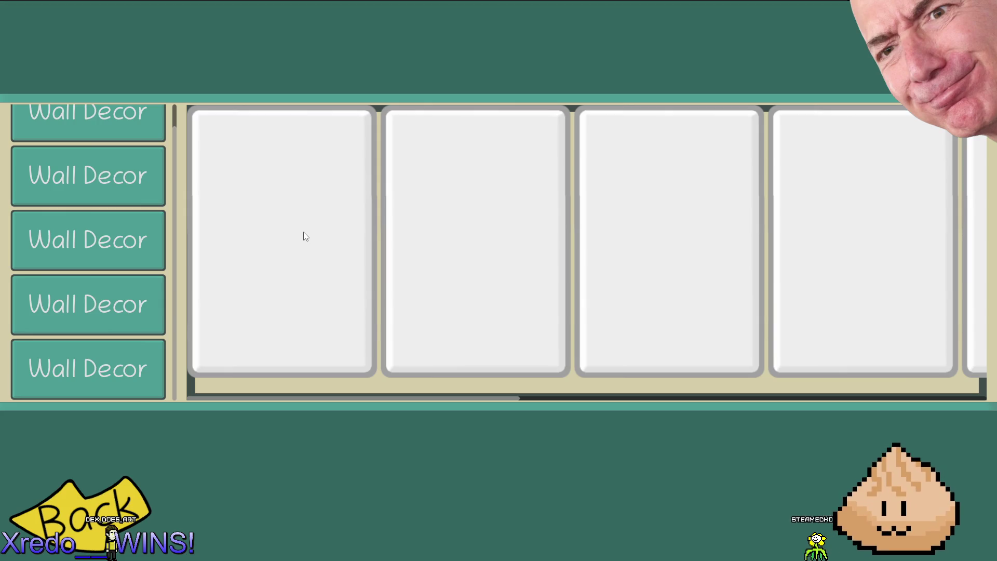
Step: Stop the running store menu preview with F8
key("F8")
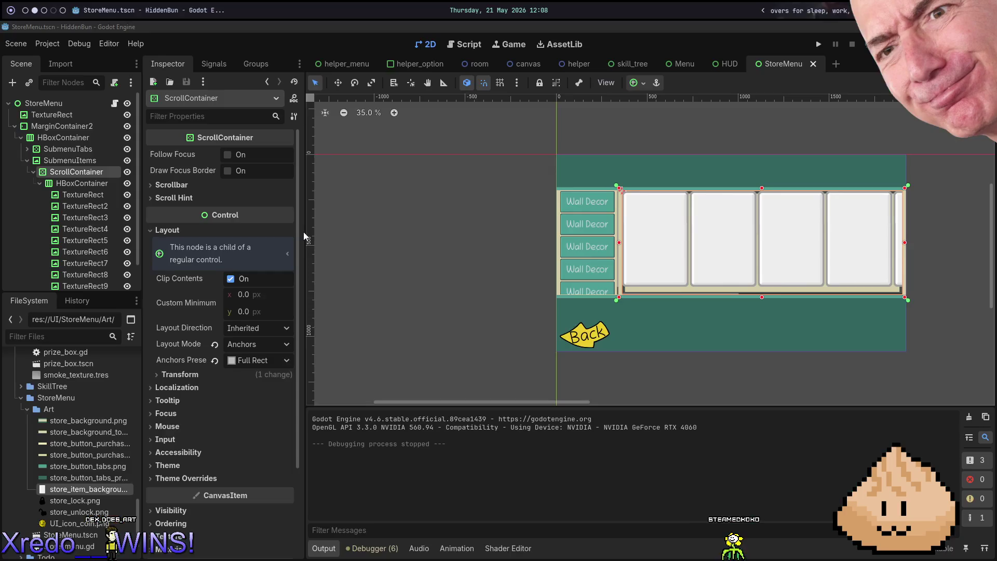
Step: Add a MarginContainer under SubmenuItems and drag it to the top, wrapping the ScrollContainer
left_click(79, 187)
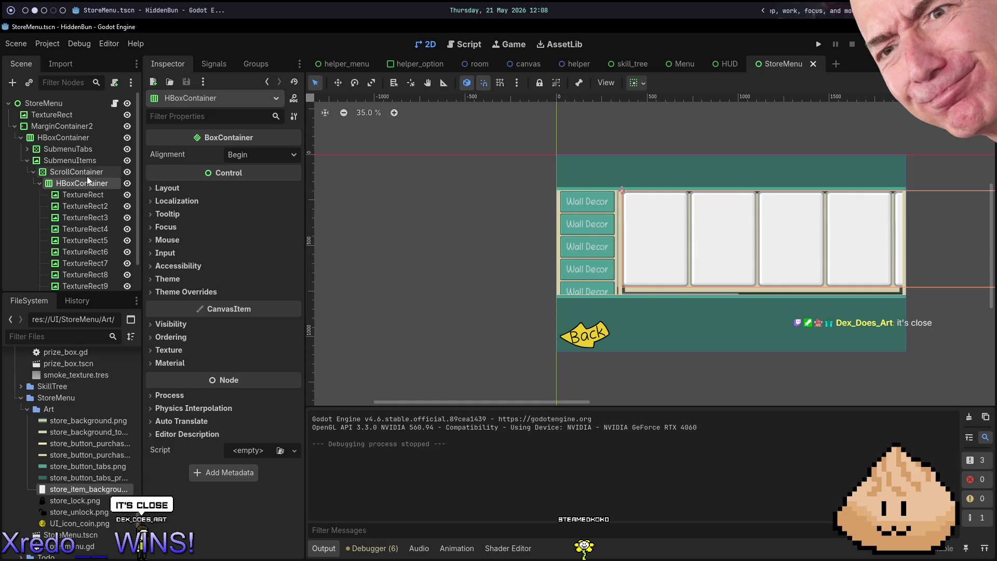
left_click(86, 176)
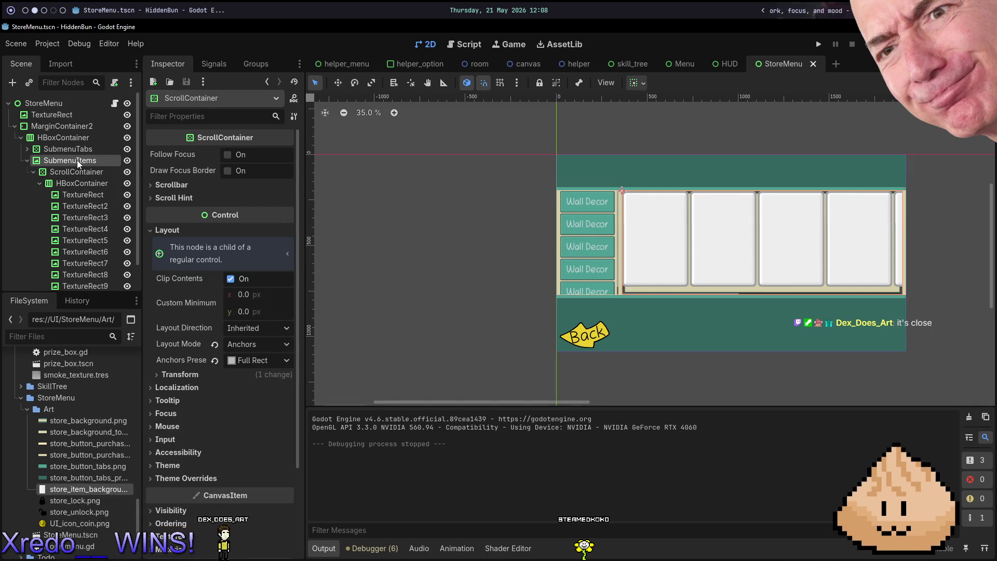
left_click(78, 159)
scroll(624, 234, "up", 3)
scroll(624, 234, "up", 2)
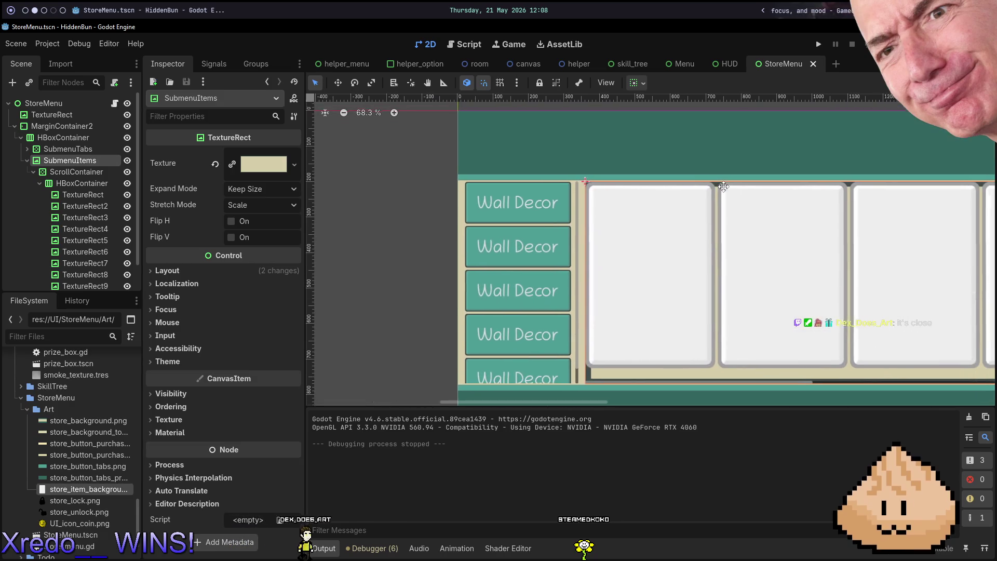
key("ctrl+a")
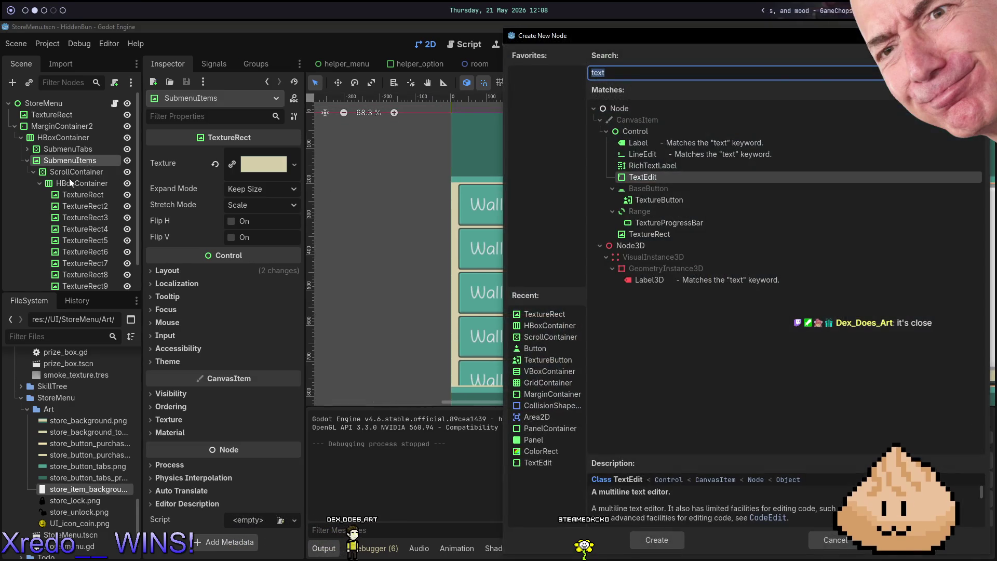
type("margin")
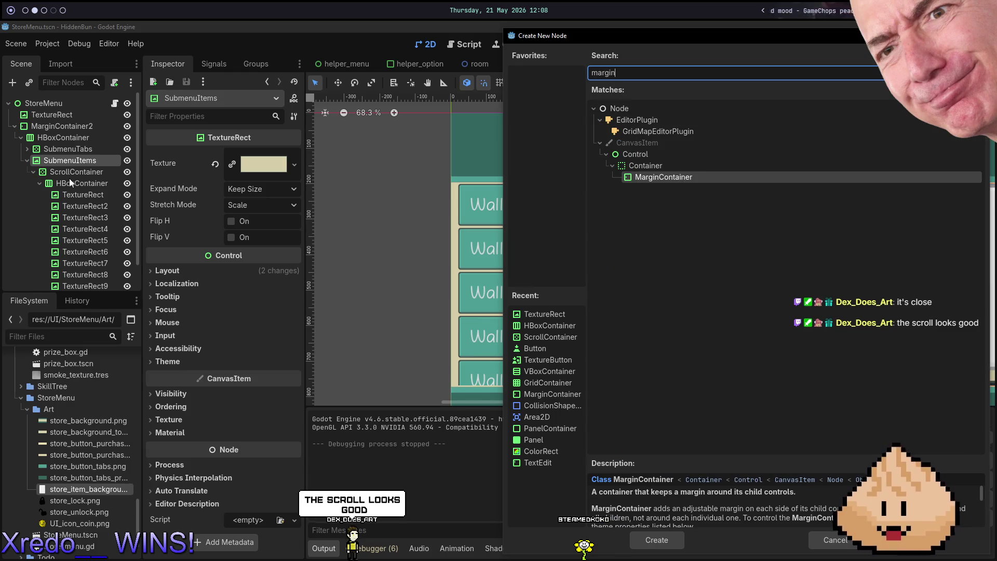
key("Return")
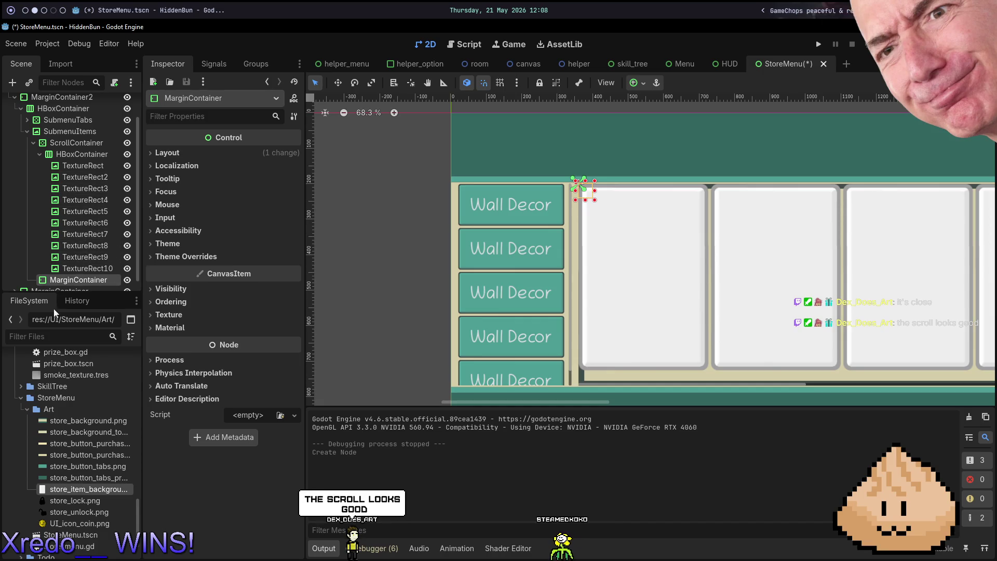
left_click_drag(64, 281, 84, 142)
left_click(85, 142)
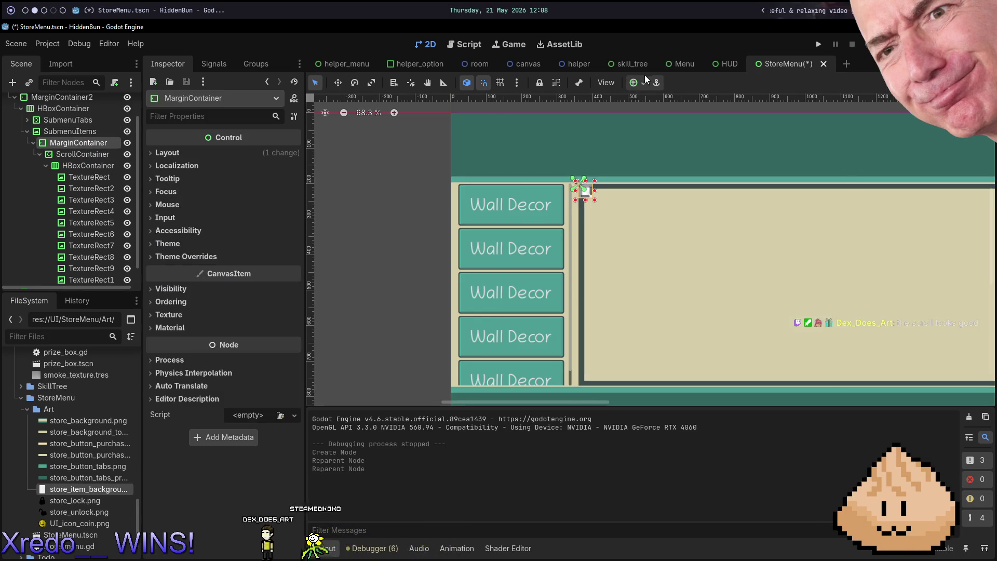
Step: Anchor the MarginContainer Full Rect so it fills the whole item area
left_click(645, 82)
left_click(695, 179)
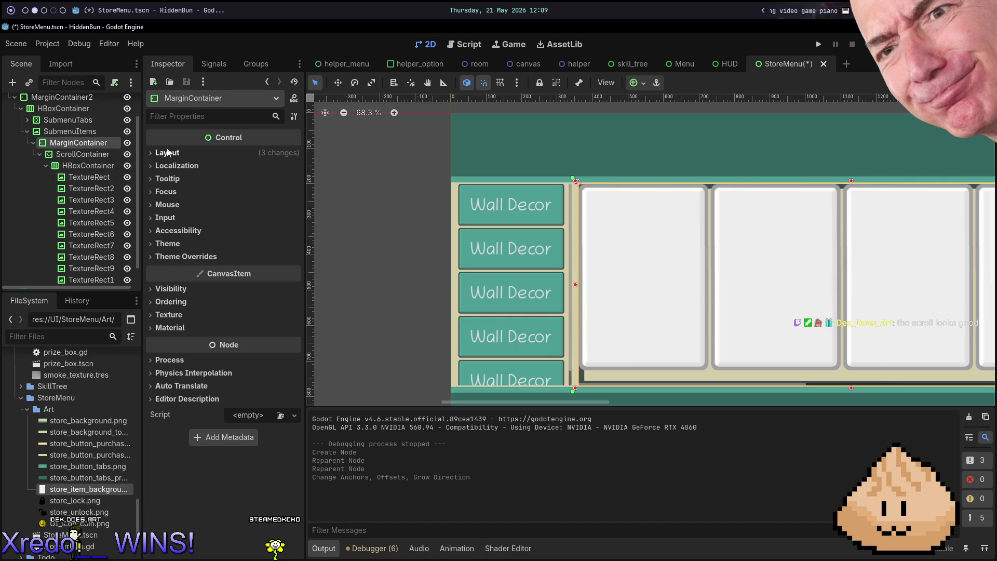
left_click(211, 258)
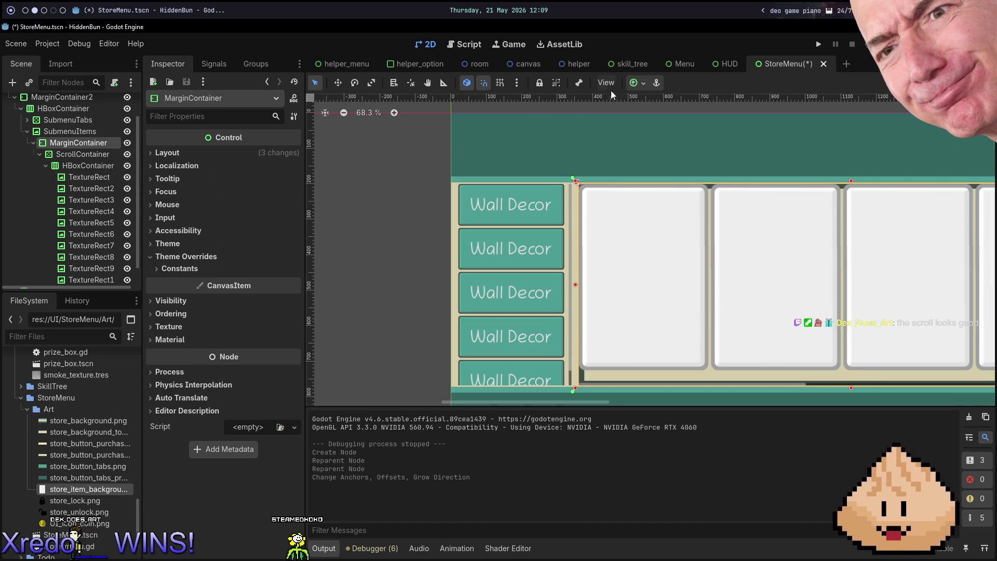
left_click(637, 84)
left_click(659, 141)
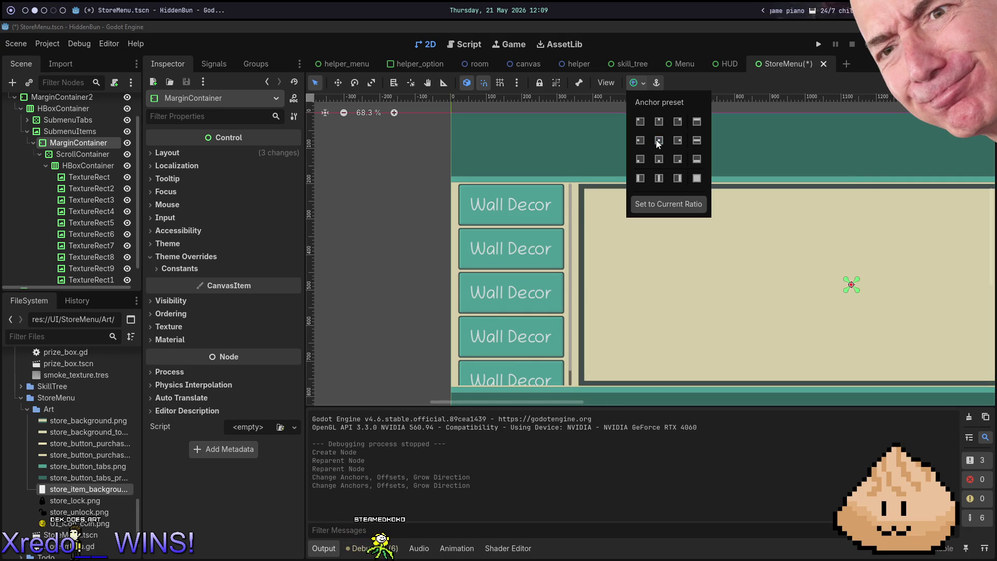
left_click(697, 178)
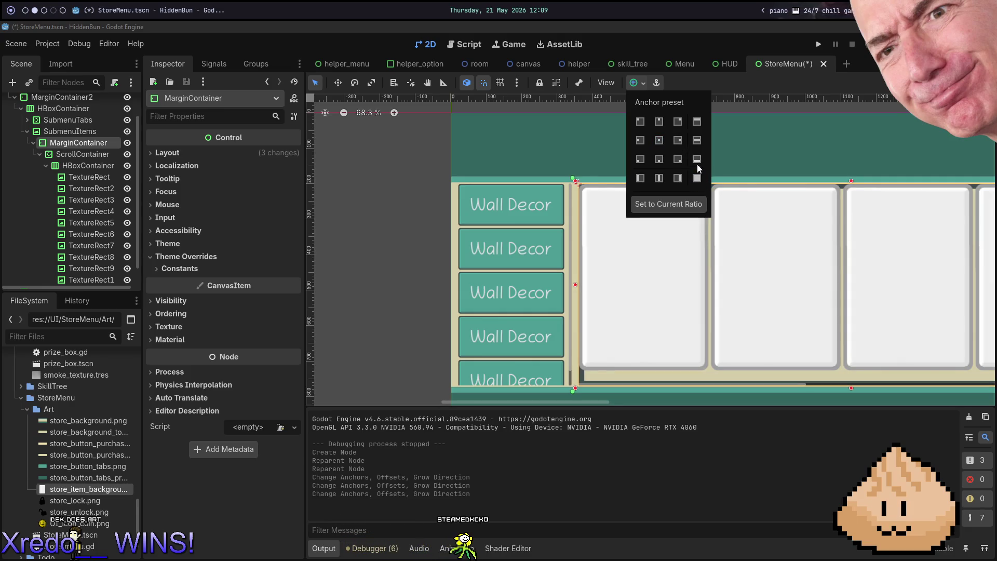
Step: Set the ScrollContainer's horizontal and vertical container sizing to Fill
left_click(83, 153)
left_click(637, 82)
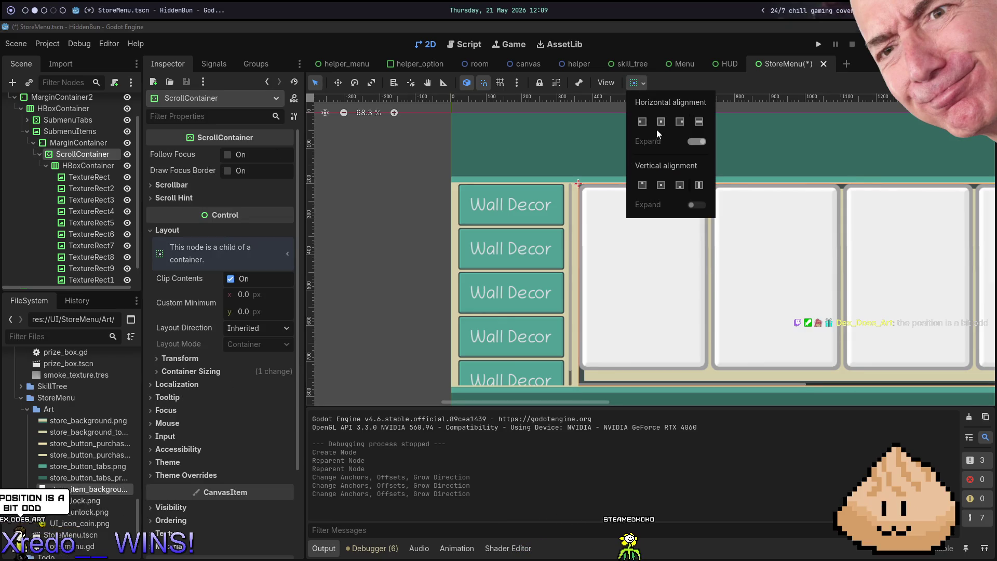
left_click(662, 122)
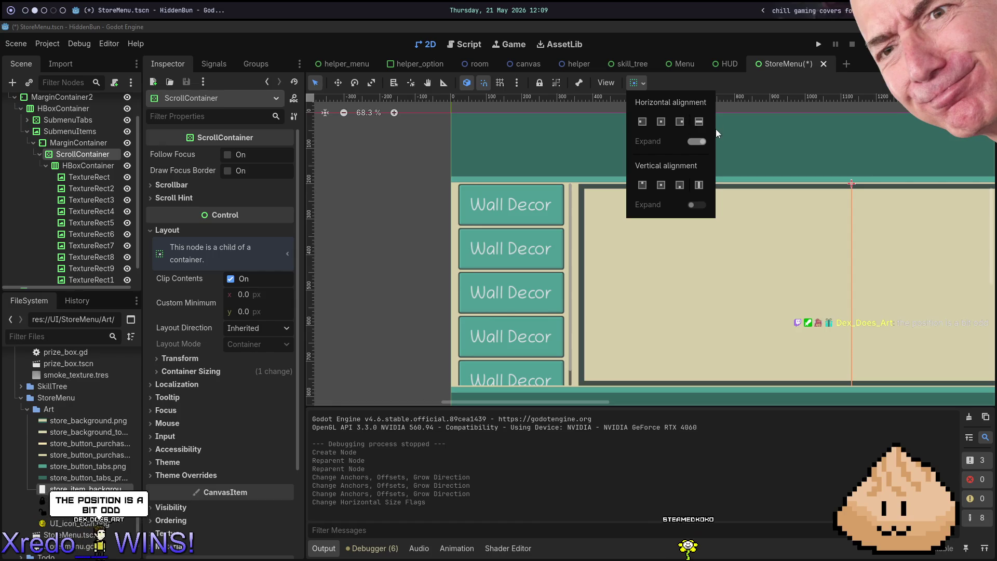
left_click(700, 122)
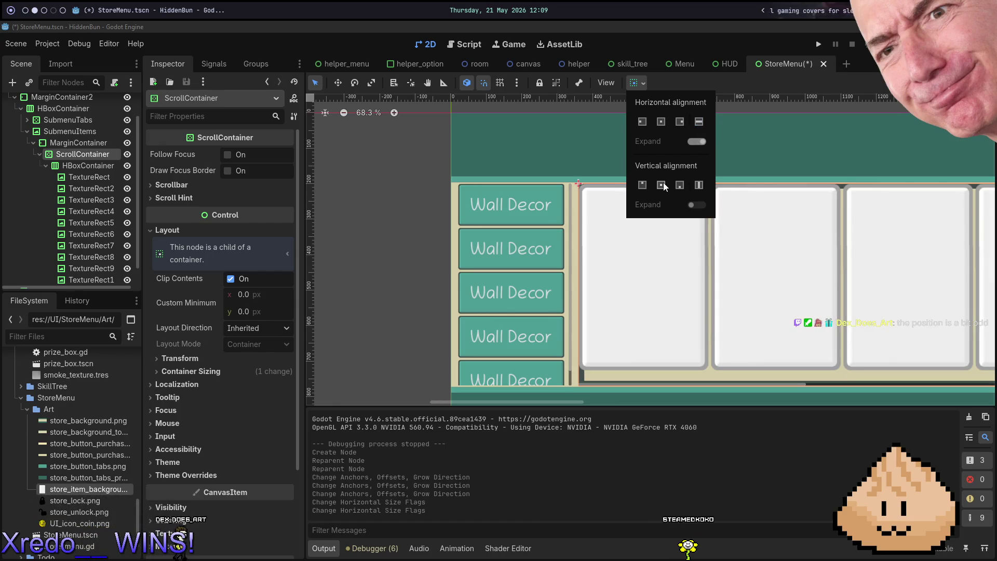
left_click(700, 185)
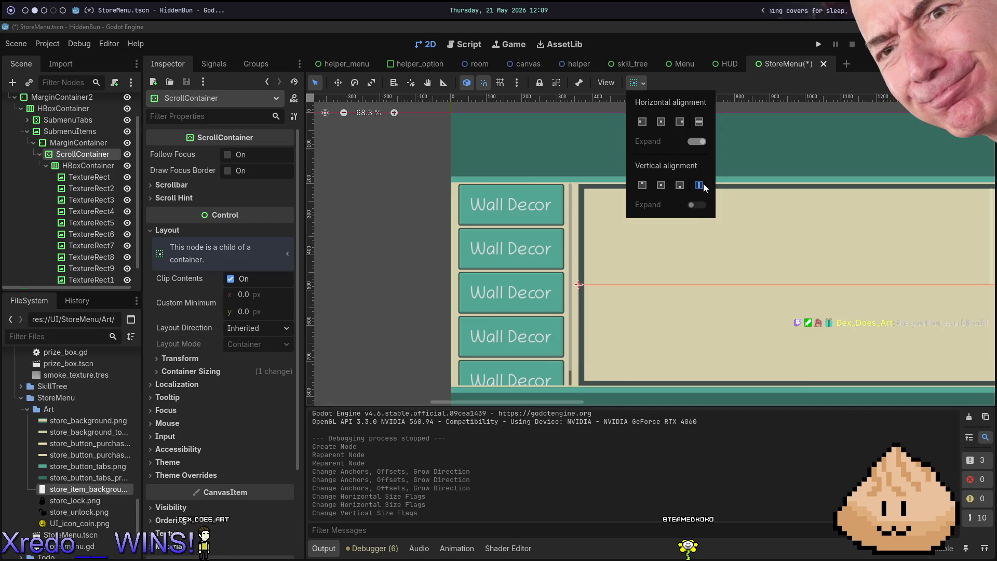
left_click(699, 184)
left_click(693, 84)
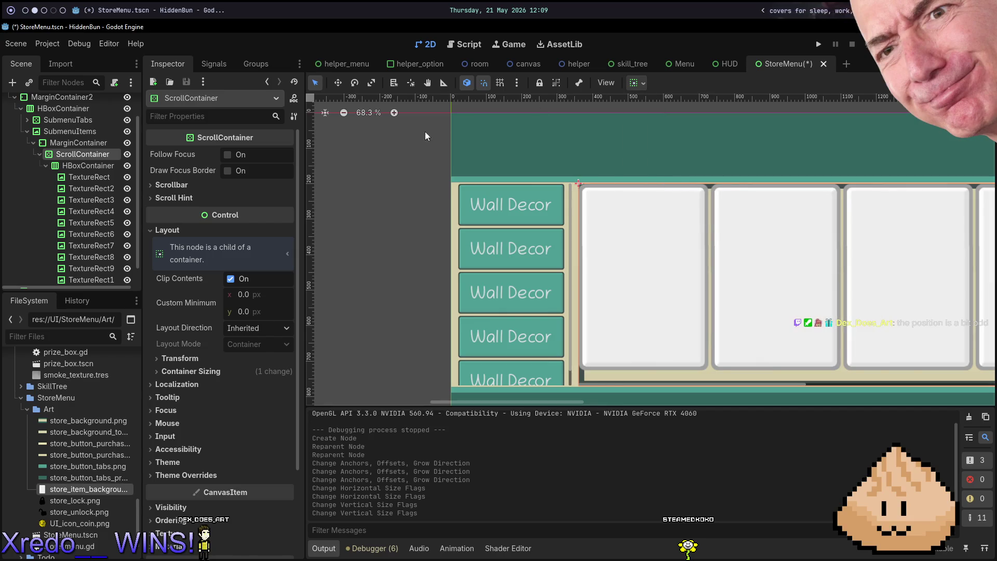
Step: Set the HBoxContainer's horizontal and vertical container sizing to Fill and review its layout values
left_click(83, 165)
left_click(647, 83)
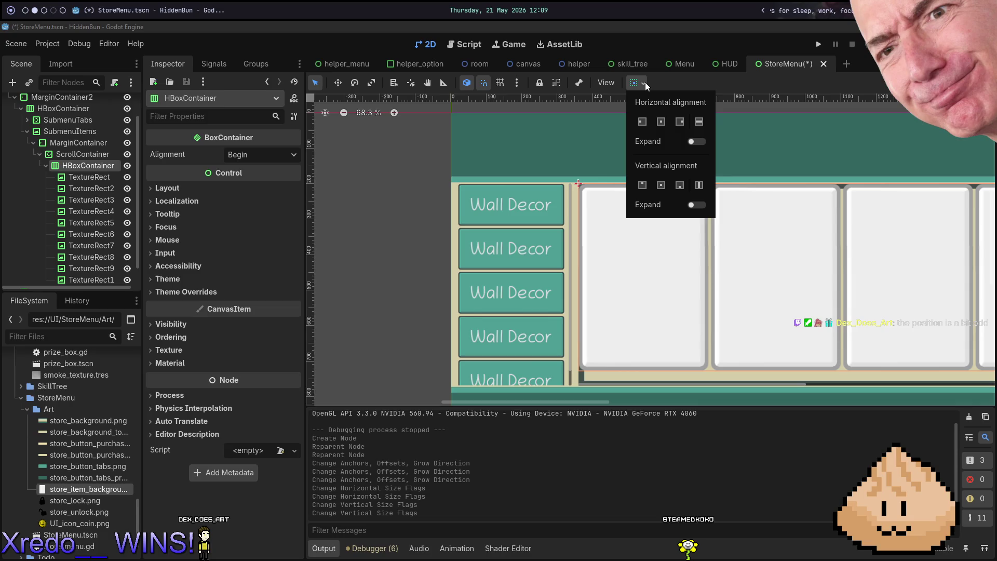
left_click(661, 122)
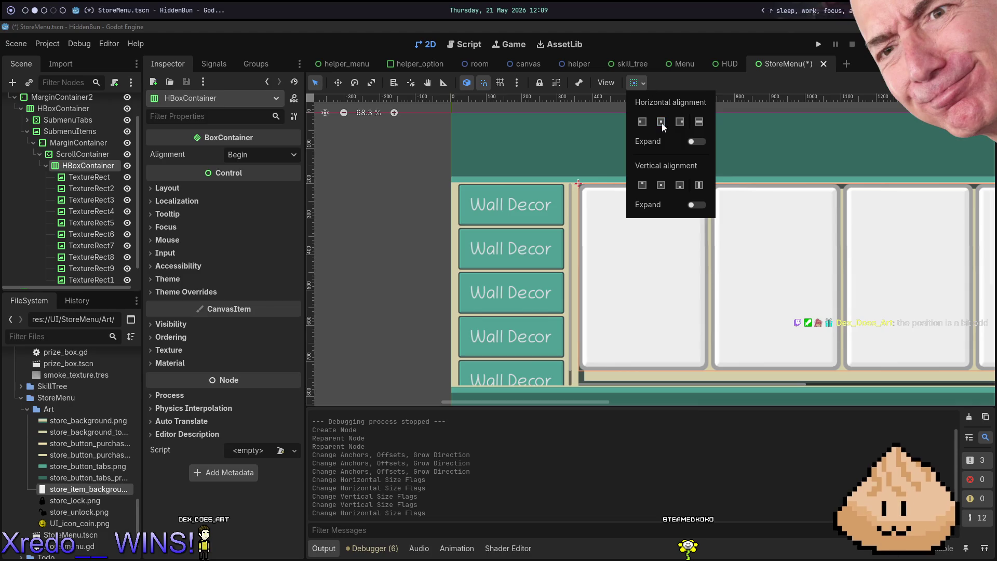
left_click(661, 185)
left_click(642, 83)
left_click(642, 122)
left_click(642, 184)
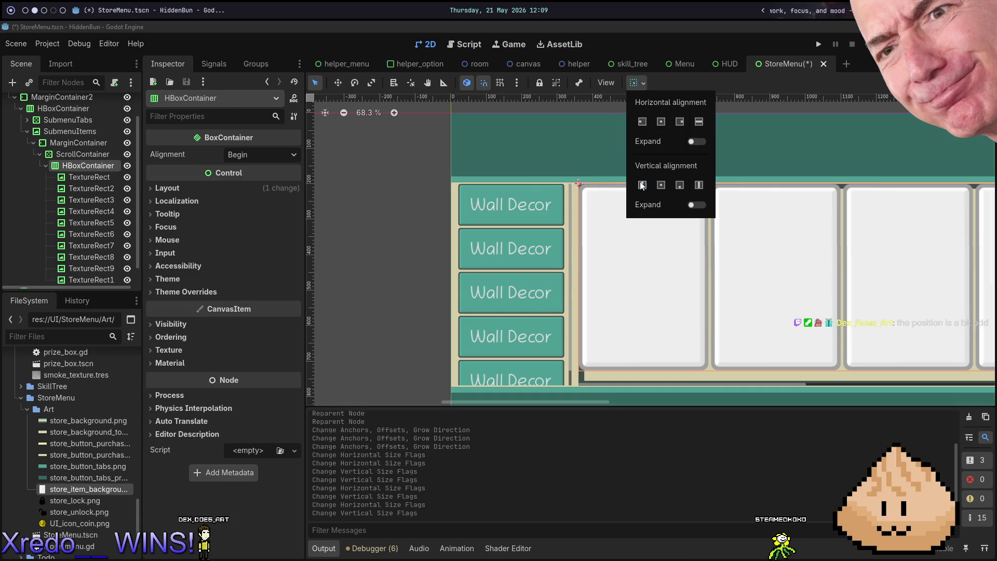
left_click(702, 83)
left_click(251, 188)
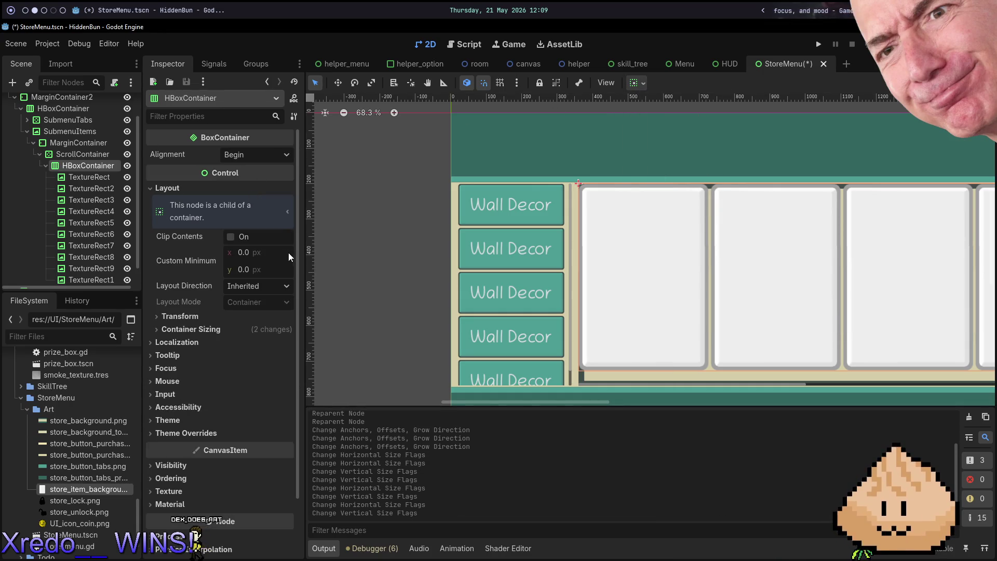
left_click(227, 330)
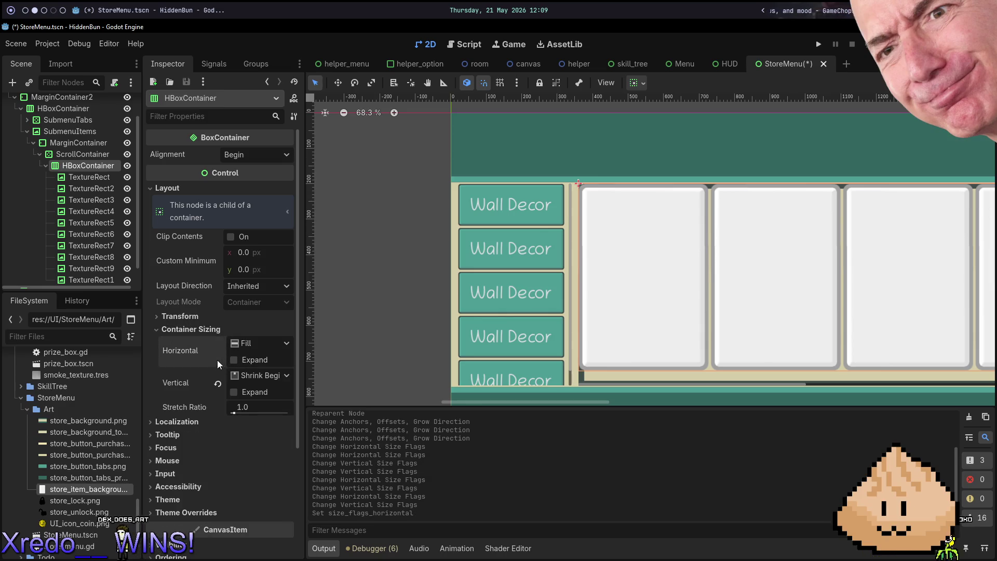
left_click(45, 165)
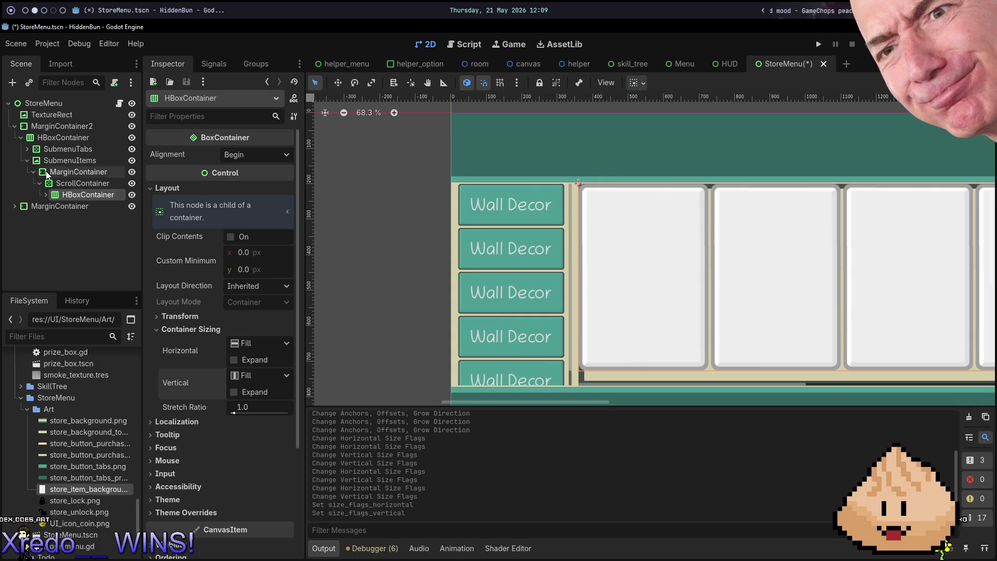
left_click(78, 183)
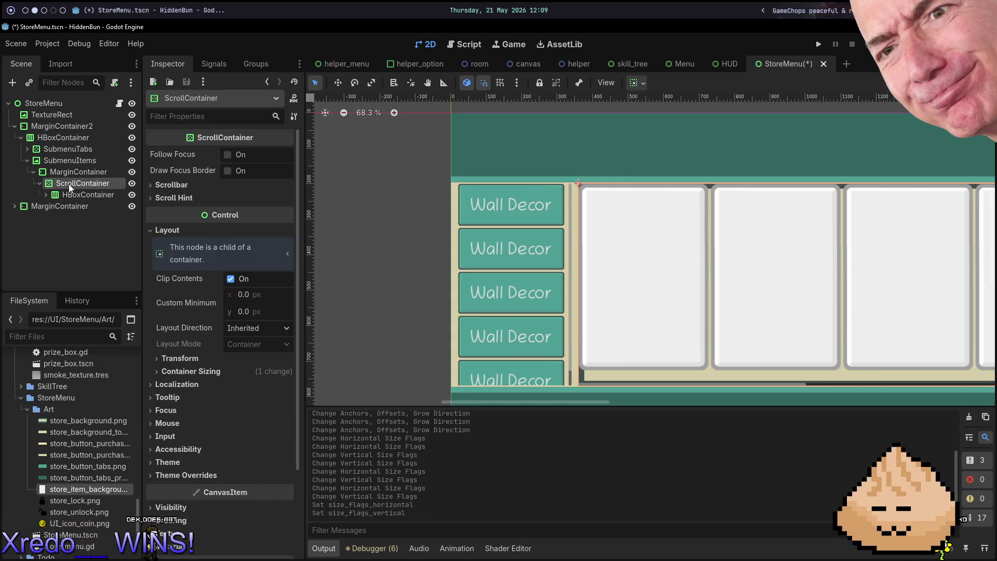
Step: After trying another preset, anchor the MarginContainer Full Rect to fill its parent
left_click(79, 173)
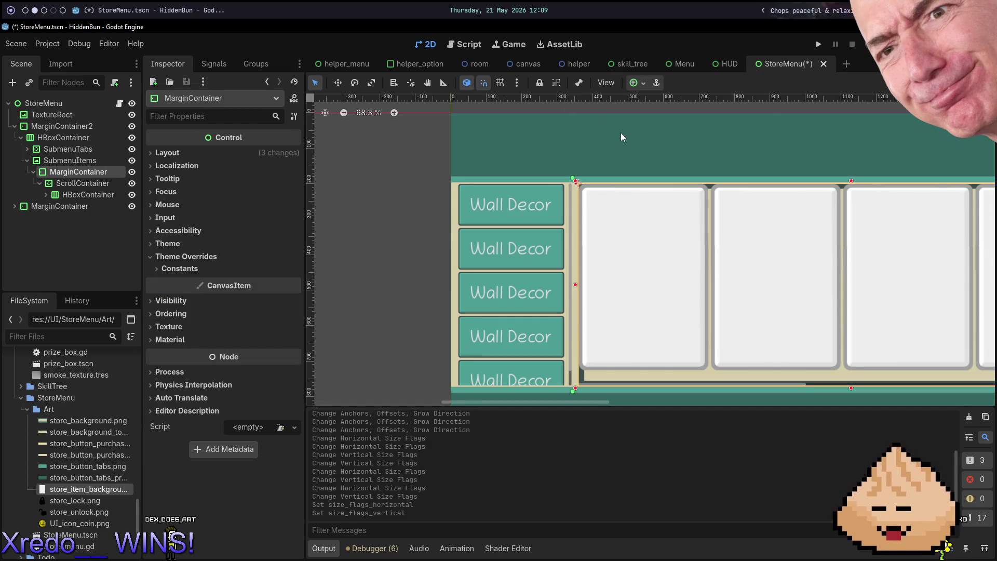
left_click(74, 162)
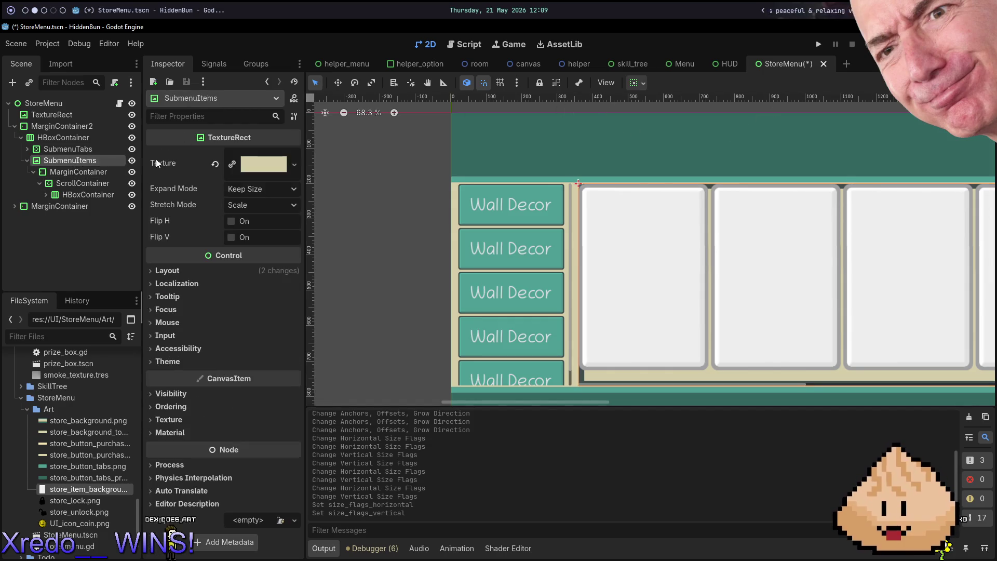
left_click(638, 83)
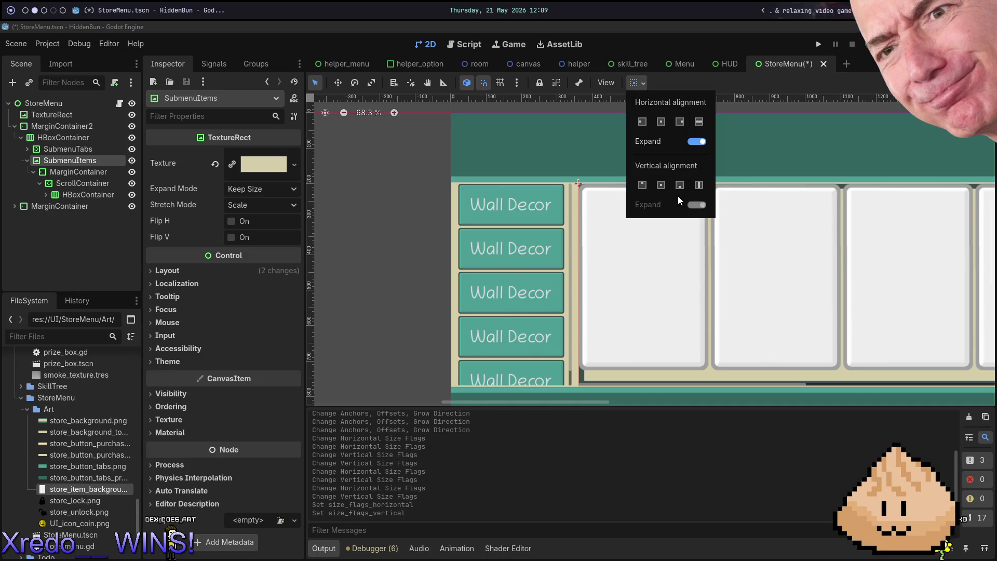
left_click(53, 171)
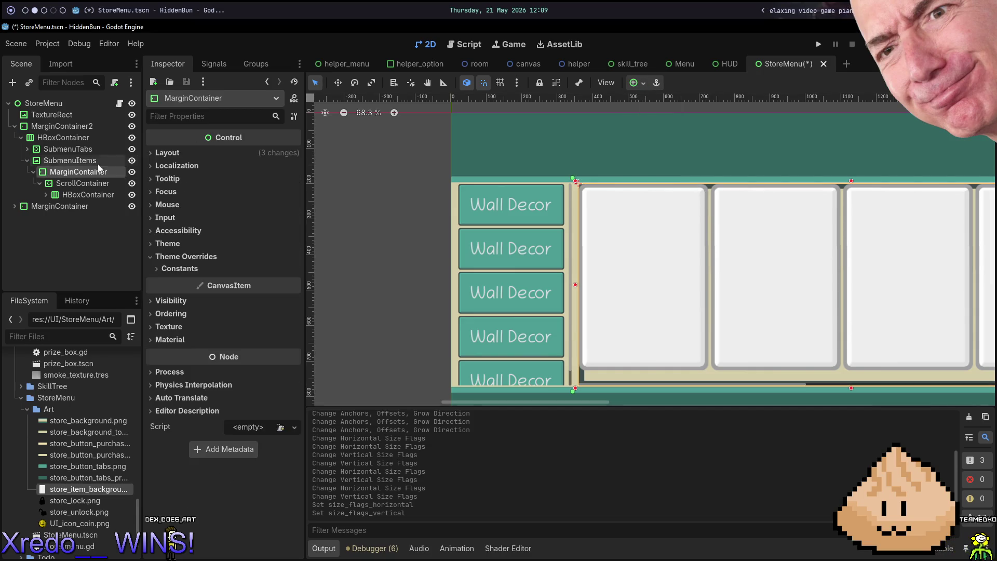
left_click(645, 84)
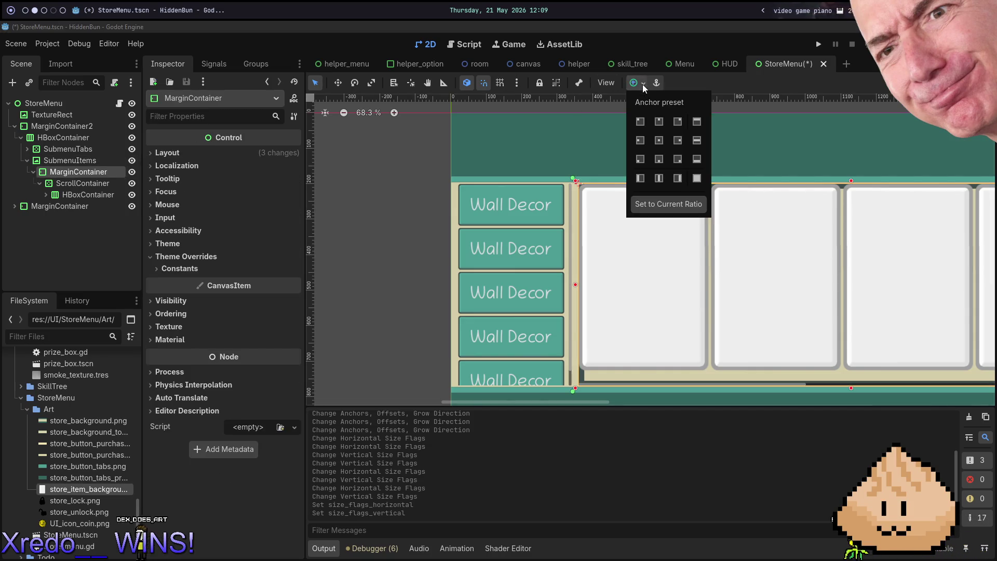
left_click(695, 142)
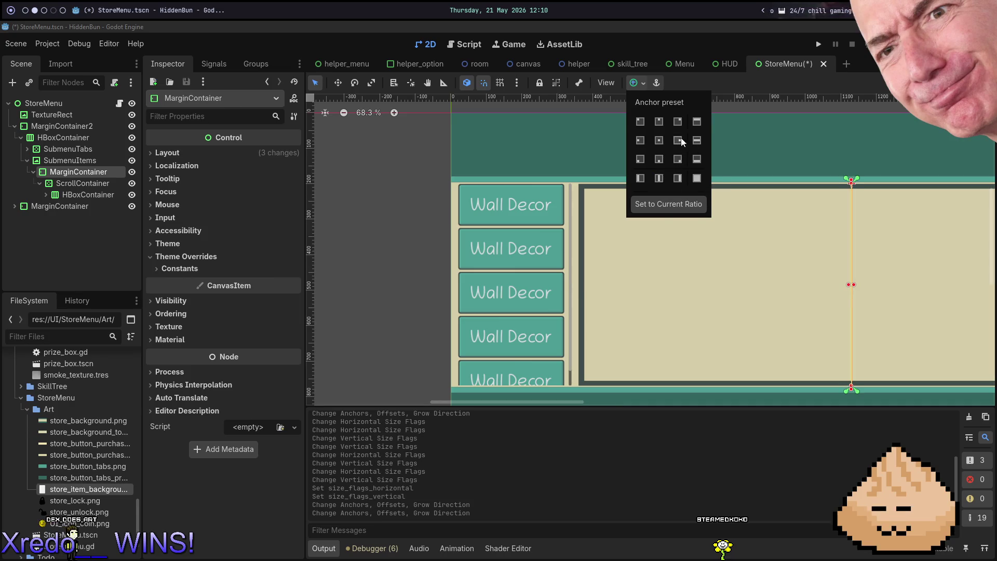
left_click(697, 178)
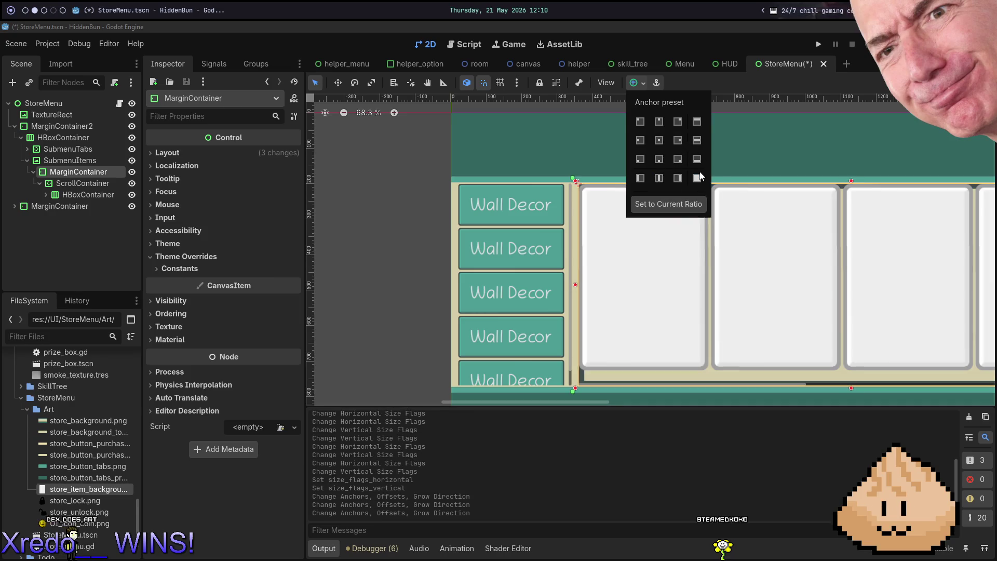
left_click(700, 123)
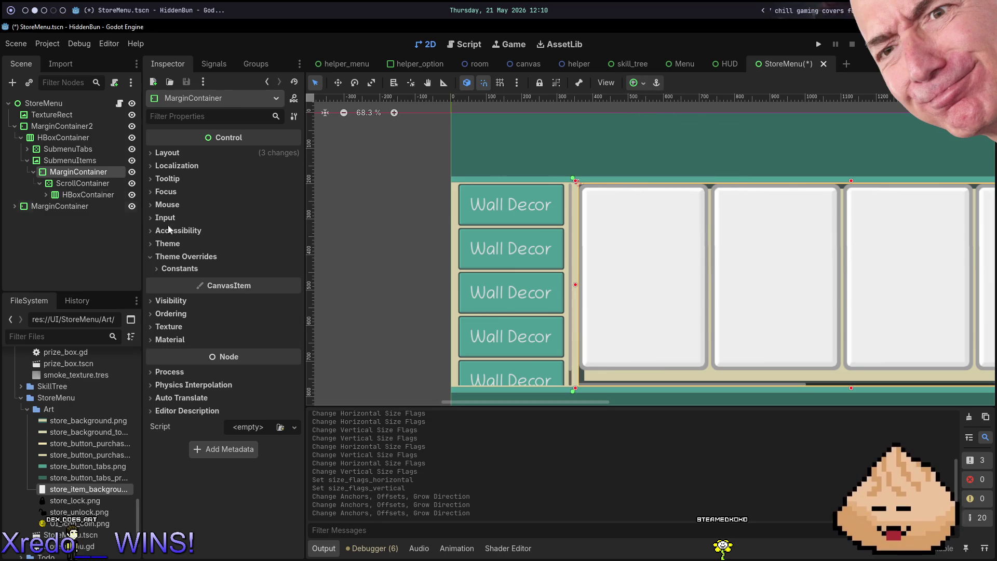
Step: Expand the MarginContainer's Theme Overrides to show its margin constants
left_click(206, 256)
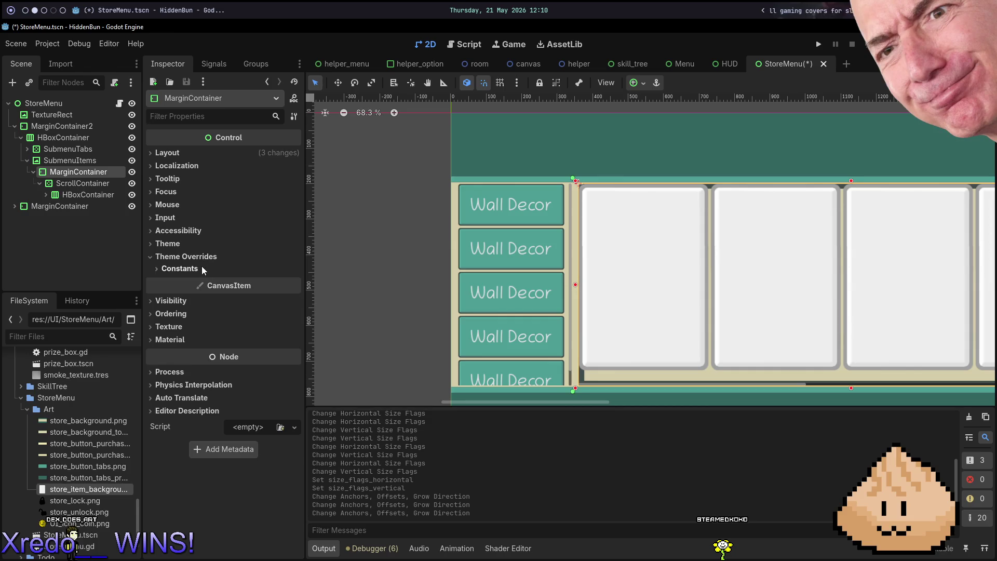
left_click(180, 268)
Step: Set Margin Left and Margin Top overrides to 20 and briefly test-run the scene
left_click(258, 283)
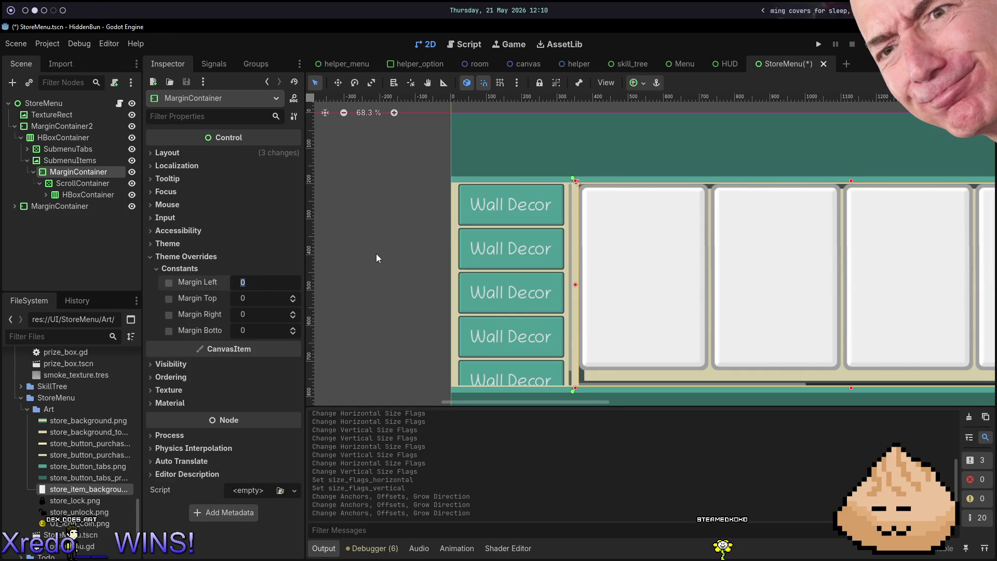
type("20")
key("Return")
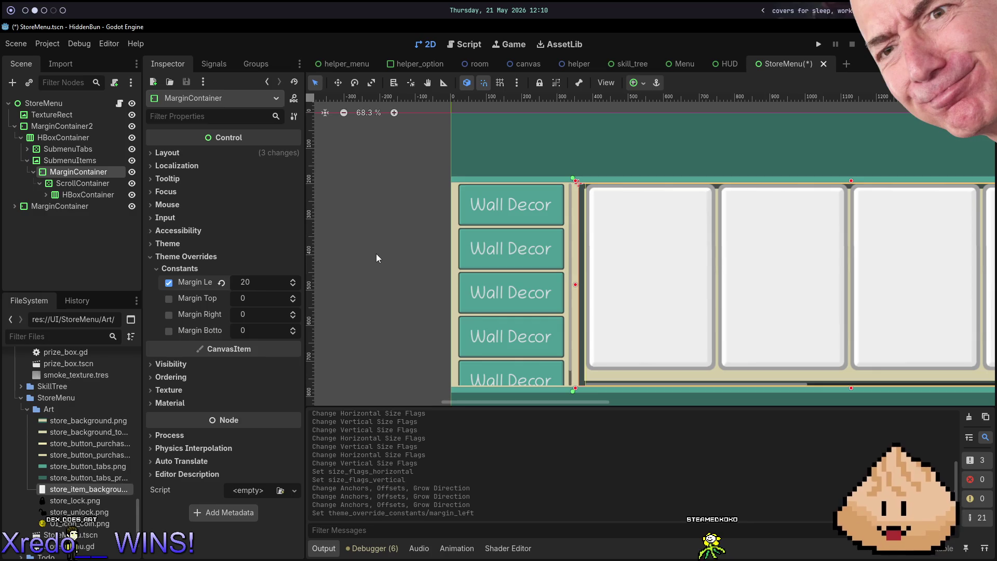
left_click(257, 299)
type("0")
key("Return")
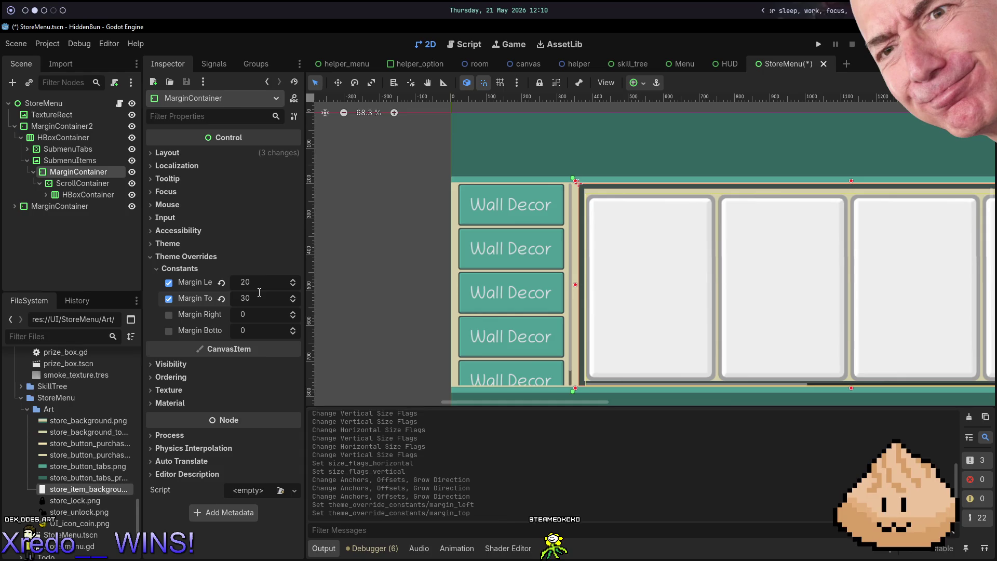
type("20")
key("Return")
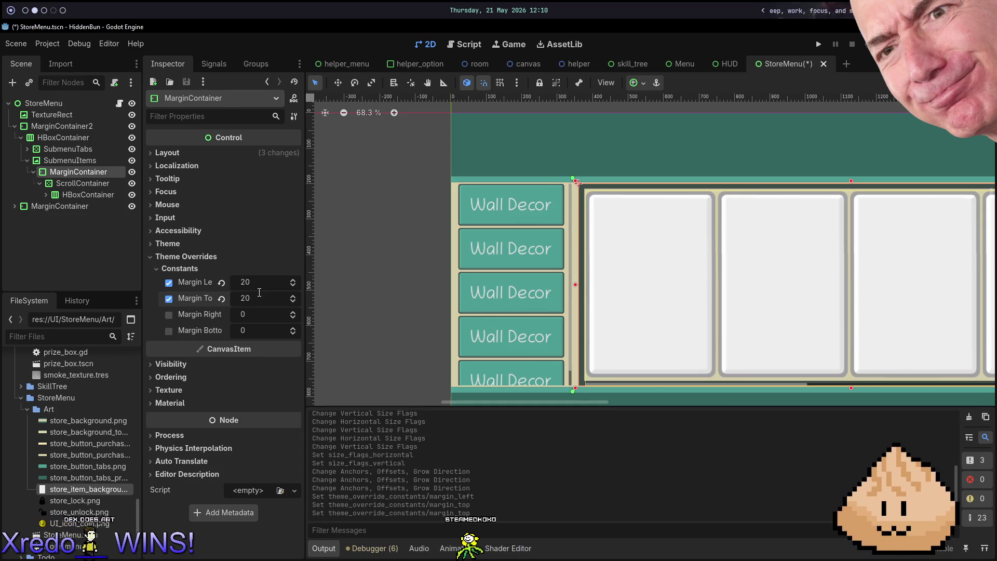
scroll(789, 288, "down", 5)
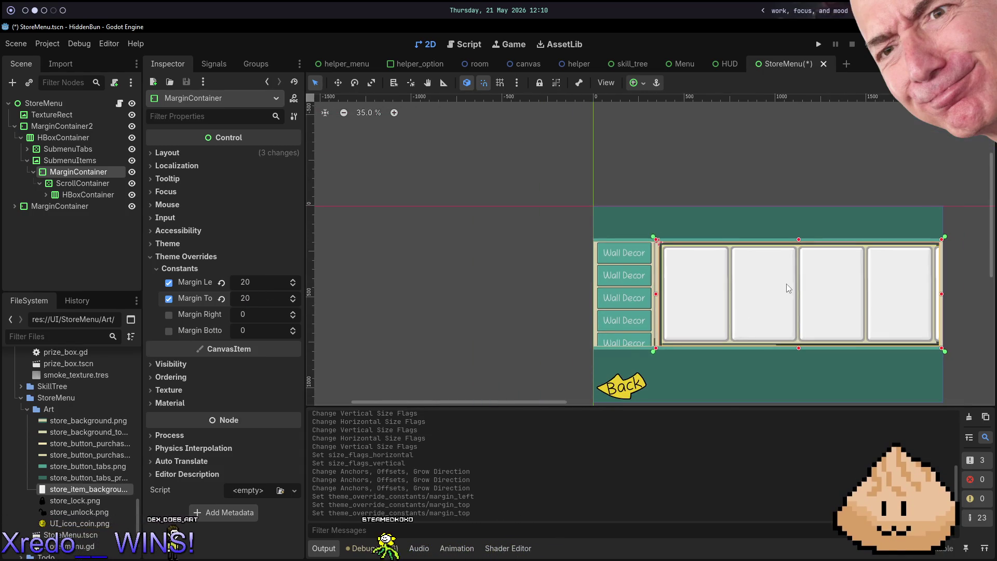
key("F5")
key("F8")
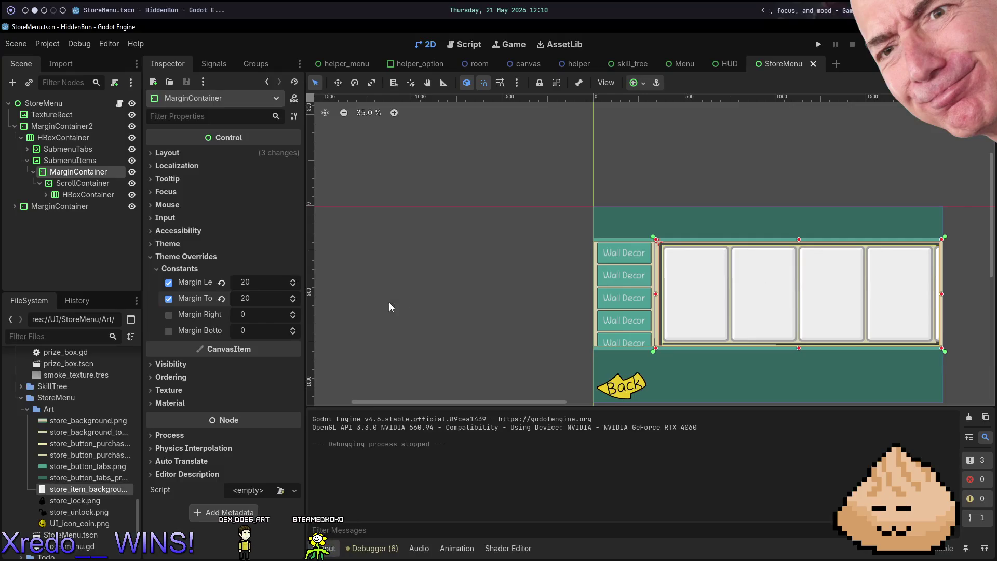
Step: Set the Margin Right override to 20 and run the game to check the margins
left_click(252, 315)
type("0")
key("Return")
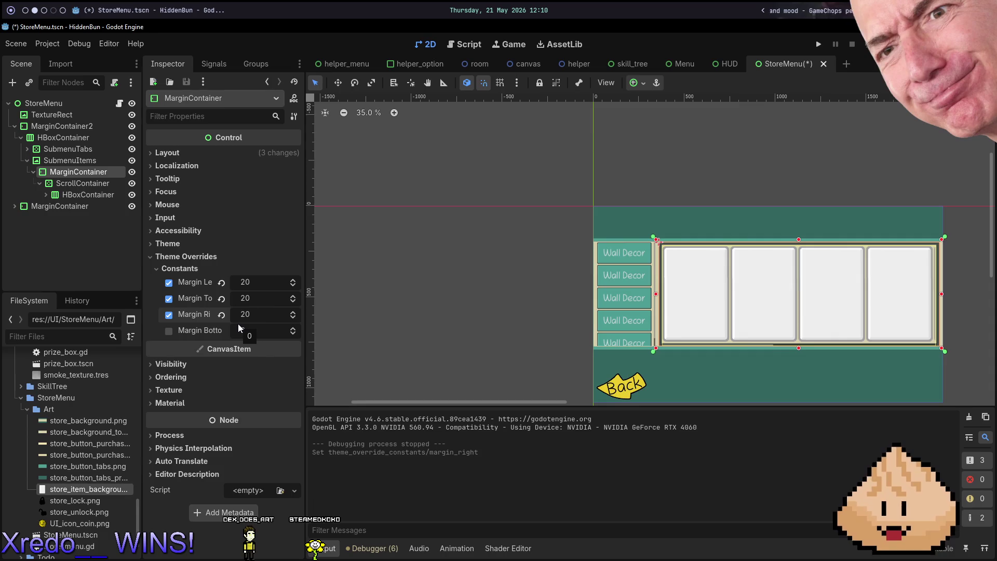
key("F5")
scroll(593, 220, "down", 3)
scroll(593, 221, "down", 3)
scroll(596, 230, "down", 3)
scroll(597, 231, "down", 2)
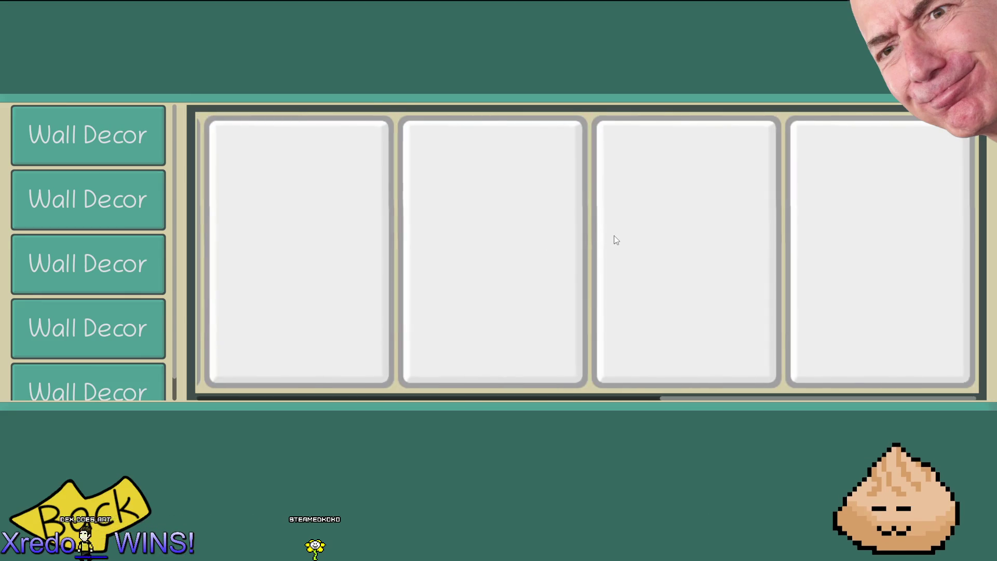
scroll(615, 238, "up", 3)
scroll(615, 238, "up", 3)
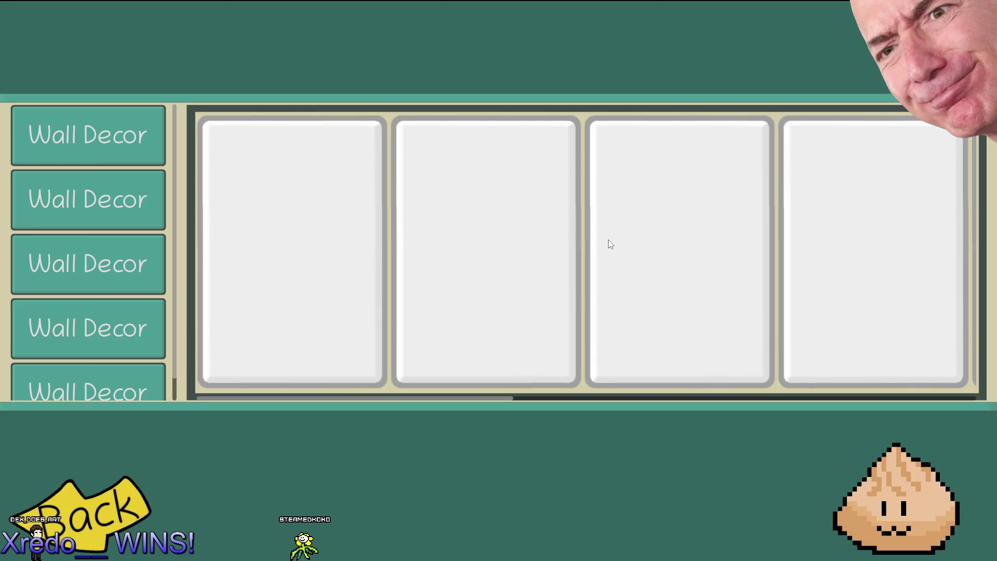
scroll(608, 240, "down", 3)
scroll(608, 241, "down", 3)
scroll(608, 246, "down", 2)
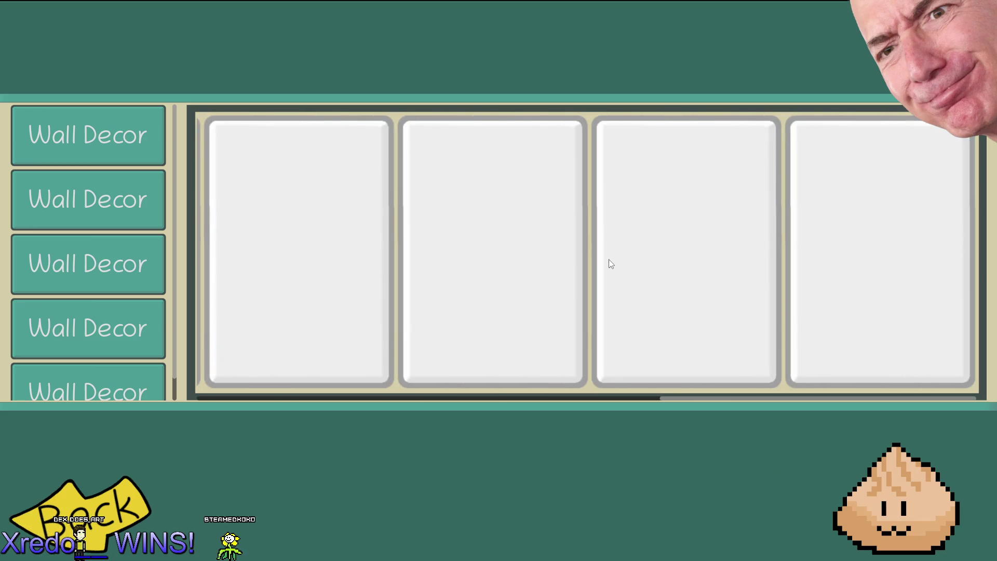
scroll(590, 269, "up", 3)
scroll(588, 274, "up", 2)
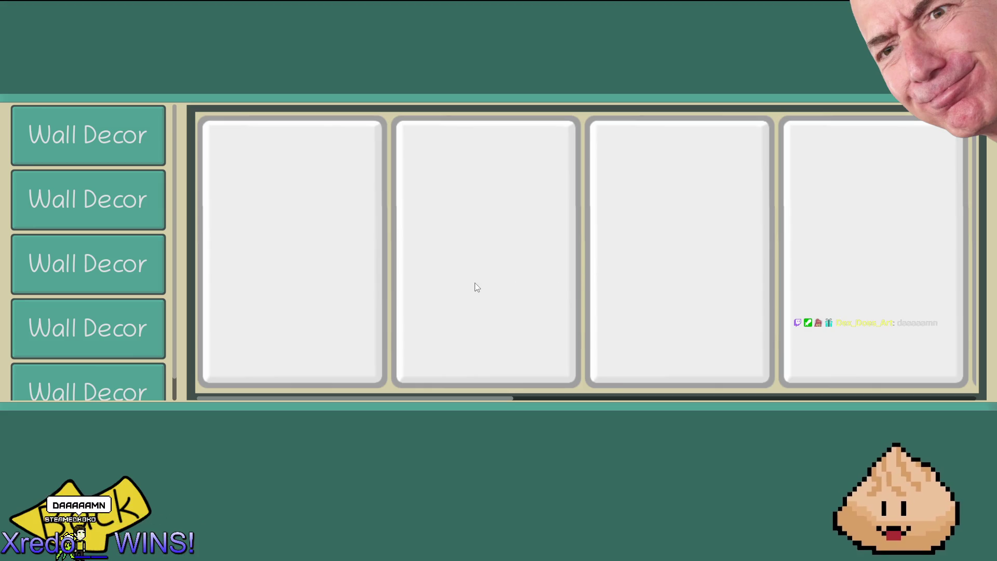
scroll(484, 278, "down", 1)
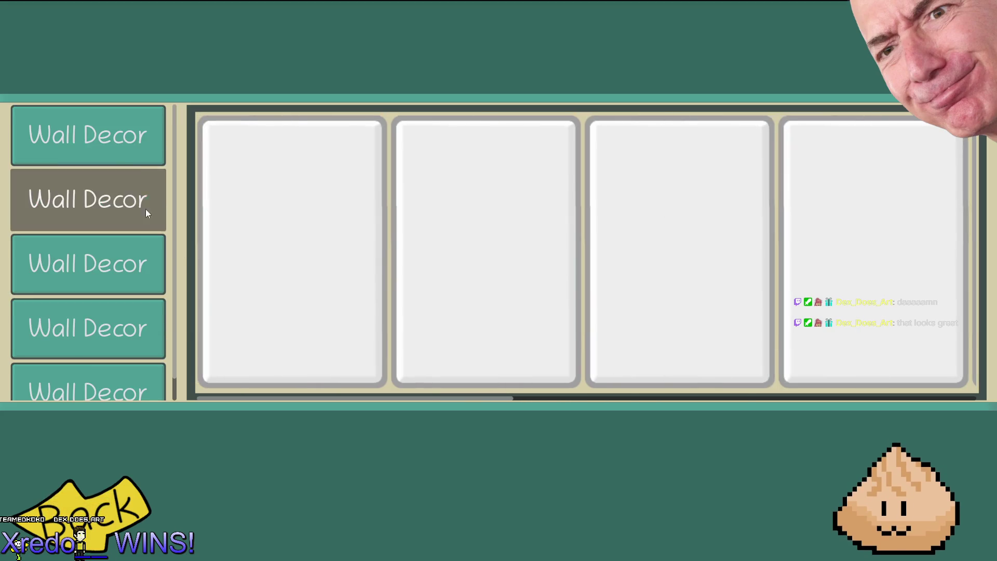
scroll(459, 303, "down", 1)
scroll(459, 303, "down", 2)
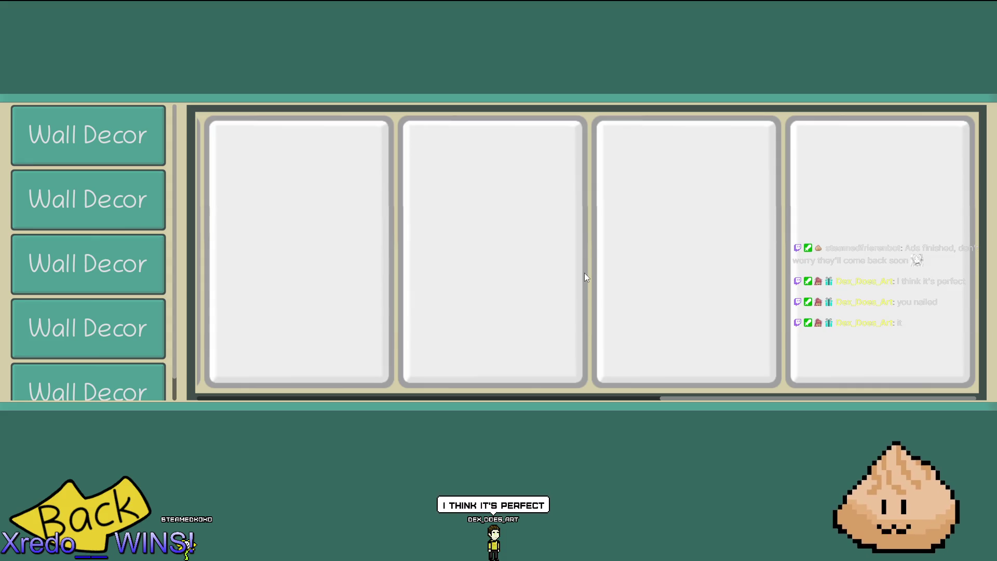
scroll(585, 273, "up", 5)
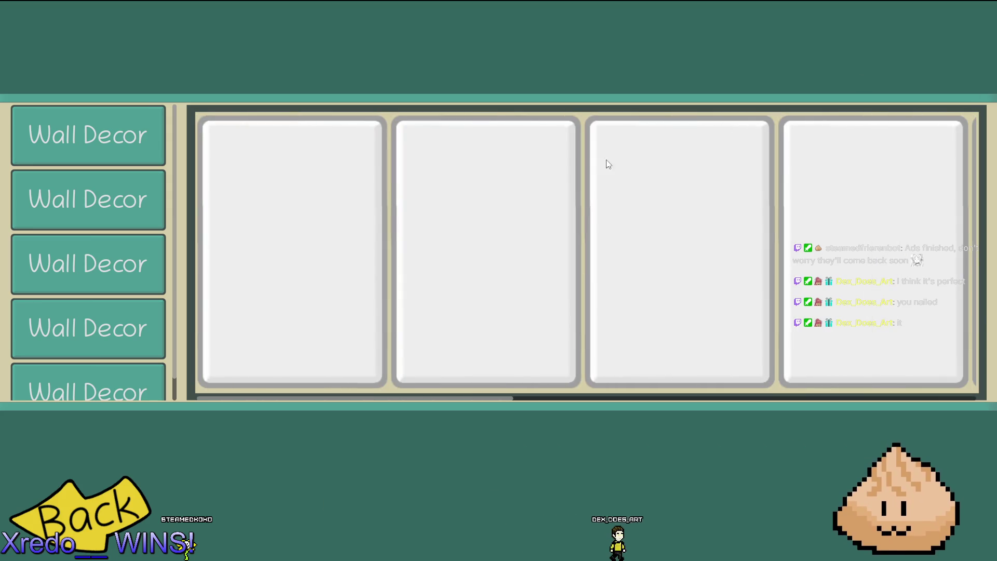
Step: Stop the running store menu after checking the scrolling card row
key("F8")
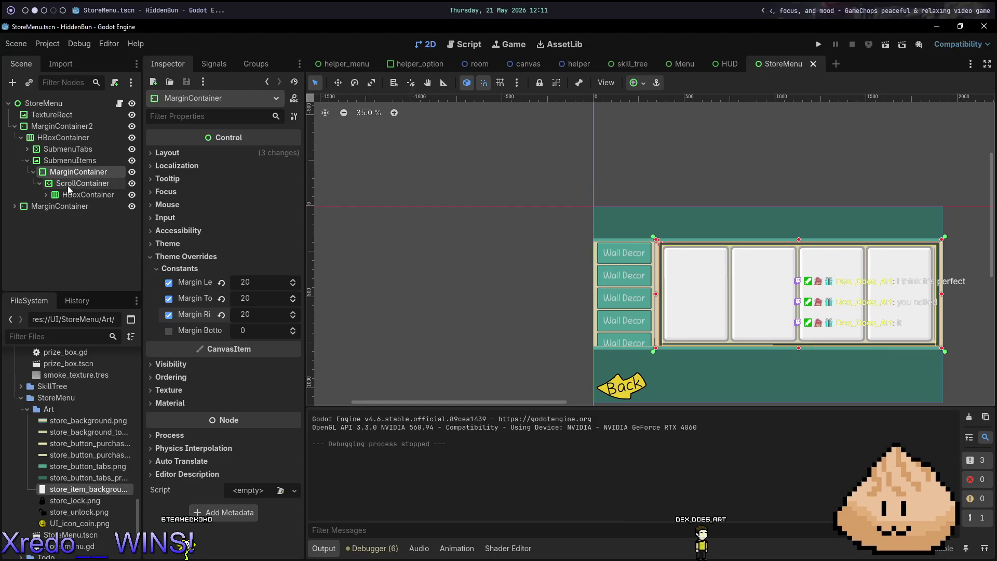
Step: Expand HBoxContainer's cards, undo an accidental Make Scene Root on the first TextureRect, and reselect it
left_click(60, 206)
left_click(46, 194)
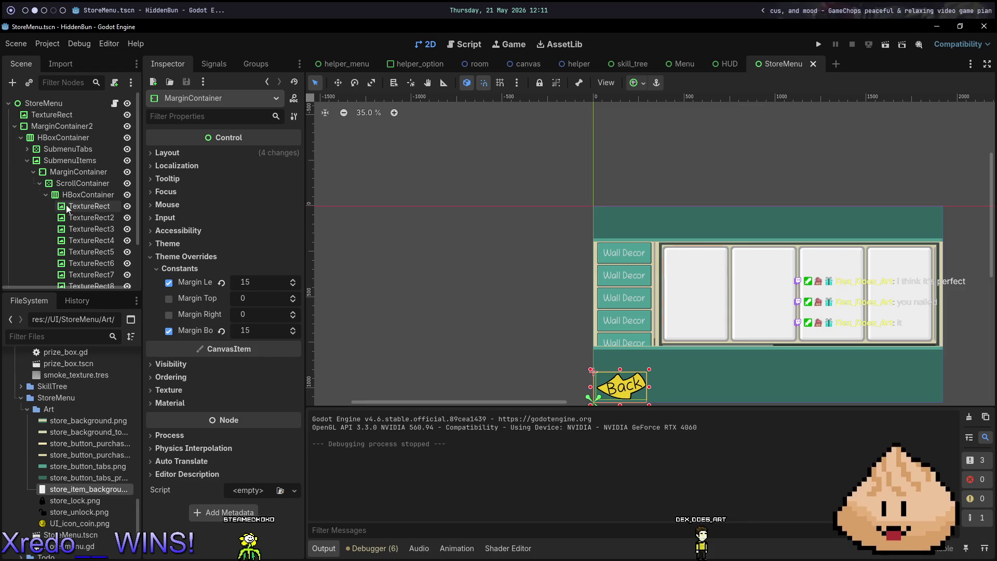
left_click(66, 205)
right_click(67, 205)
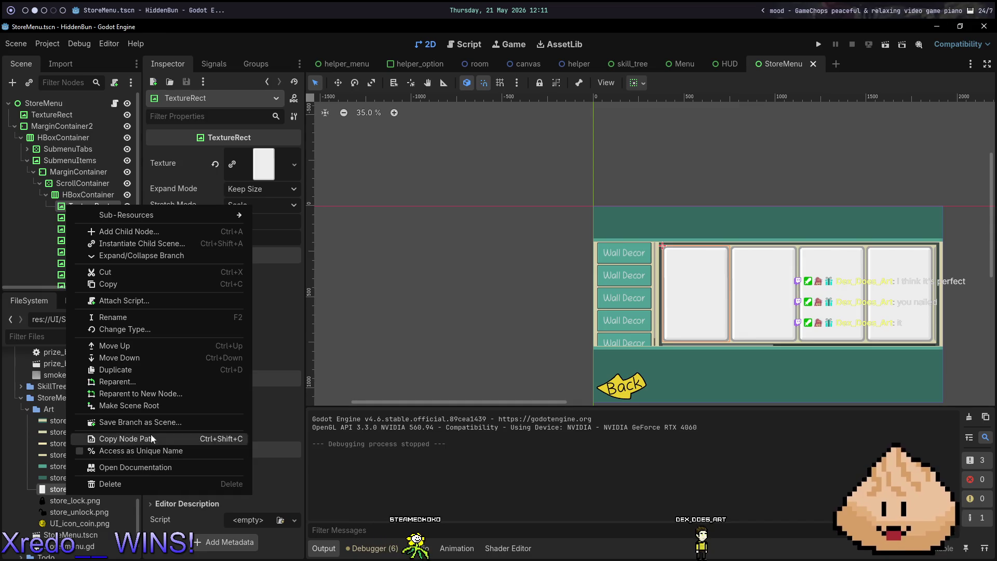
left_click(151, 405)
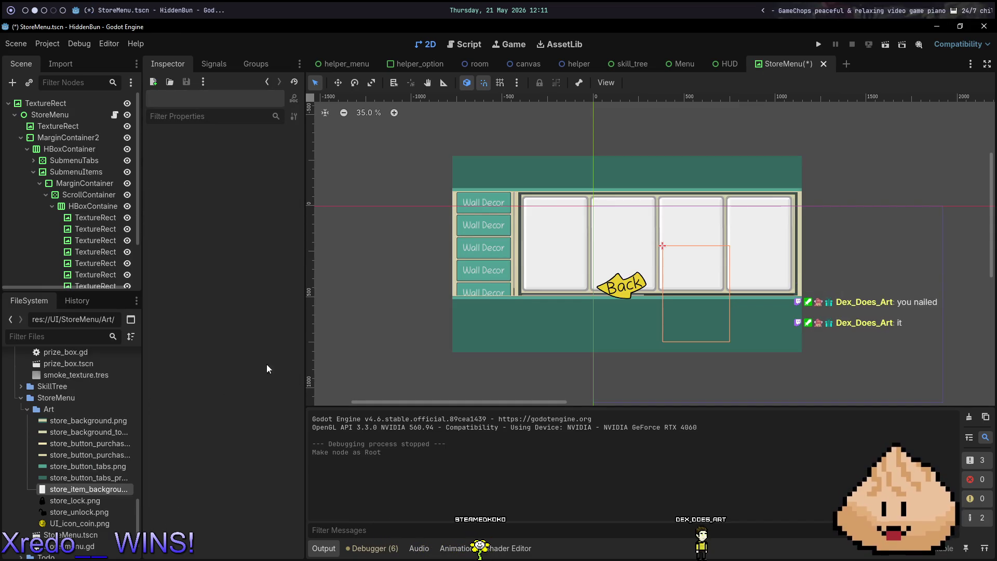
key("ctrl+z")
scroll(79, 246, "down", 2)
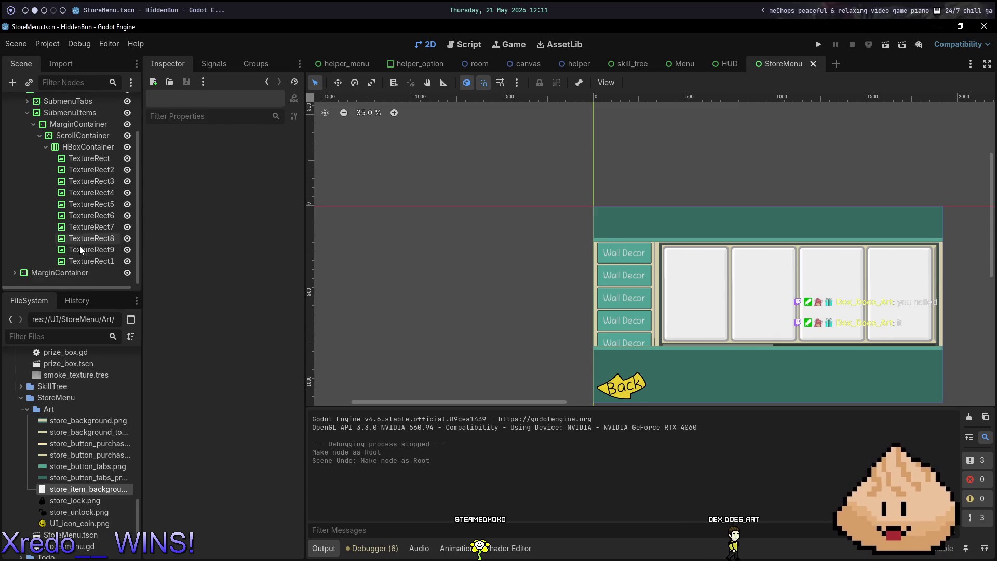
left_click(104, 158)
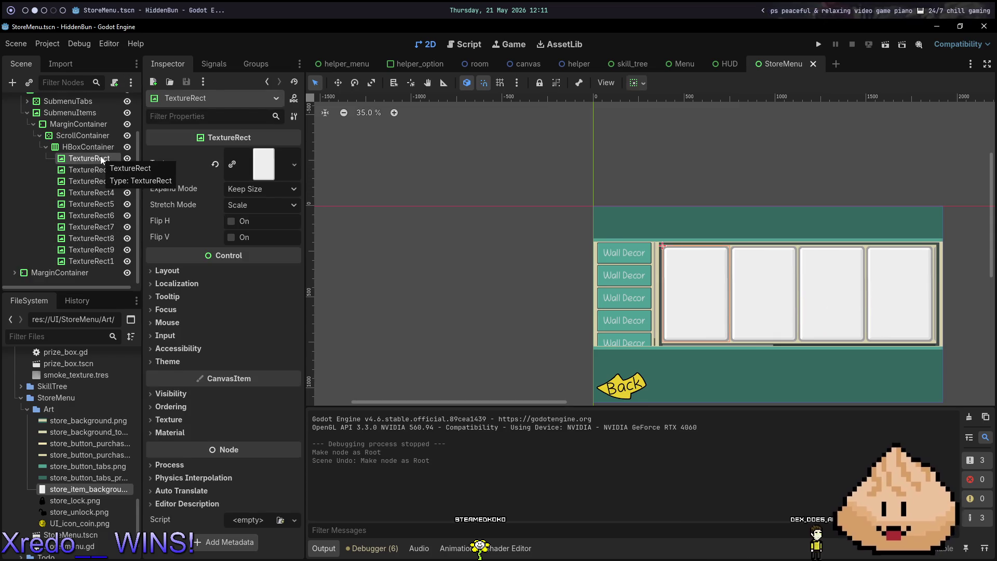
Step: Save the first TextureRect card as branch scene shop_item.tscn in the StoreMenu folder
right_click(101, 159)
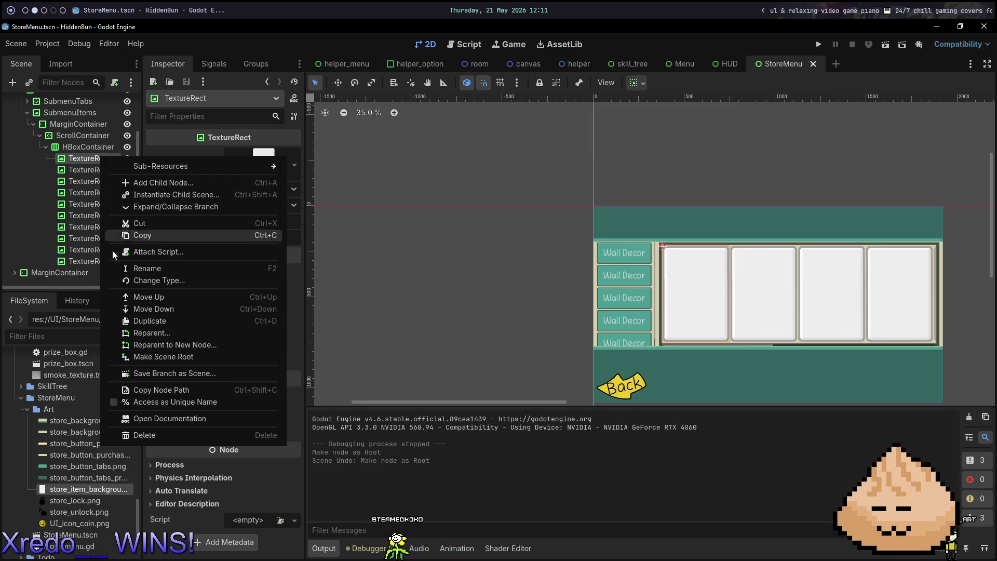
left_click(150, 380)
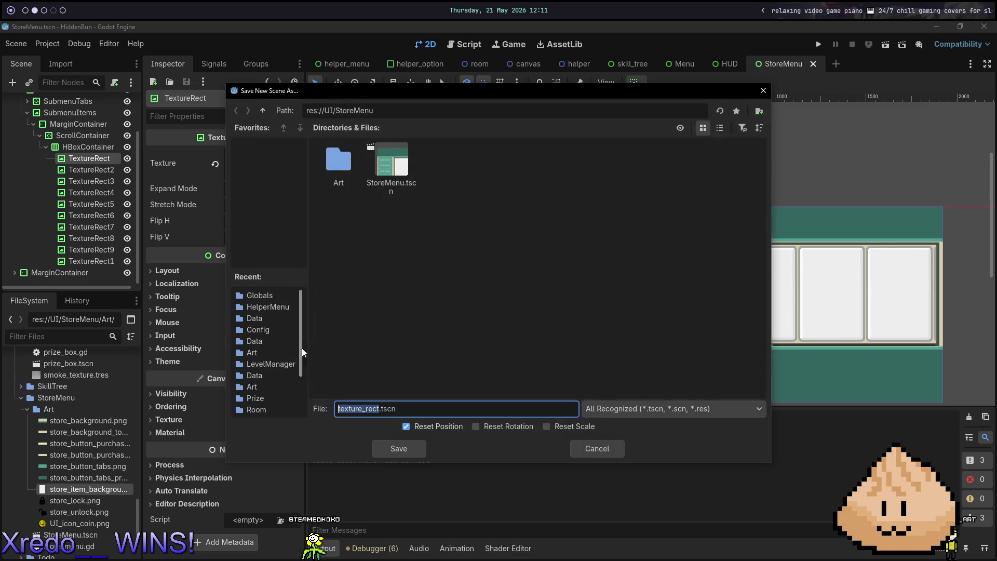
type("submen")
key("BackSpace")
key("BackSpace")
key("BackSpace")
type("shop_item")
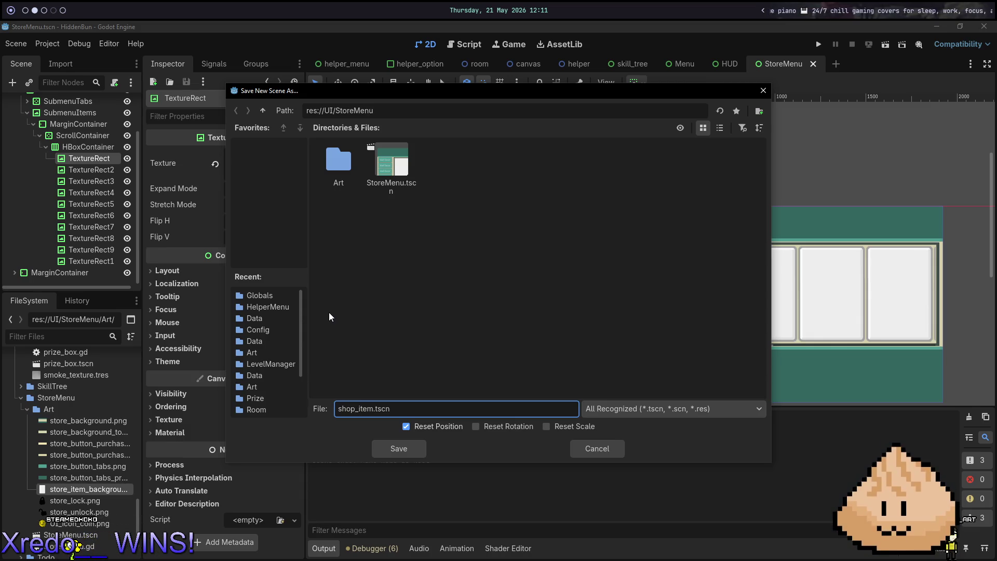
key("Return")
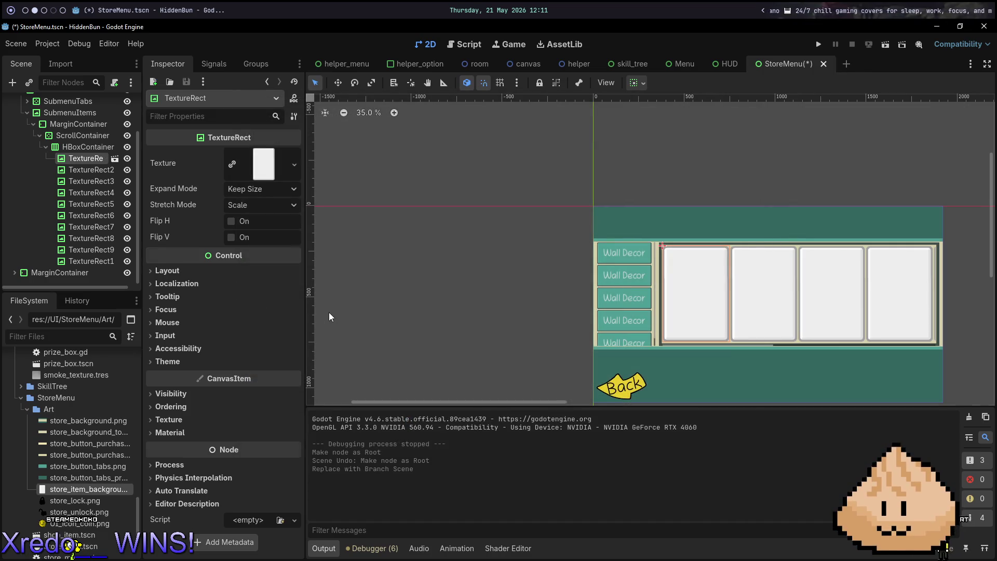
scroll(108, 418, "down", 3)
Step: Save, dismiss the quick scene picker, then close the StoreMenu scene to reveal the HUD scene
key("ctrl+s")
key("ctrl+shift+o")
type("shop")
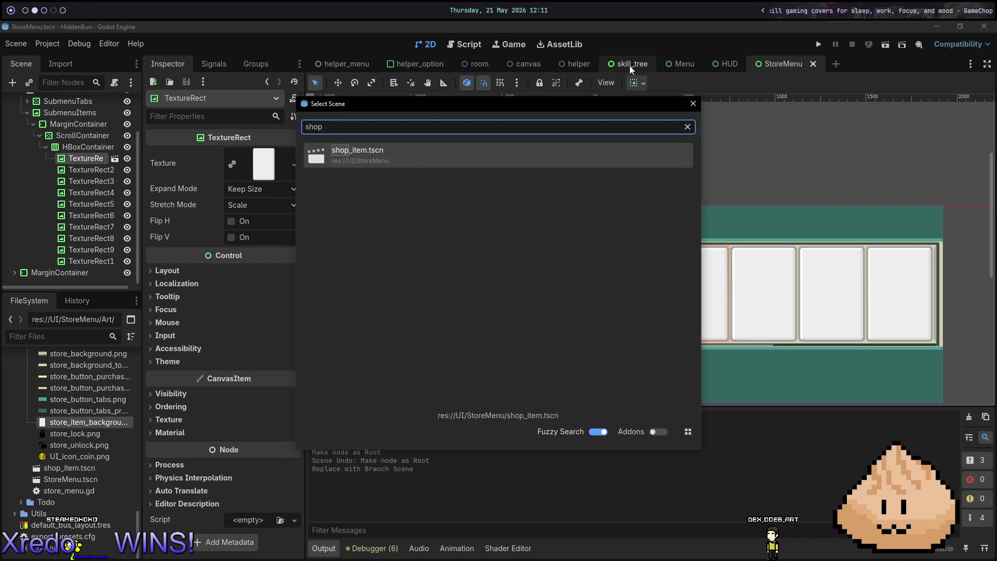
key("Escape")
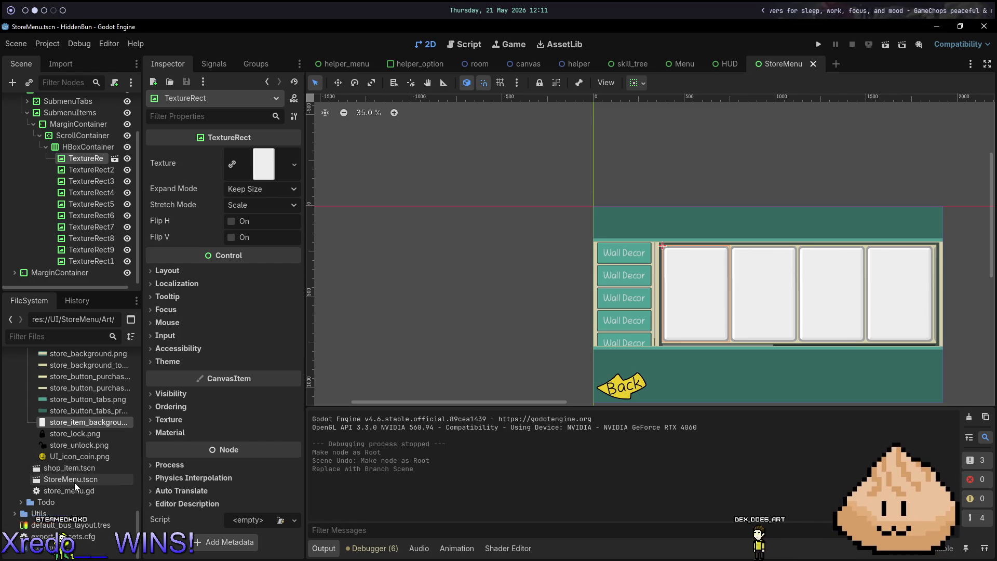
scroll(78, 481, "up", 3)
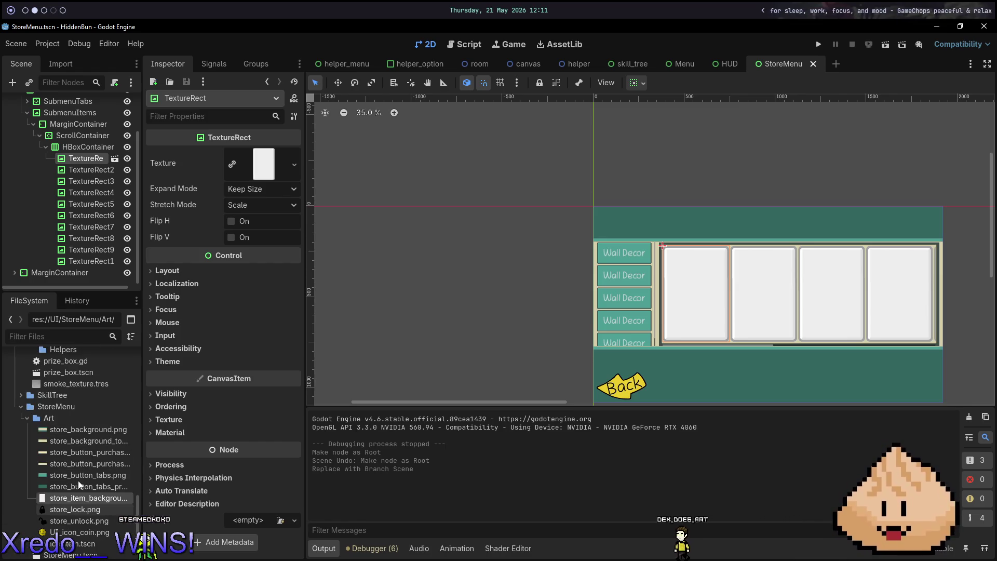
scroll(77, 481, "down", 3)
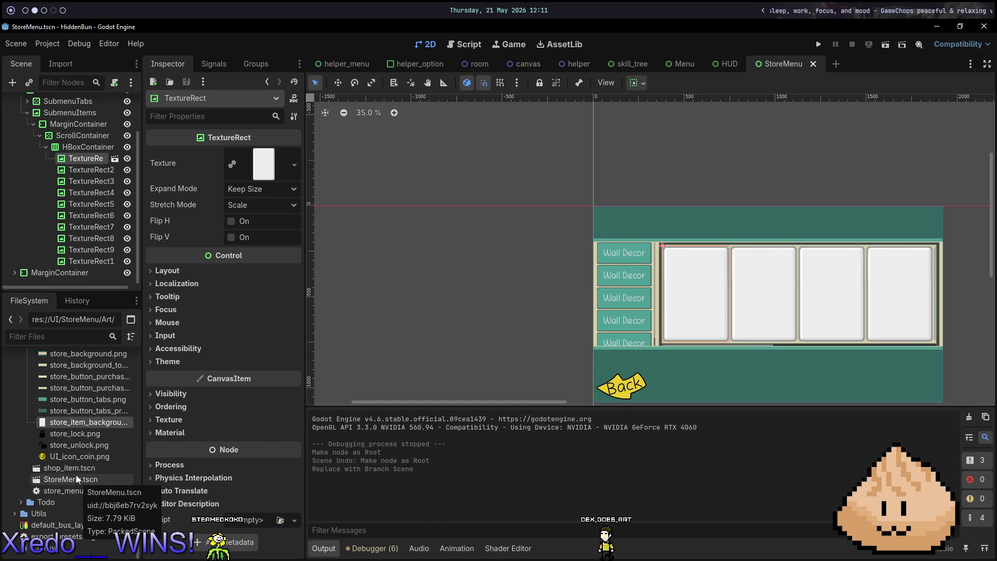
left_click(68, 481)
left_click(813, 64)
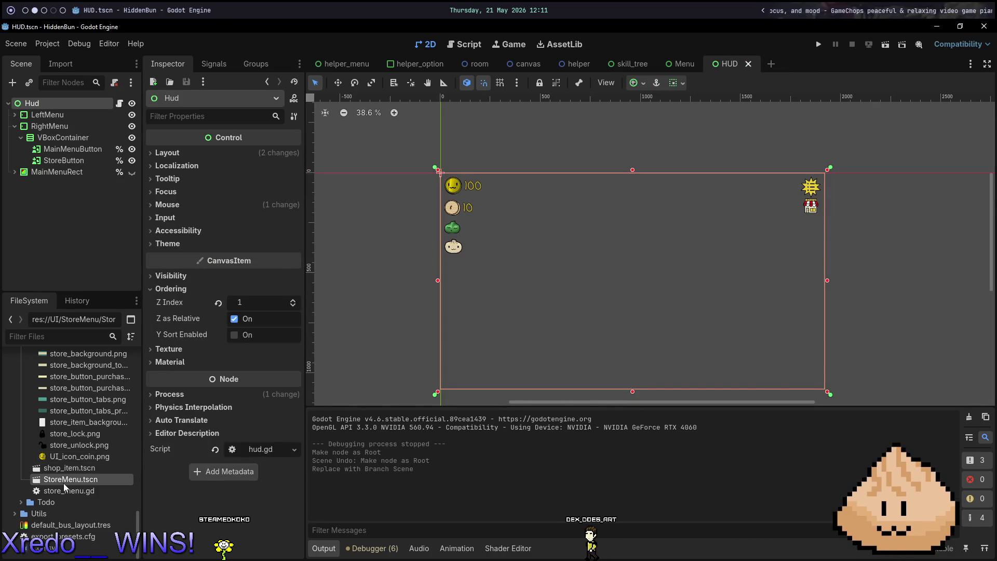
Step: Rename shop_item.tscn to StoreItem.tscn in FileSystem and open the StoreItem scene
right_click(63, 480)
left_click(51, 478)
scroll(70, 467, "down", 3)
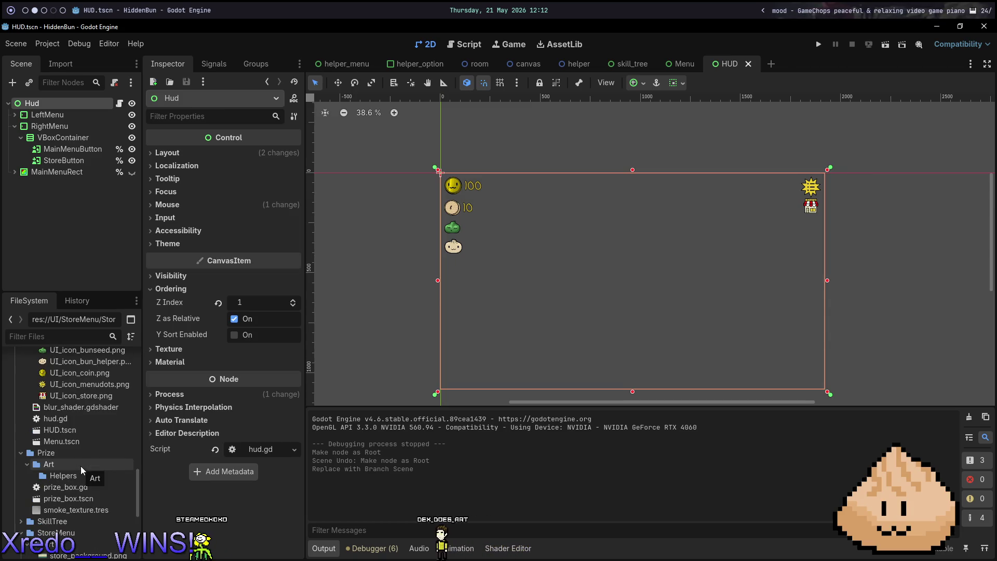
scroll(81, 467, "down", 2)
scroll(81, 467, "down", 2)
scroll(80, 465, "down", 3)
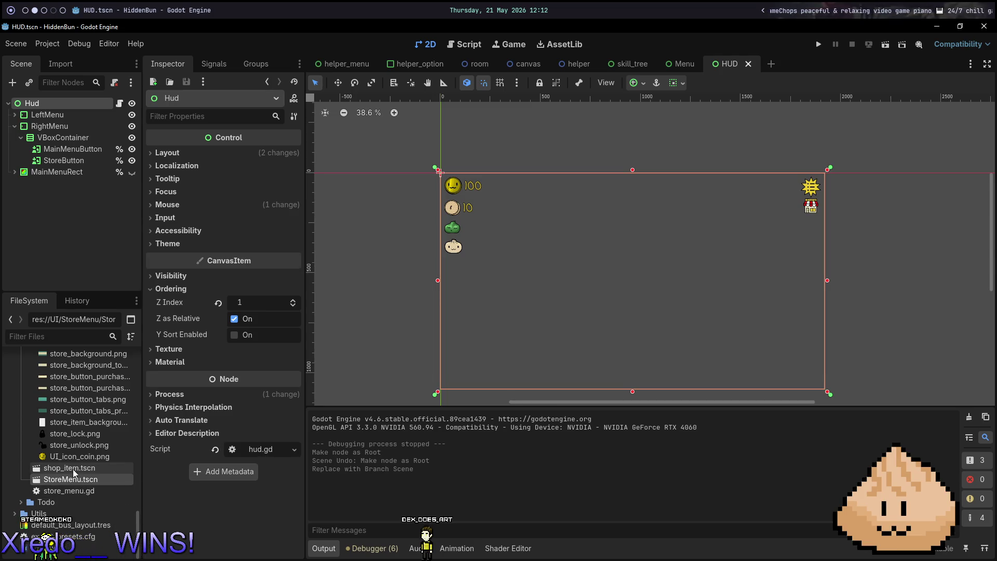
right_click(72, 468)
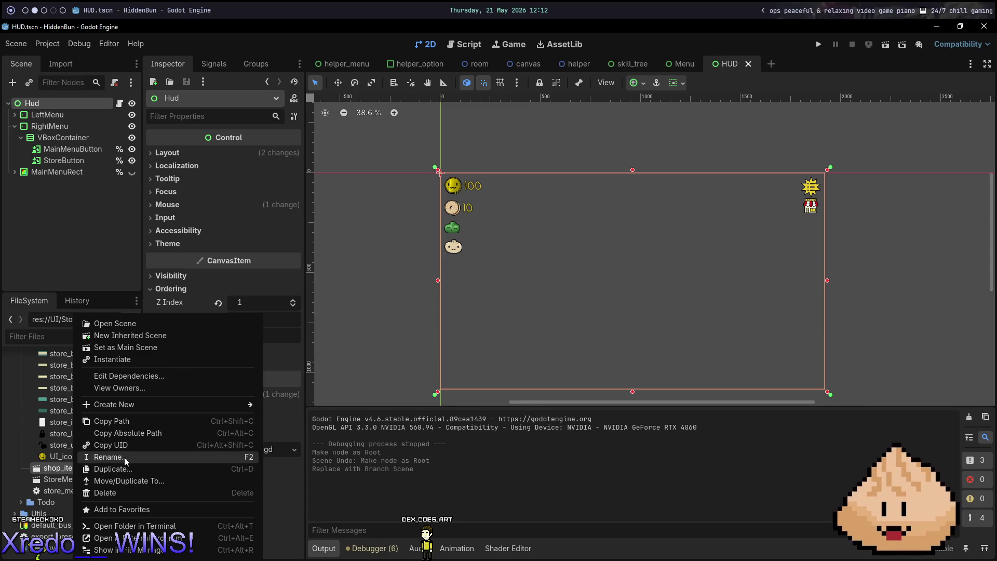
left_click(123, 458)
type("Shop")
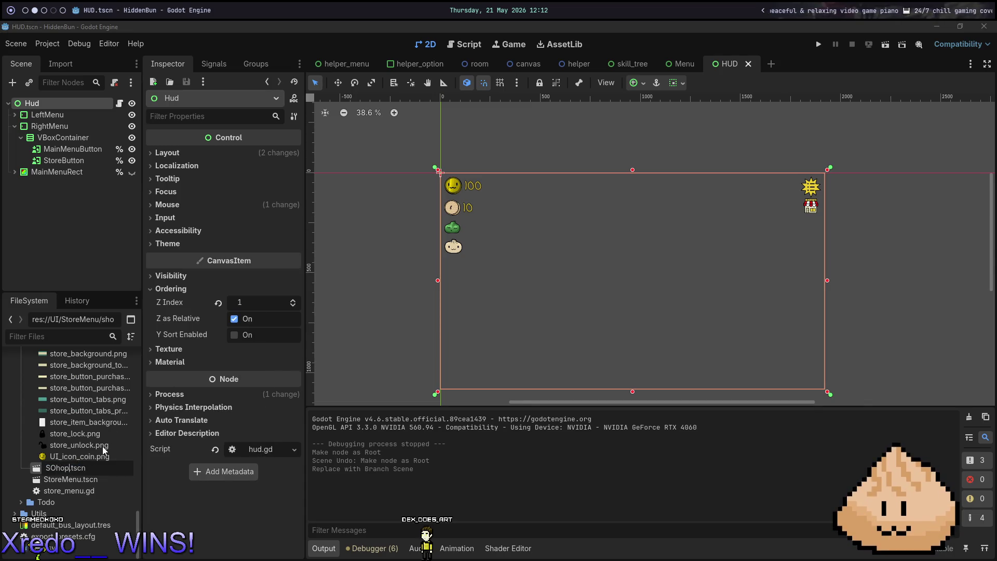
key("BackSpace")
key("BackSpace")
key("BackSpace")
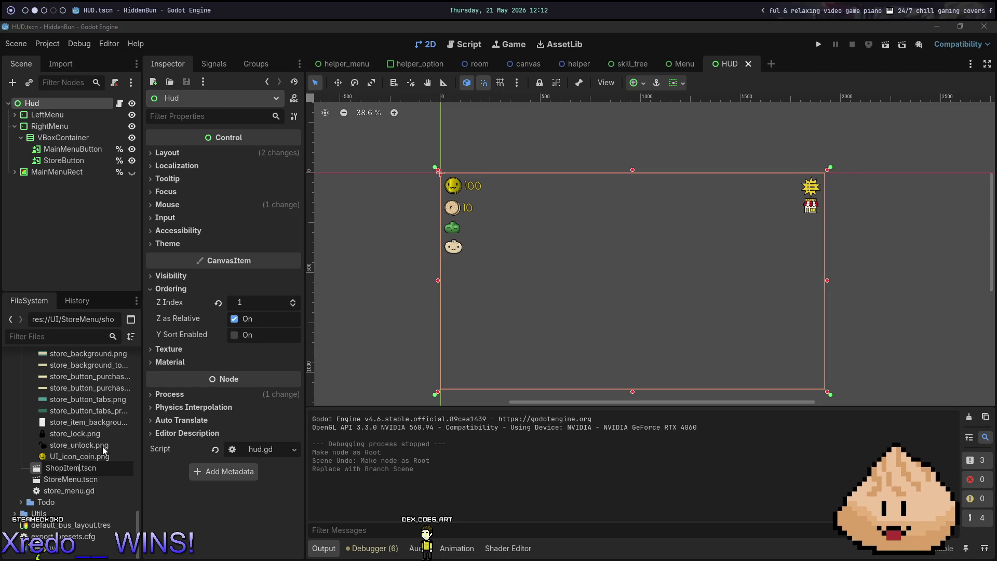
type("StoreItem")
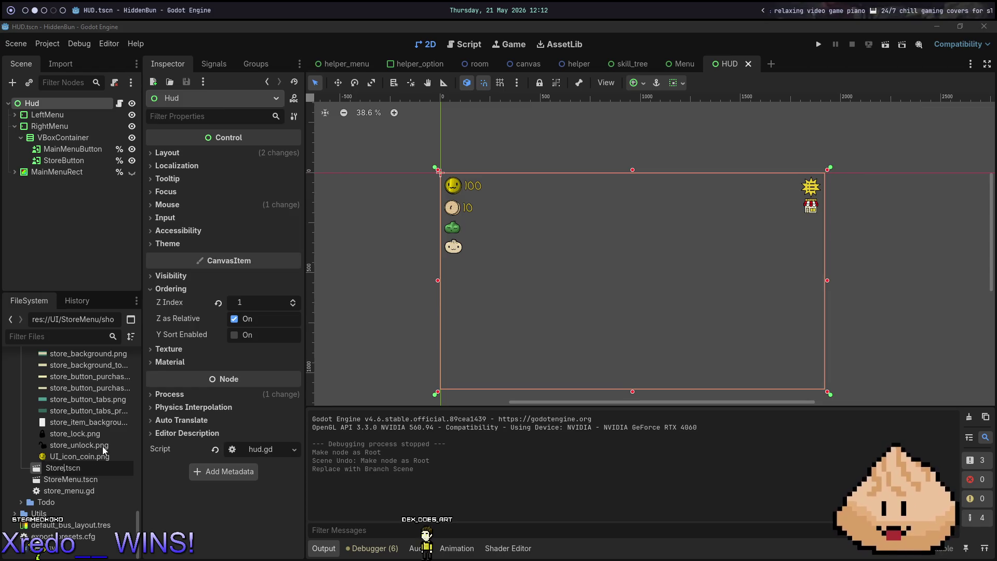
key("Return")
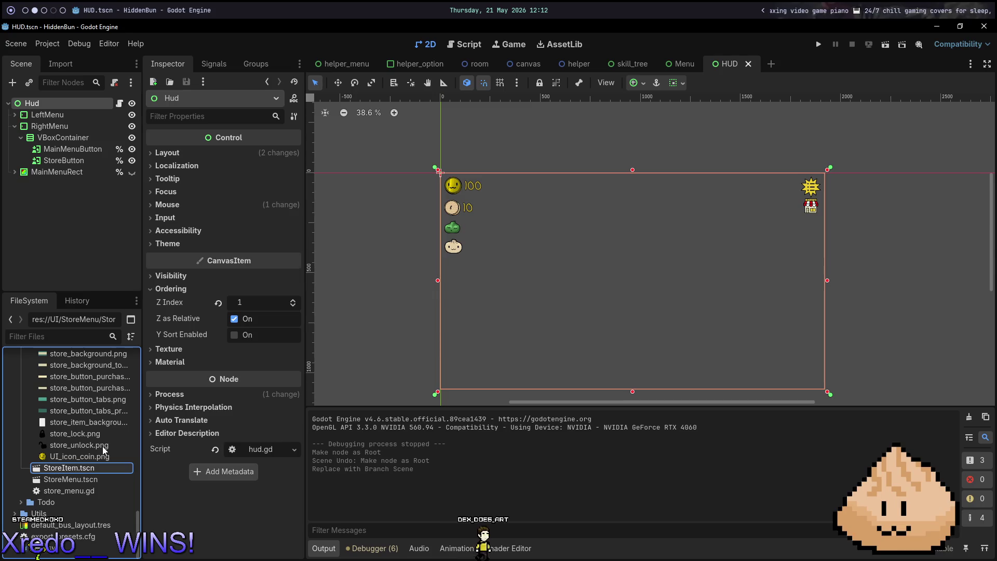
double_click(102, 470)
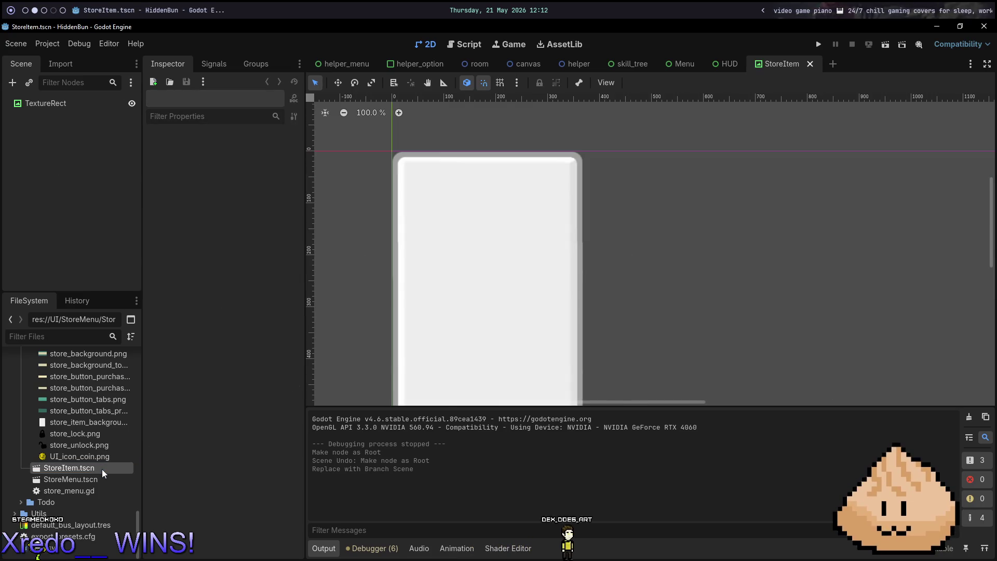
scroll(536, 289, "down", 4)
Step: Inspect the card's TextureRect, then bring the Discord store mockup image over the editor
left_click_drag(530, 285, 711, 297)
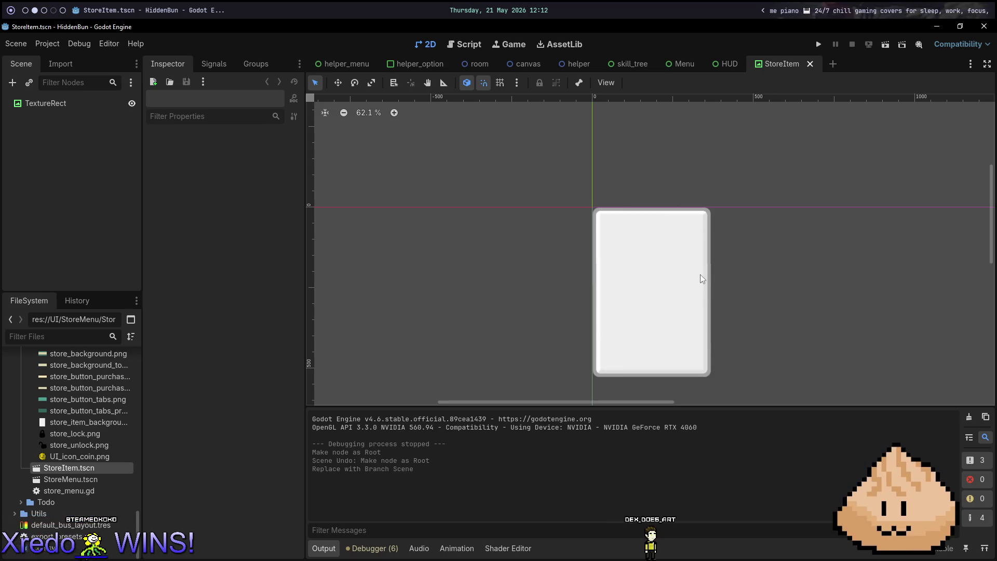
left_click(106, 103)
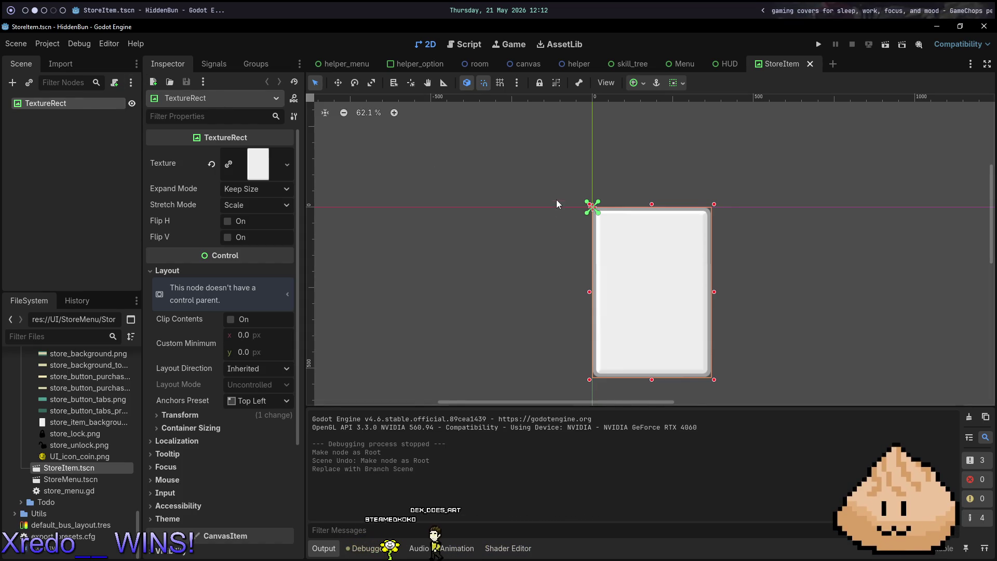
scroll(593, 210, "down", 1)
scroll(608, 234, "up", 1)
scroll(636, 264, "up", 1)
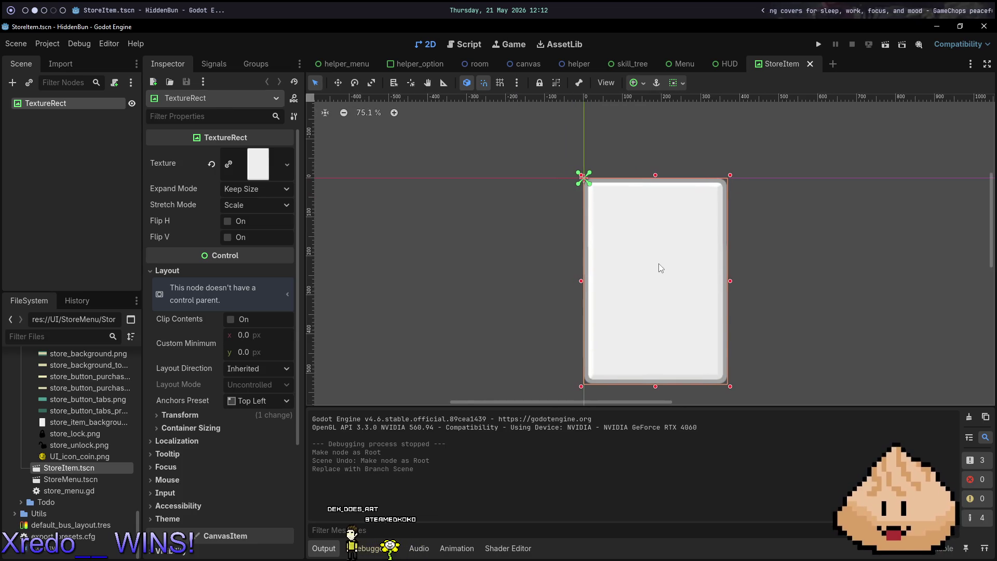
scroll(659, 263, "down", 1)
scroll(658, 264, "down", 1)
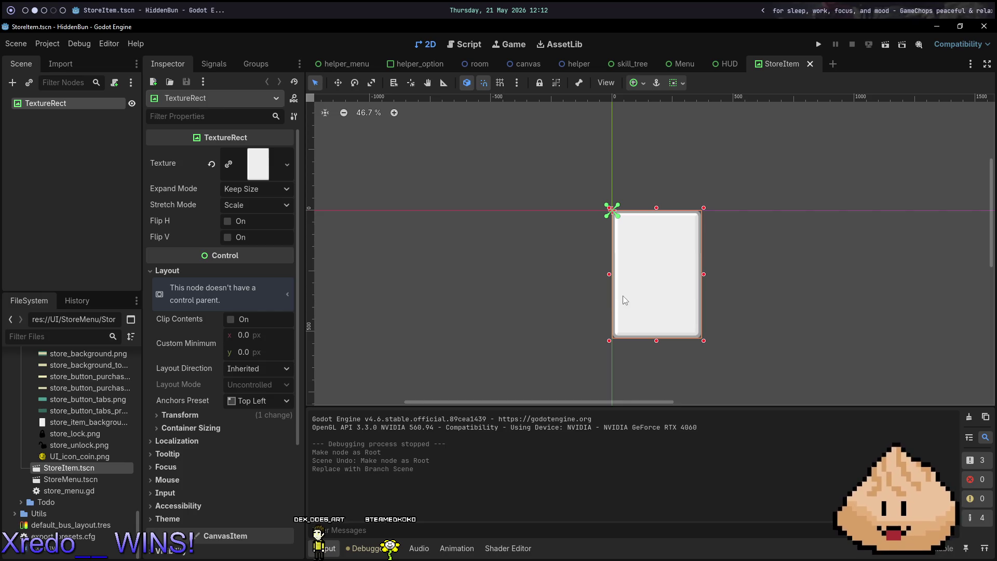
scroll(606, 267, "up", 2)
scroll(605, 267, "up", 1)
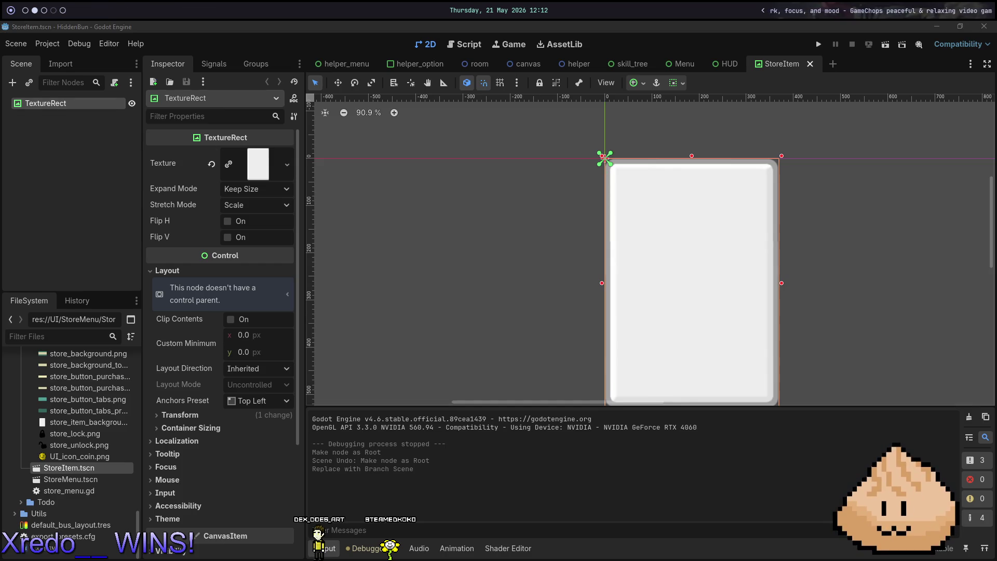
left_click_drag(990, 44, 336, 43)
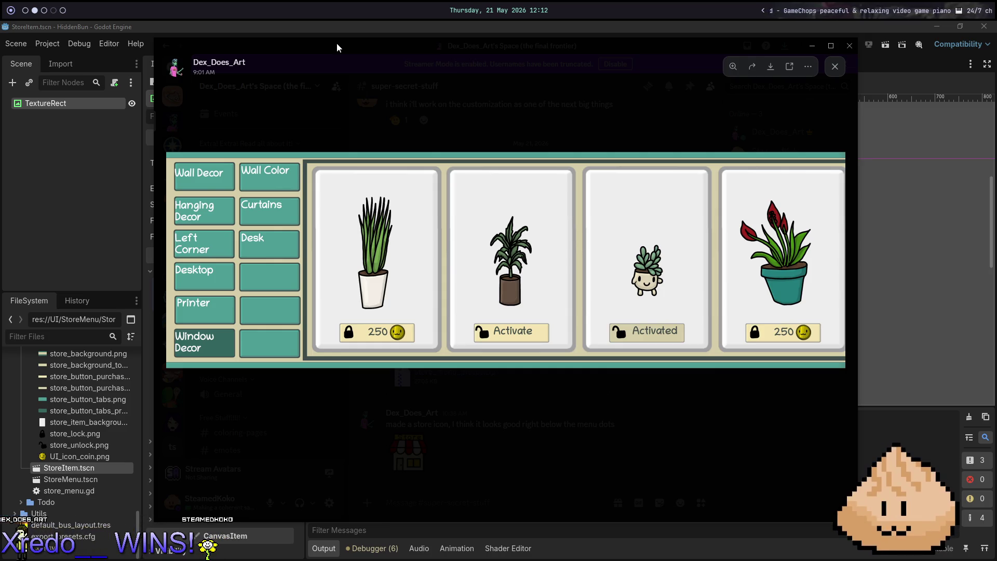
Step: Drag the Discord mockup window off screen to reveal the StoreItem scene
left_click_drag(337, 42, 994, 43)
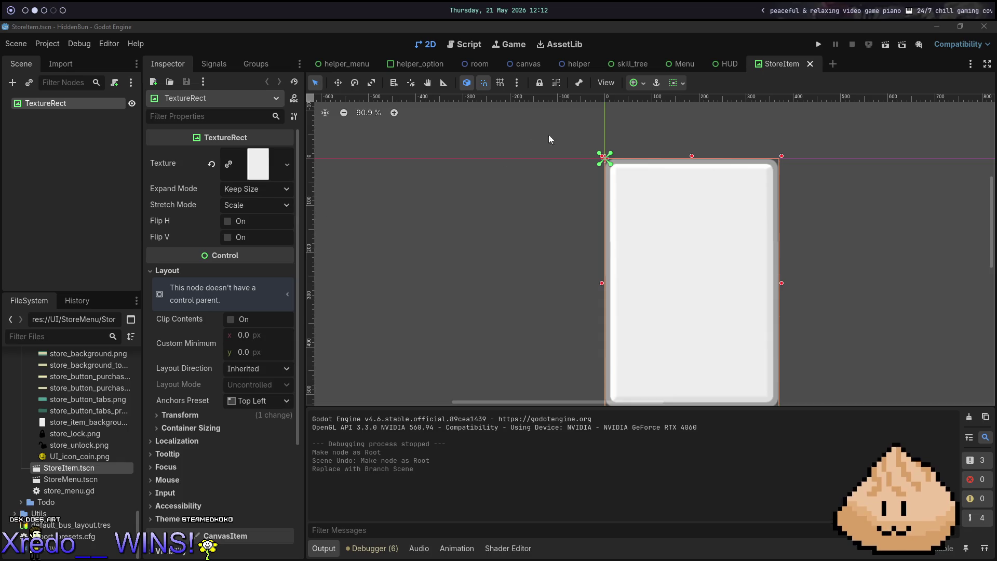
Step: Add a TextureRect child under the card and name it ItemTexture (after first trying ItemImage)
right_click(49, 105)
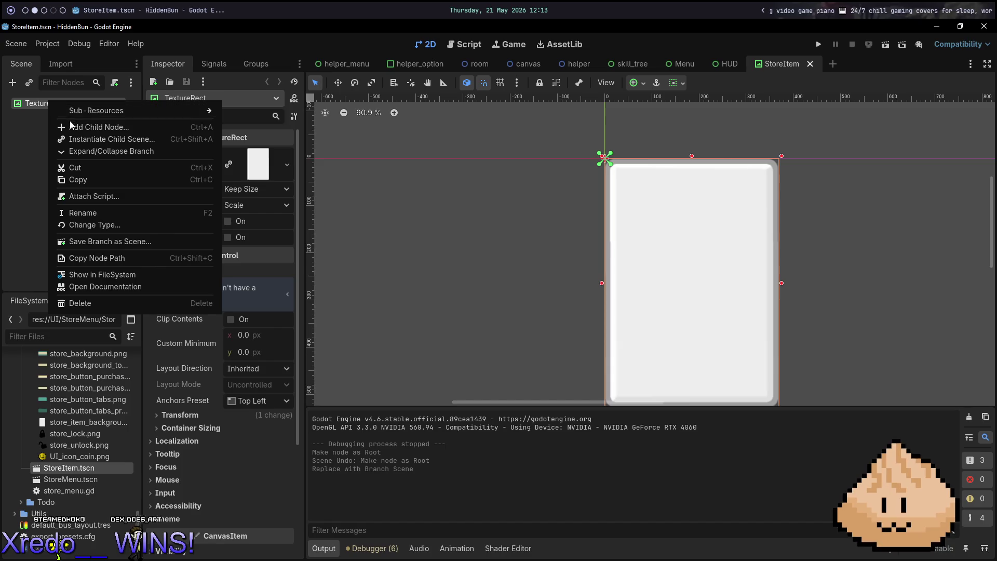
left_click(70, 126)
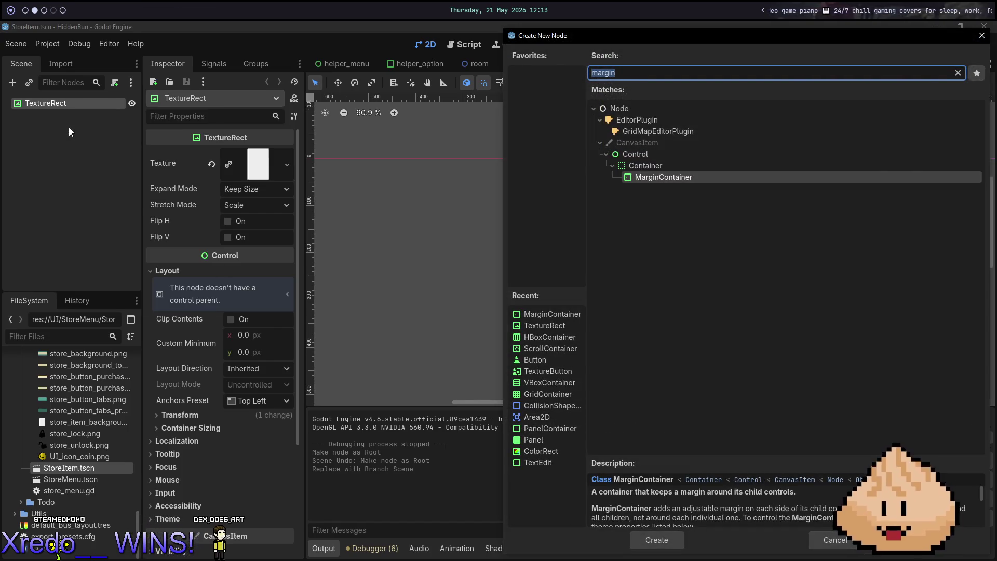
type("texture")
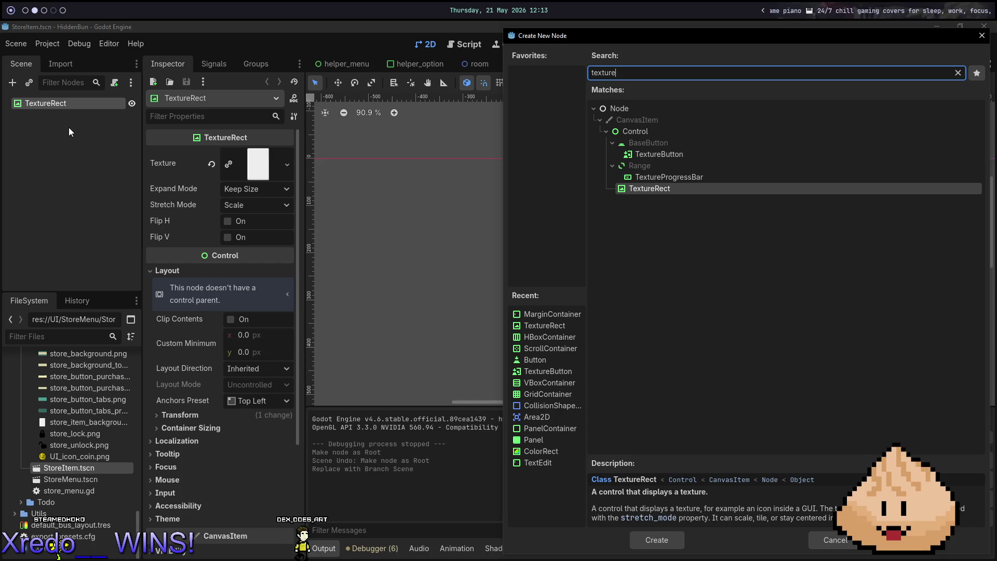
key("Return")
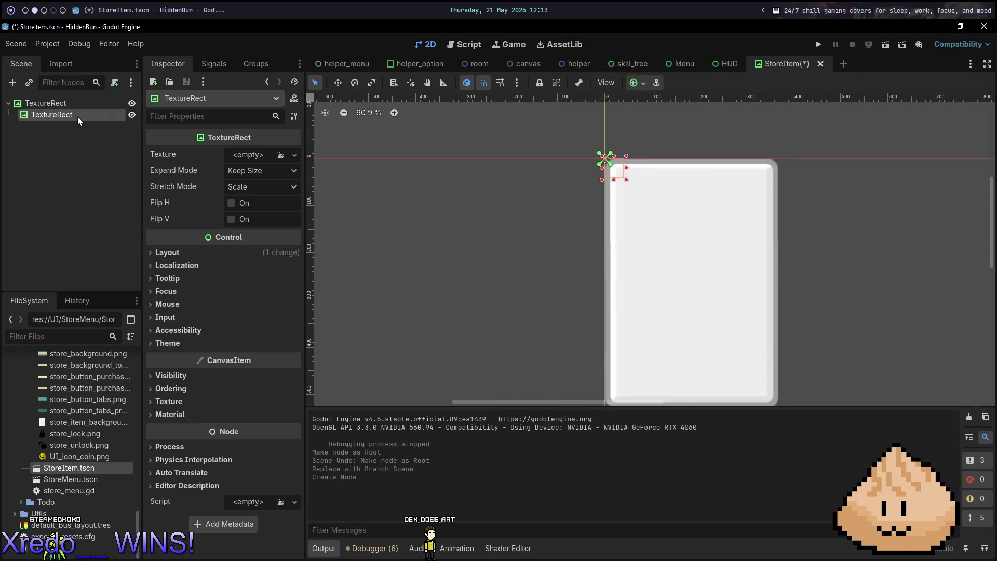
double_click(78, 116)
type("mImage")
key("Return")
right_click(77, 116)
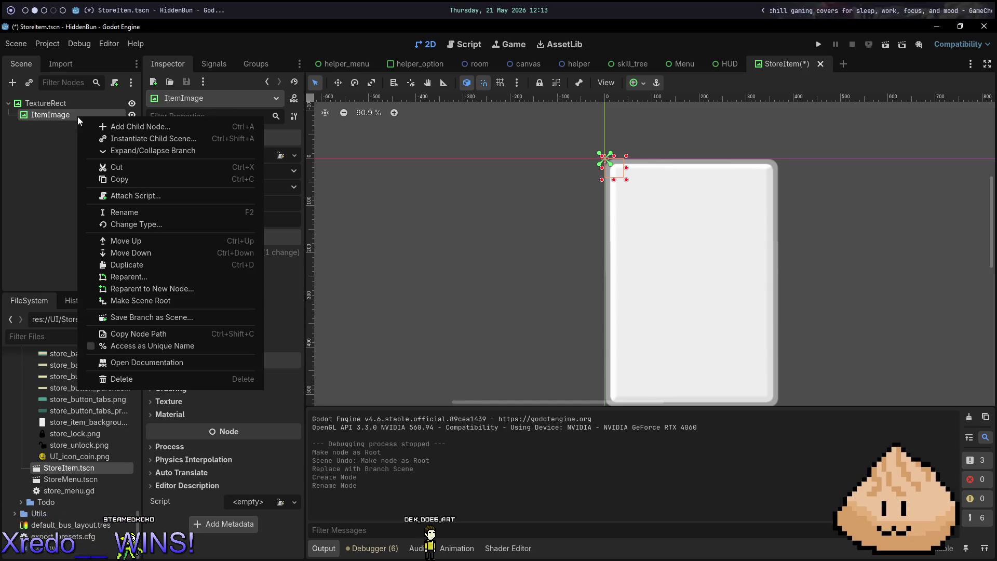
left_click(45, 153)
double_click(57, 117)
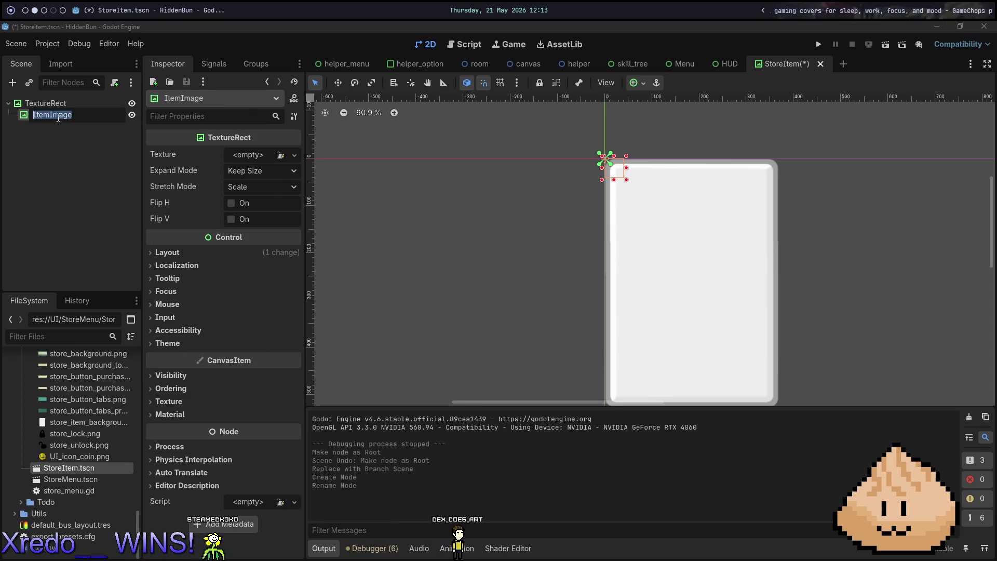
type("ItemText")
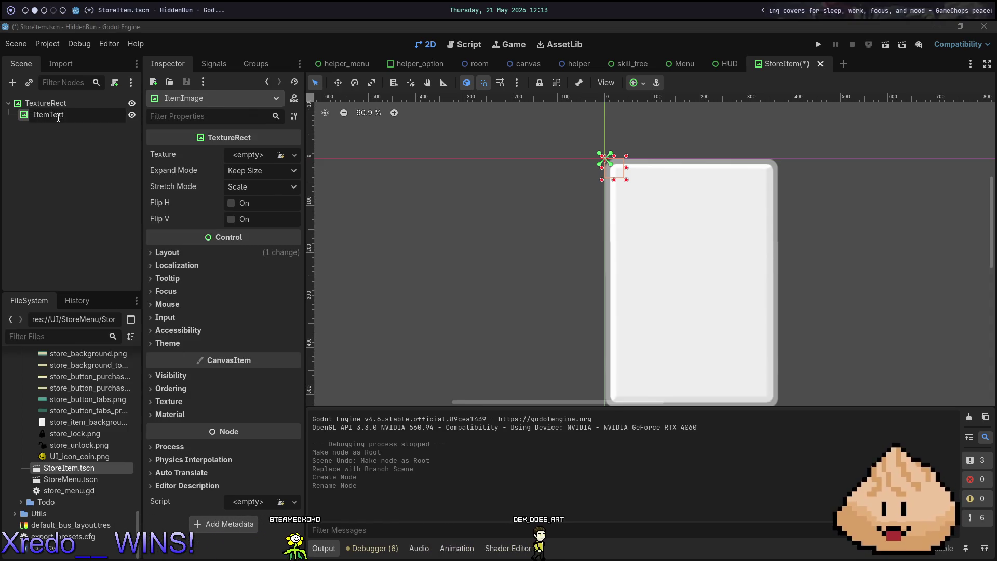
type("ure")
key("Return")
Step: Mark ItemTexture as Access as Unique Name and anchor it Full Rect to fill the card
right_click(57, 117)
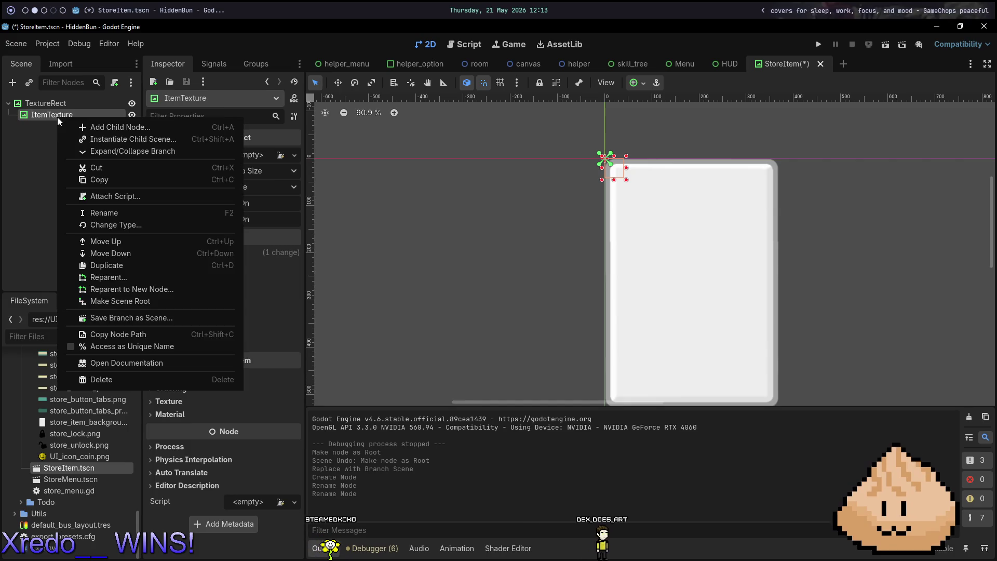
left_click(126, 345)
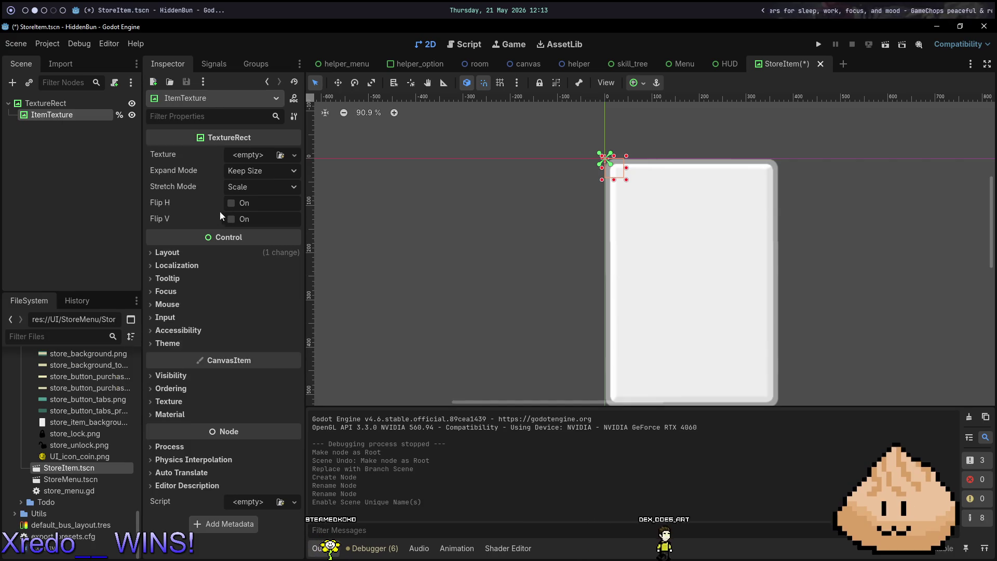
left_click(637, 82)
left_click(697, 177)
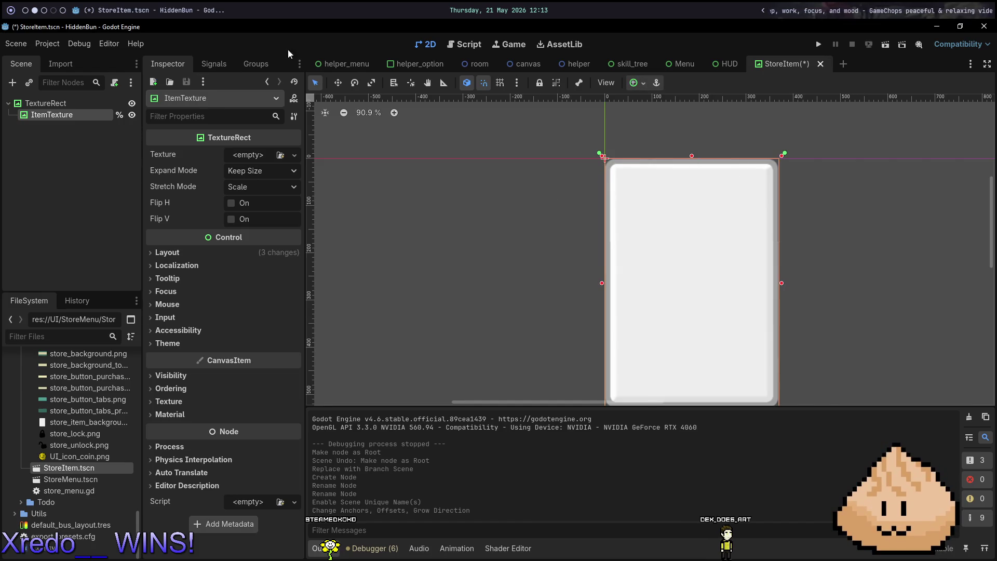
Step: Apply the Center anchor preset to ItemTexture, then select the StoreMenu folder in FileSystem
left_click(640, 83)
left_click(667, 133)
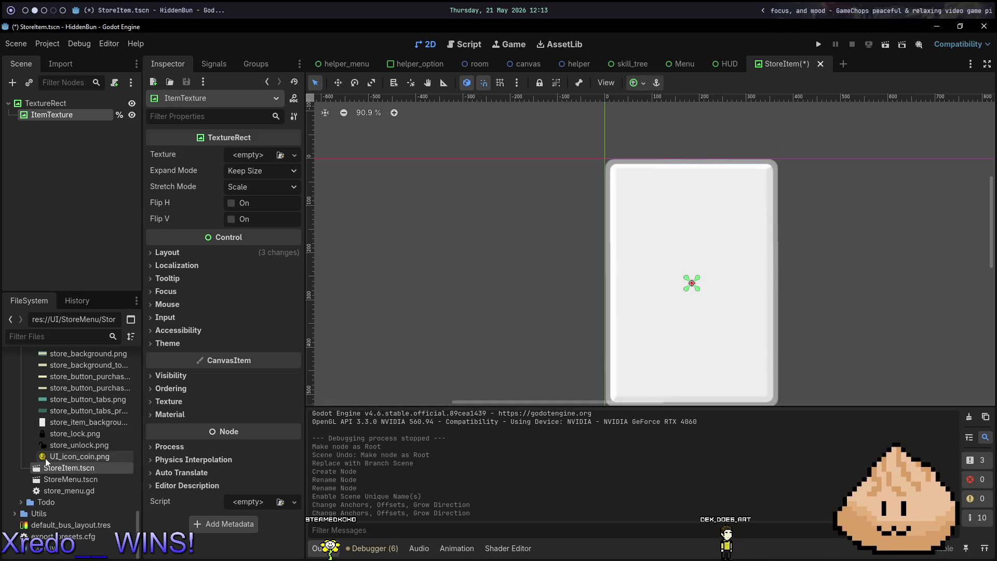
scroll(44, 423, "up", 3)
scroll(45, 423, "down", 1)
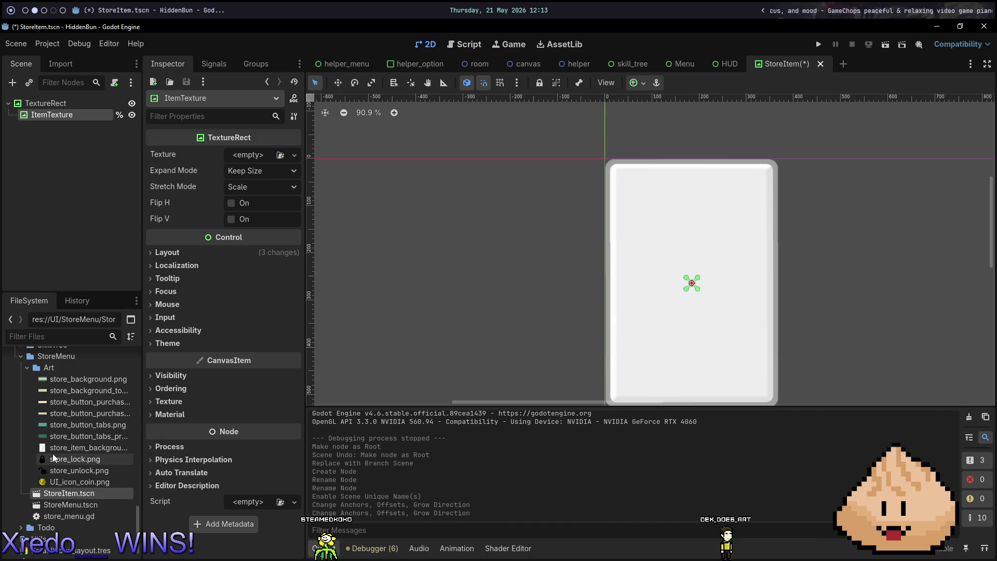
left_click(29, 367)
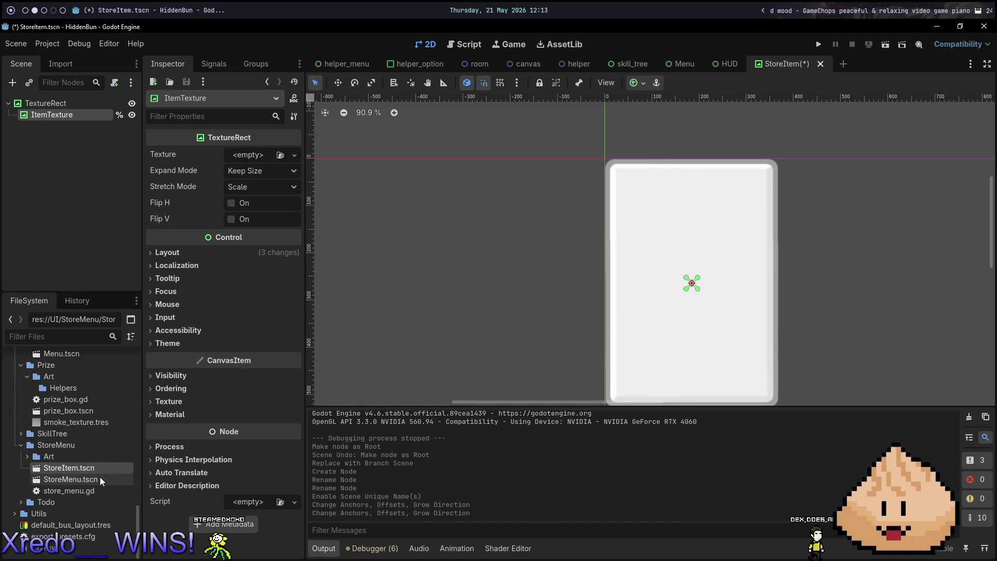
left_click(63, 449)
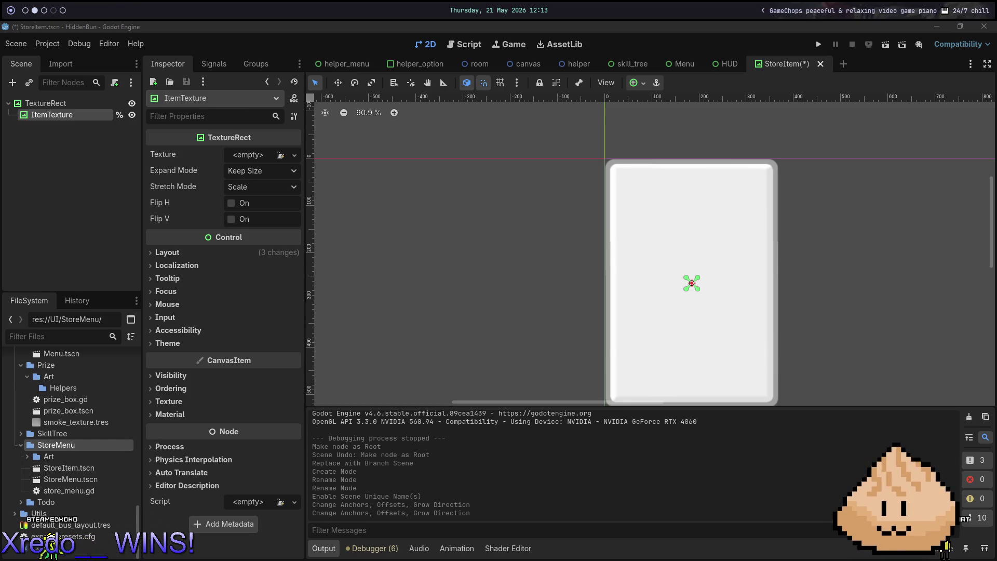
key("super+d")
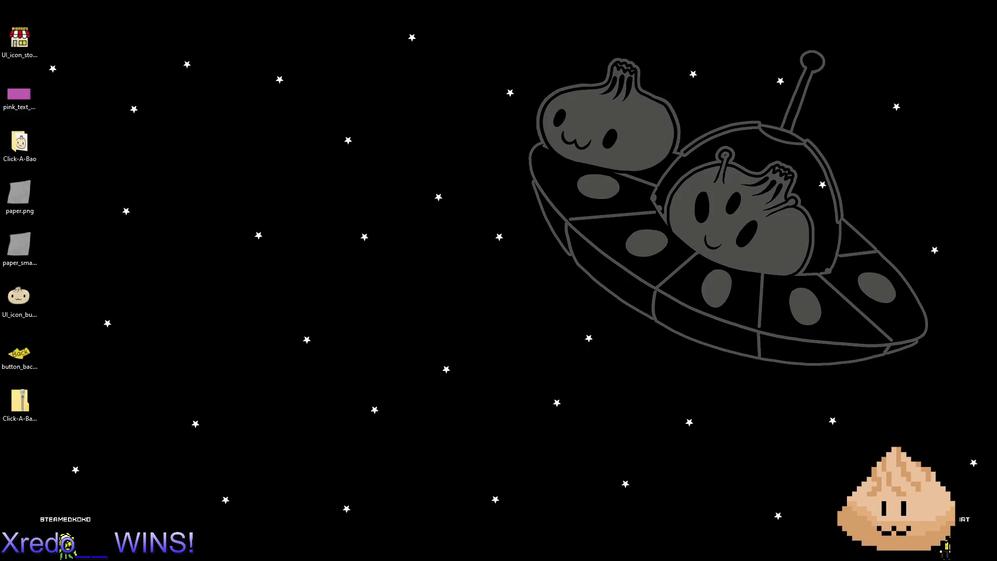
key("super+d")
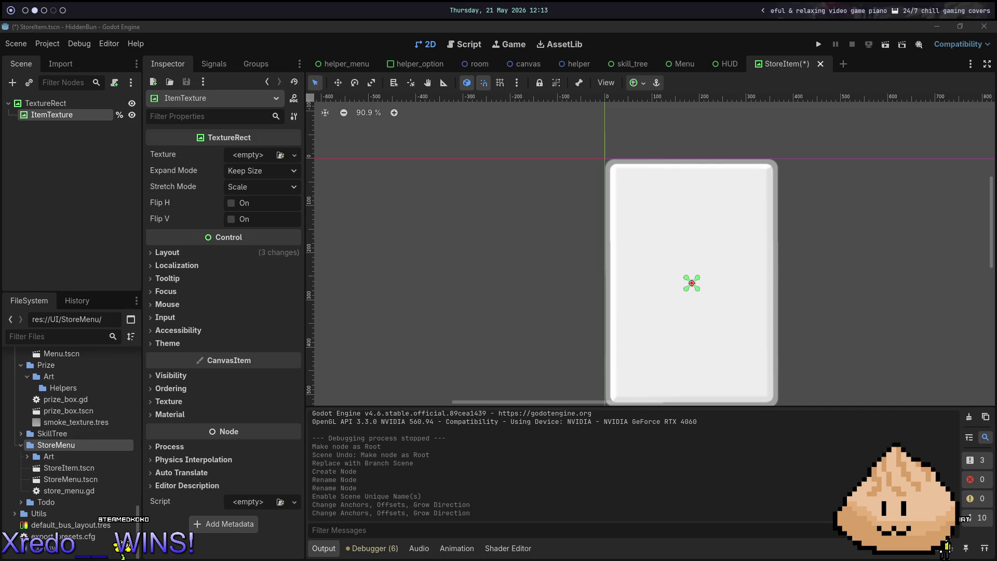
right_click(49, 455)
Step: Create a new UI folder inside StoreMenu's Art folder
left_click(41, 458)
left_click(28, 457)
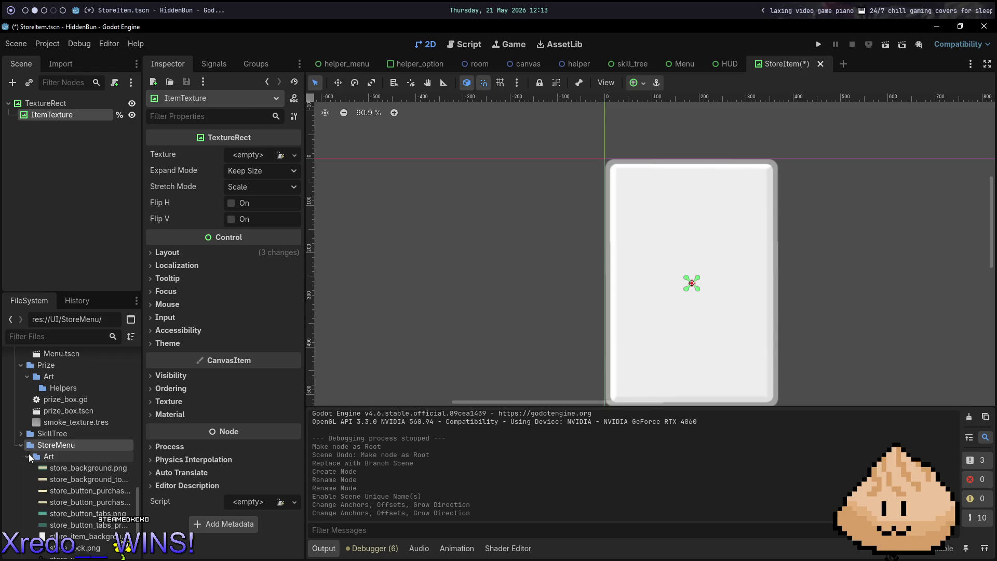
scroll(91, 466, "down", 2)
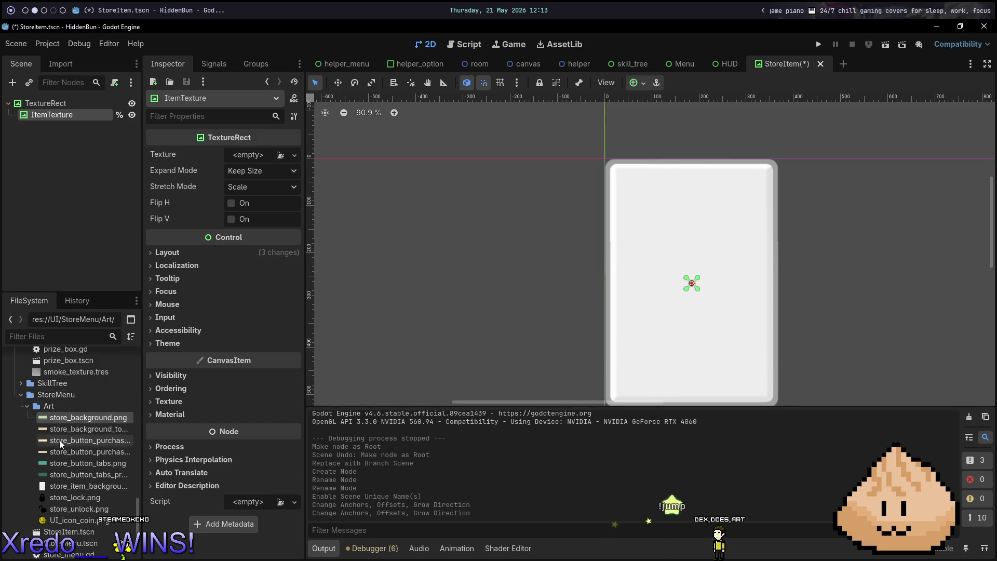
scroll(47, 416, "down", 3)
left_click(70, 458)
scroll(70, 455, "up", 3)
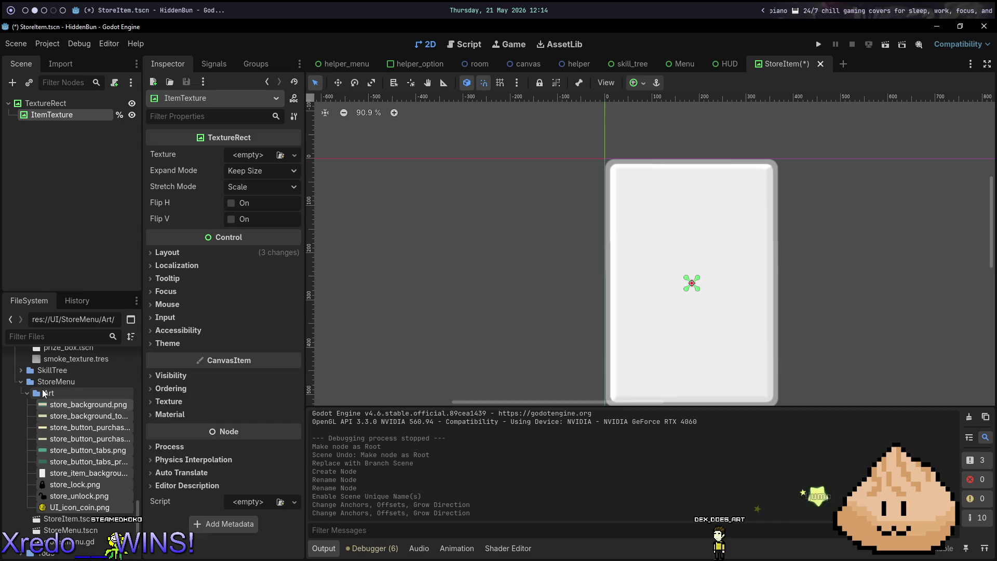
right_click(43, 389)
mouse_move(84, 375)
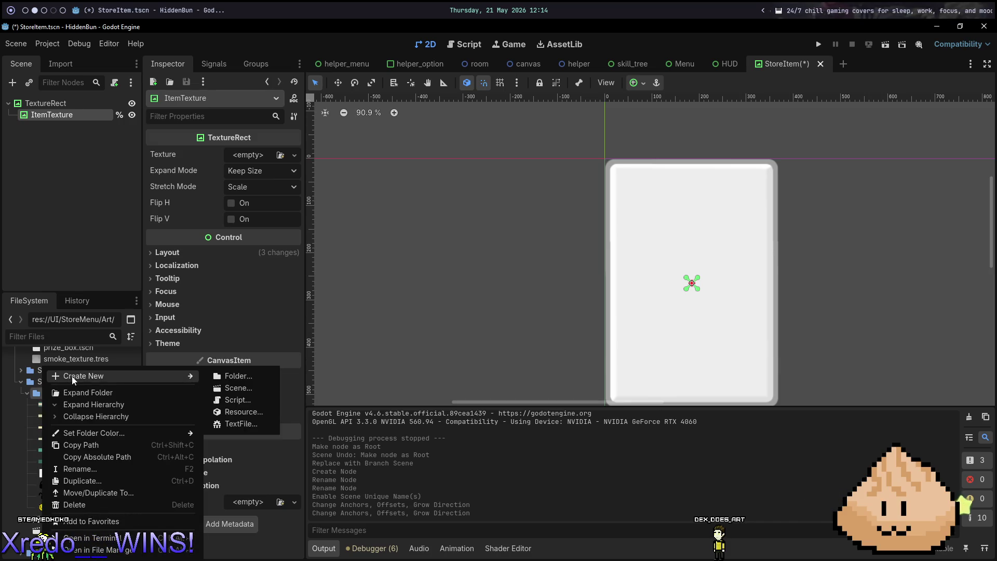
left_click(234, 375)
type("UI")
key("Return")
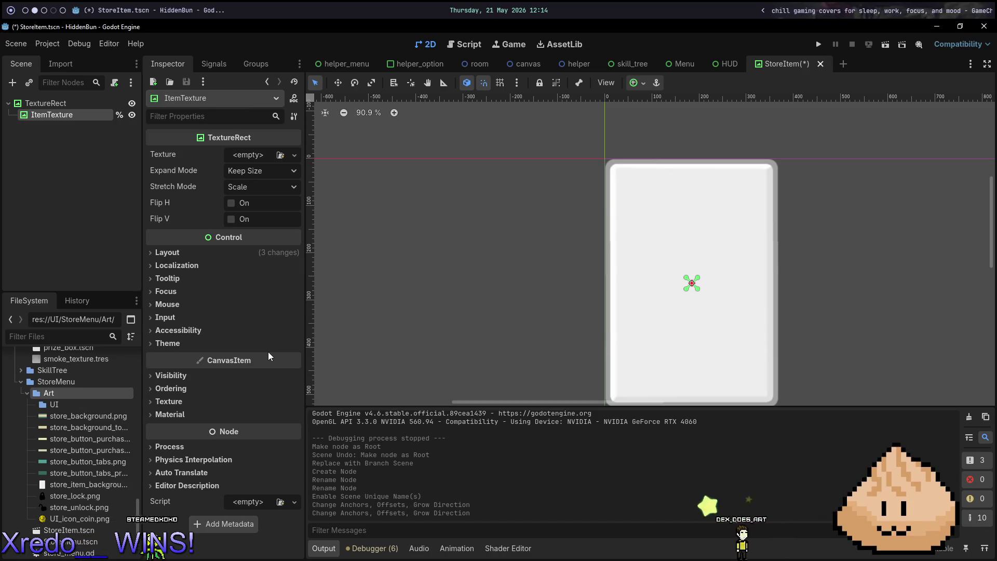
Step: Shift-select the store art PNGs and move them into the UI folder, confirming the move
left_click(94, 416)
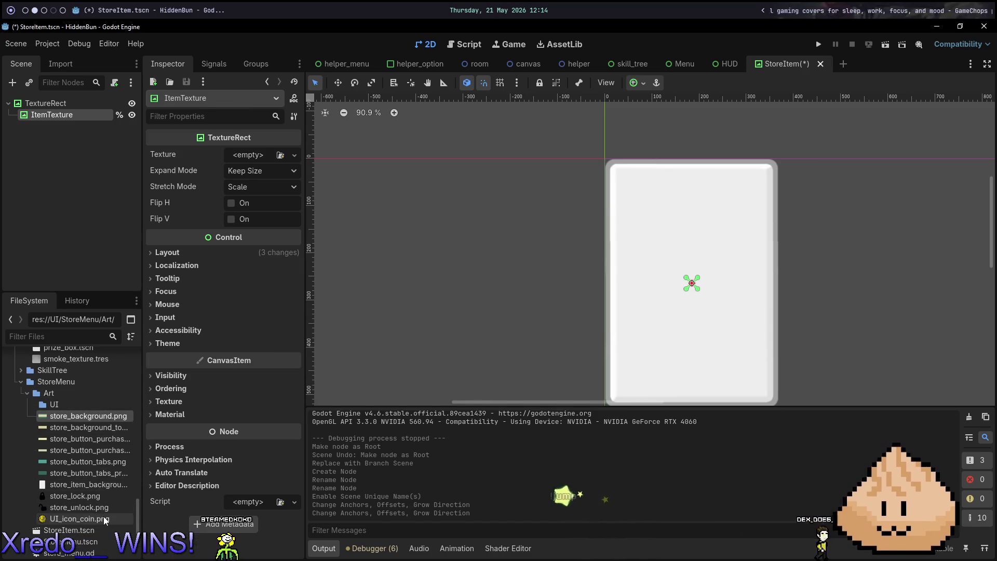
left_click(86, 519, "shift")
left_click_drag(86, 519, 53, 407)
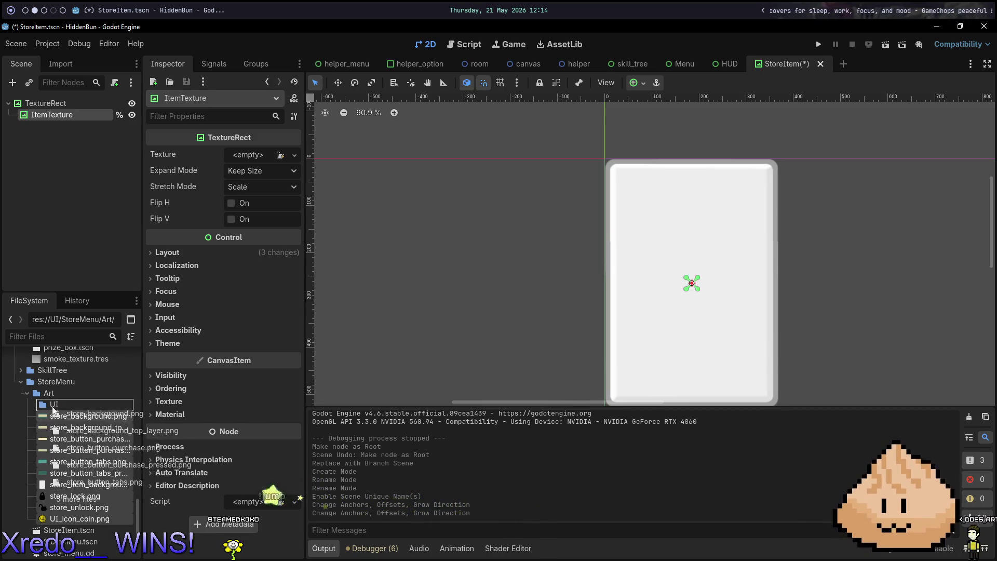
left_click(454, 292)
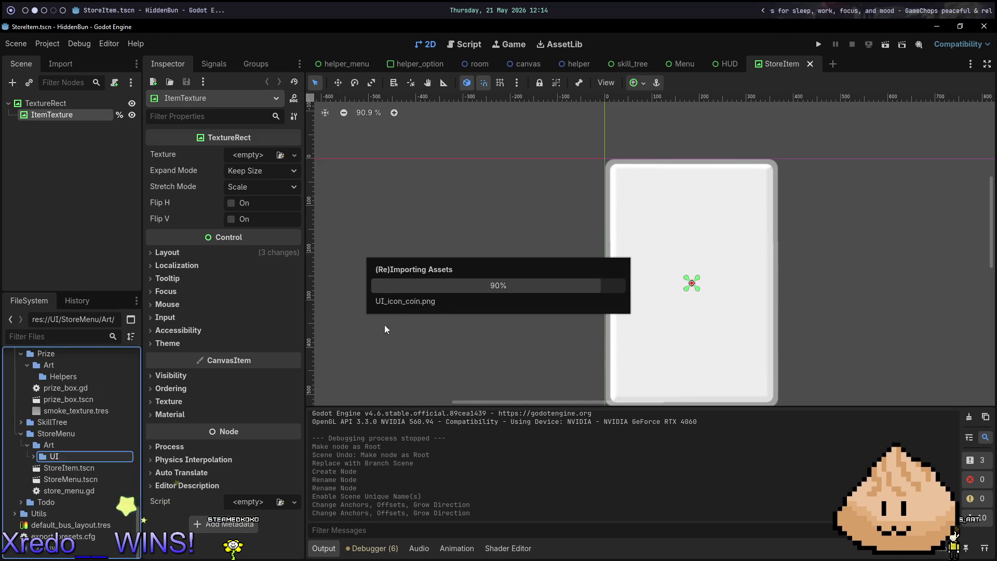
Step: Create an Items folder inside the Art folder
right_click(63, 443)
mouse_move(104, 376)
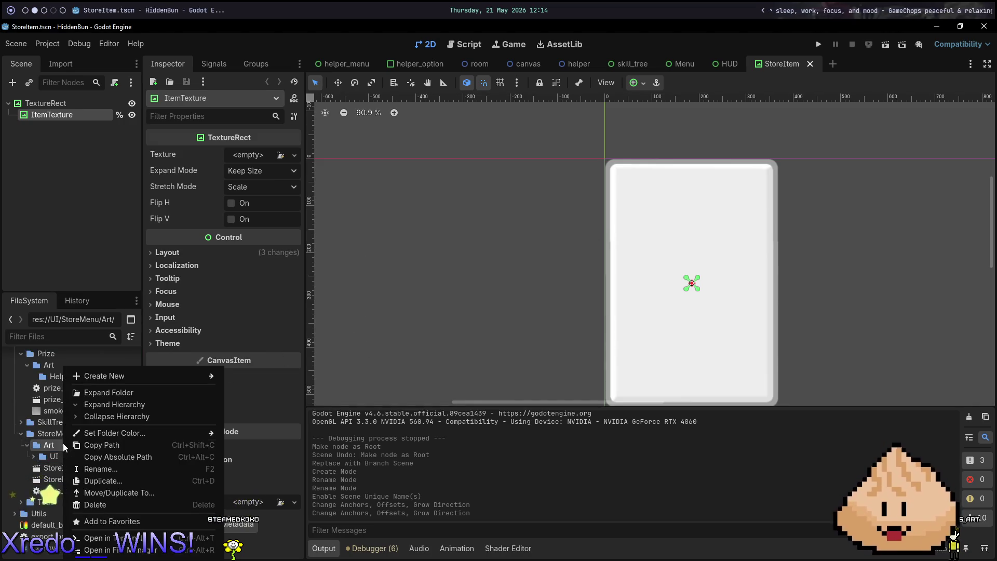
left_click(257, 375)
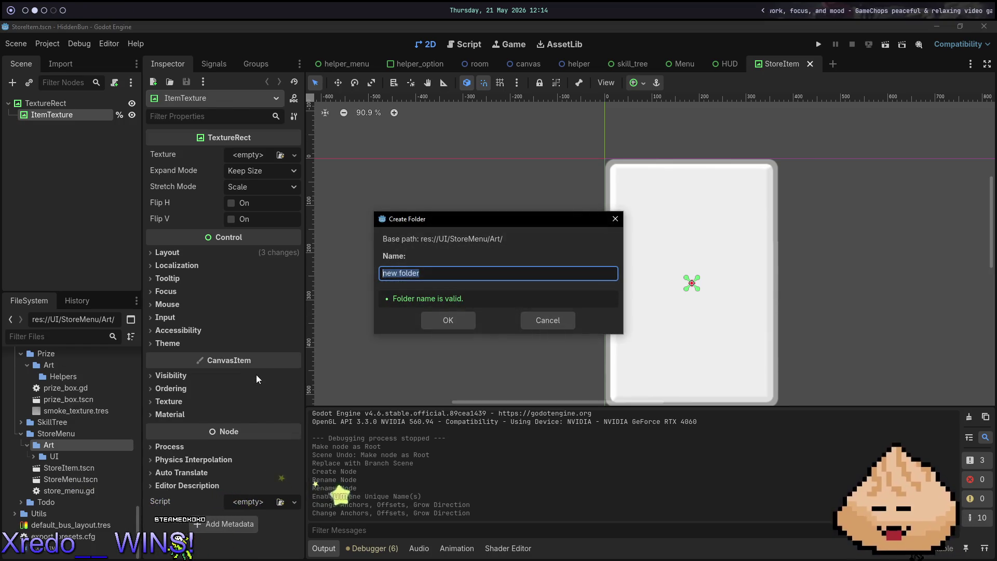
type("Items")
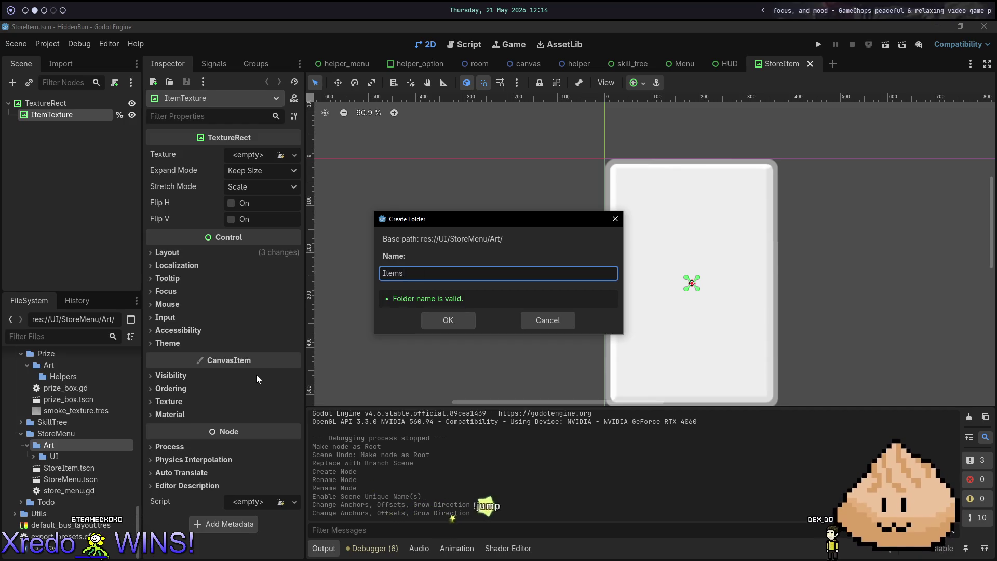
key("Return")
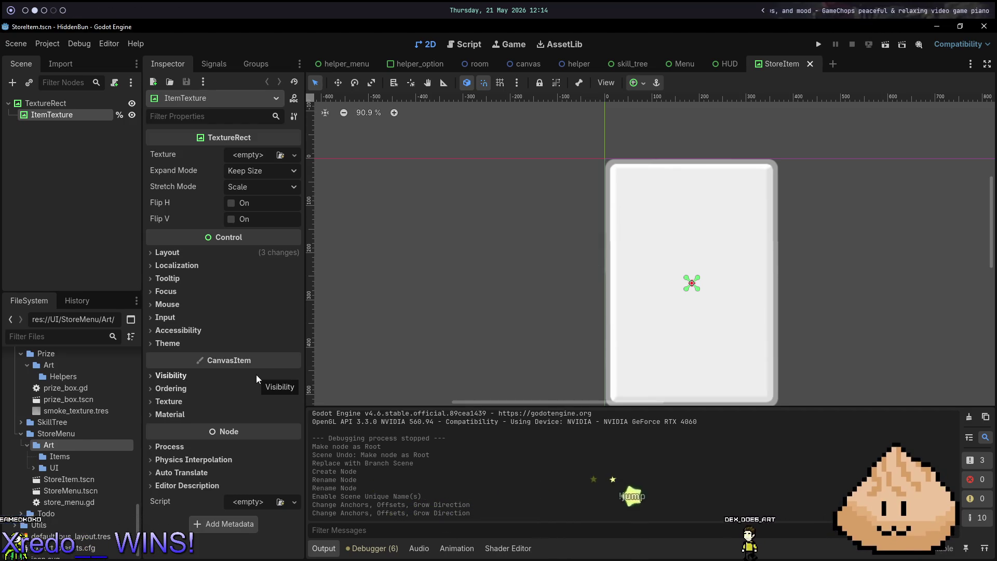
right_click(72, 453)
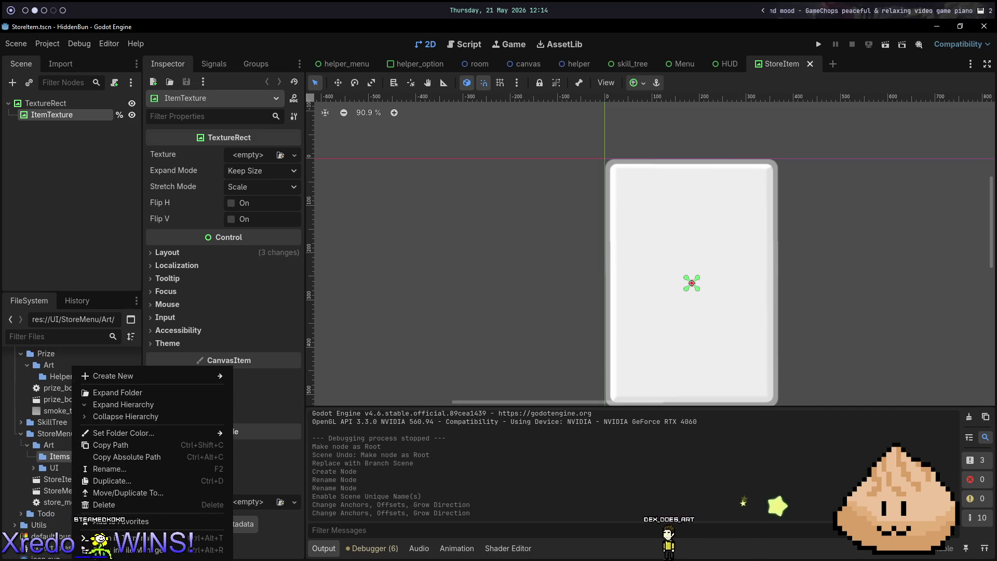
key("Escape")
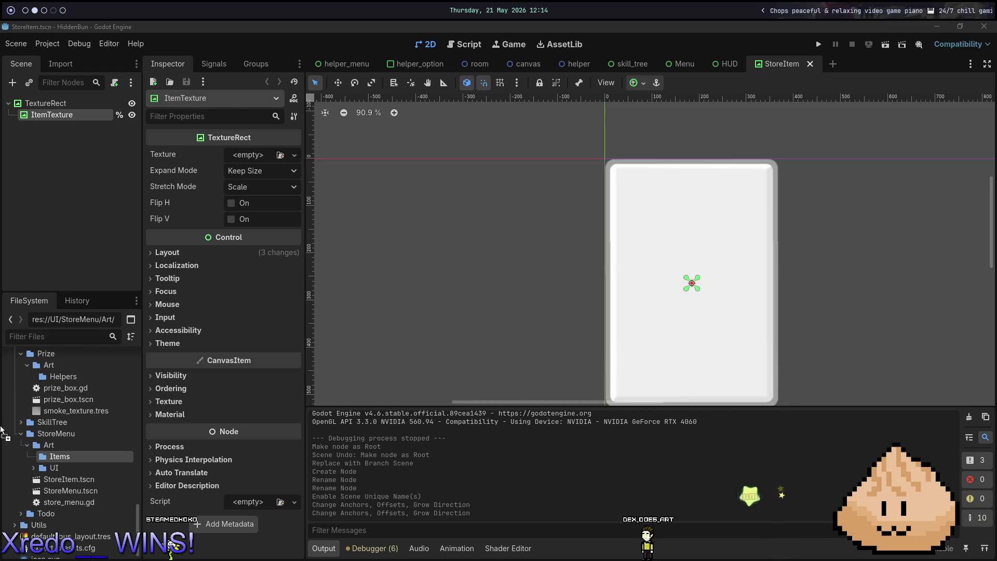
Step: Import the decor item images into Items and expand the folder to list them
left_click_drag(58, 456, 58, 456)
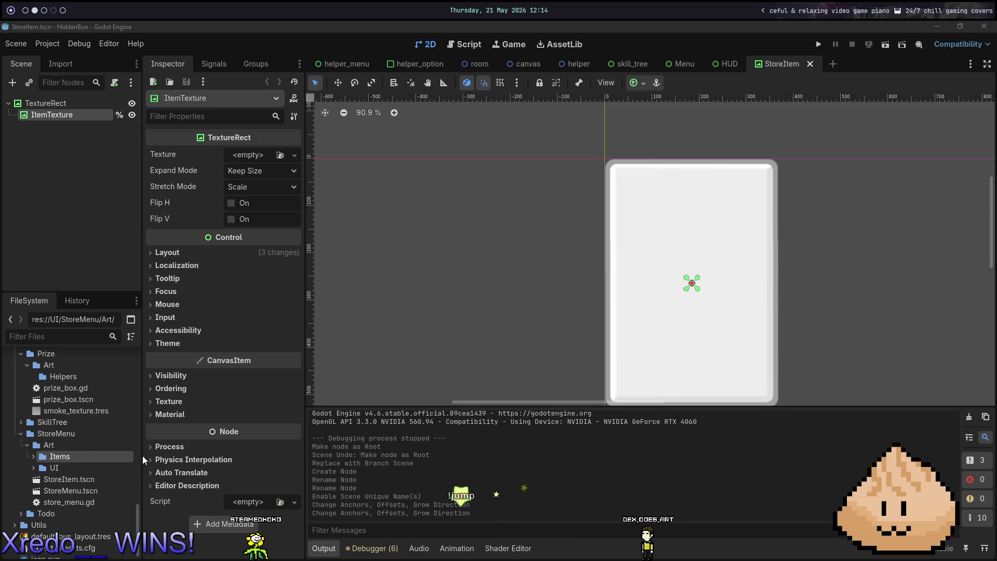
left_click(35, 457)
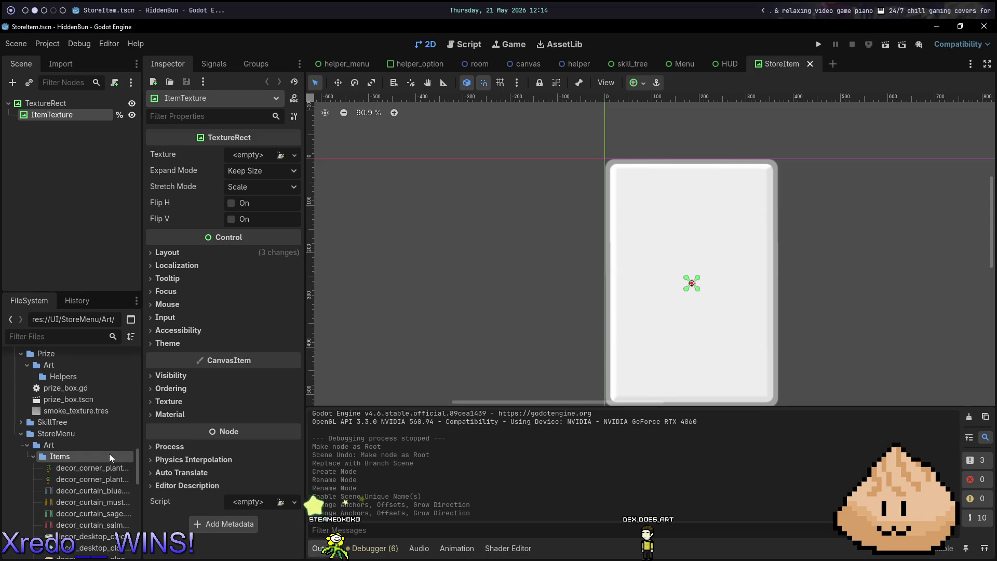
scroll(109, 457, "down", 3)
scroll(109, 458, "down", 3)
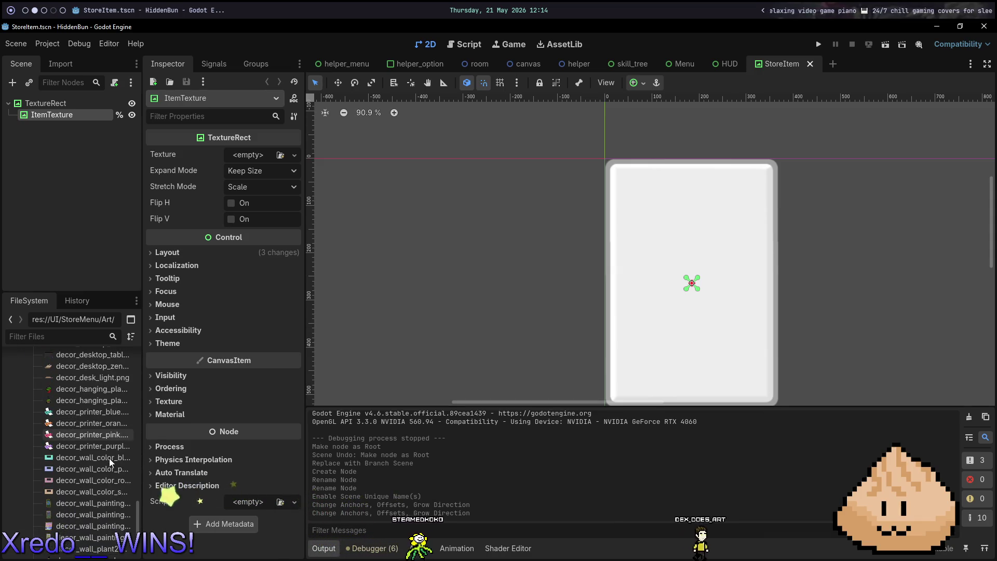
scroll(109, 458, "up", 4)
scroll(113, 448, "up", 4)
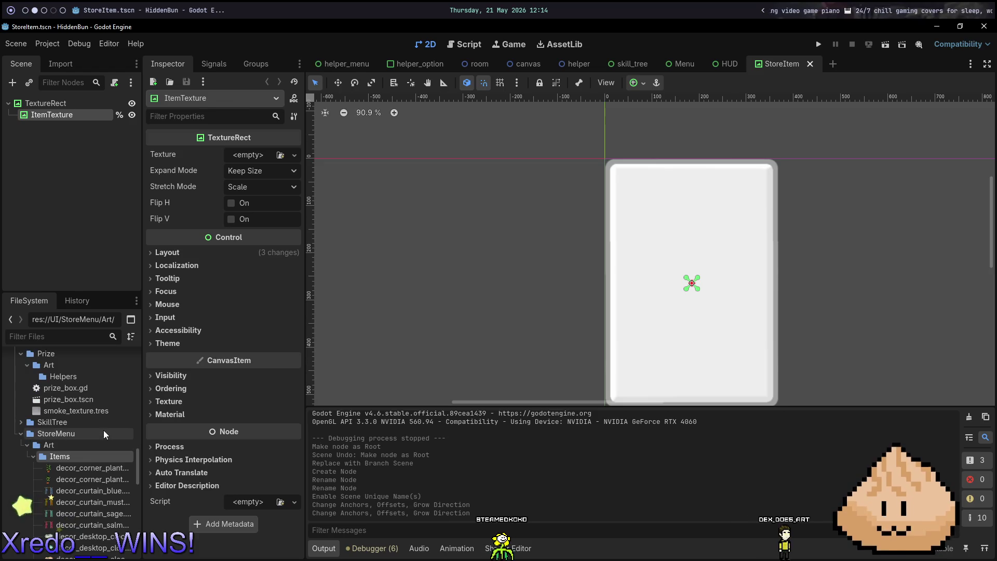
left_click_drag(117, 491, 265, 510)
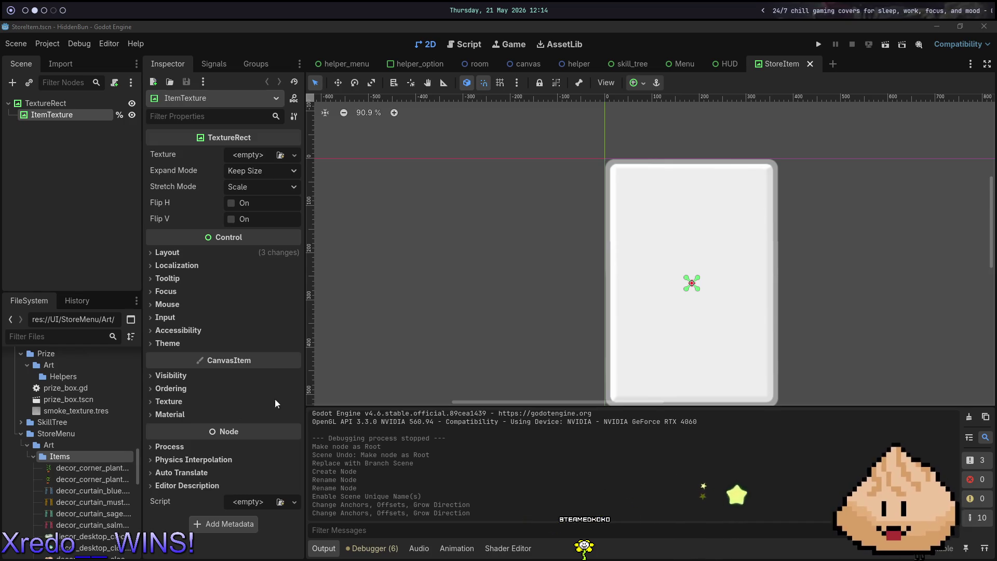
Step: Assign the corner plant image to ItemTexture with a keep-aspect stretch mode
left_click_drag(77, 470, 253, 155)
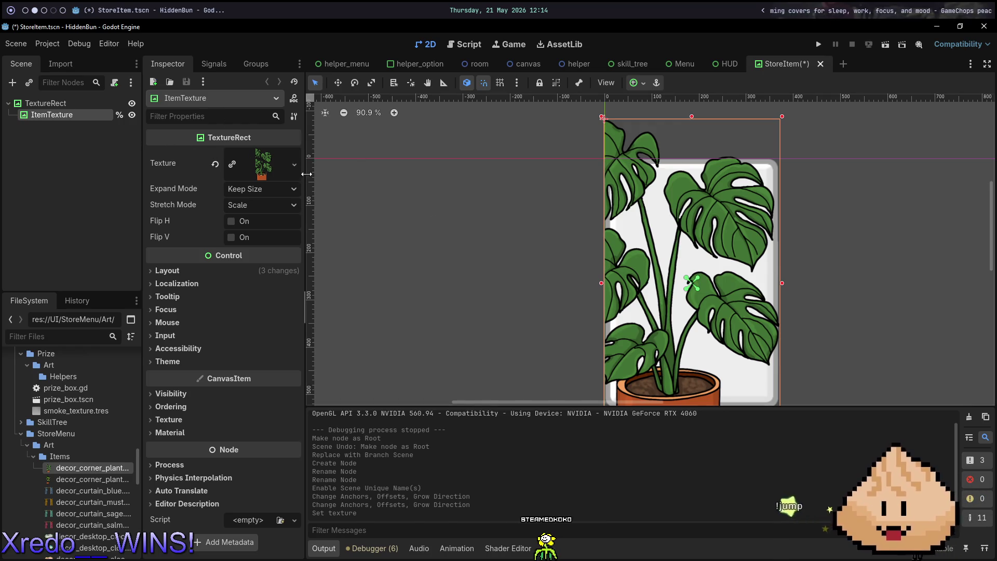
left_click(286, 206)
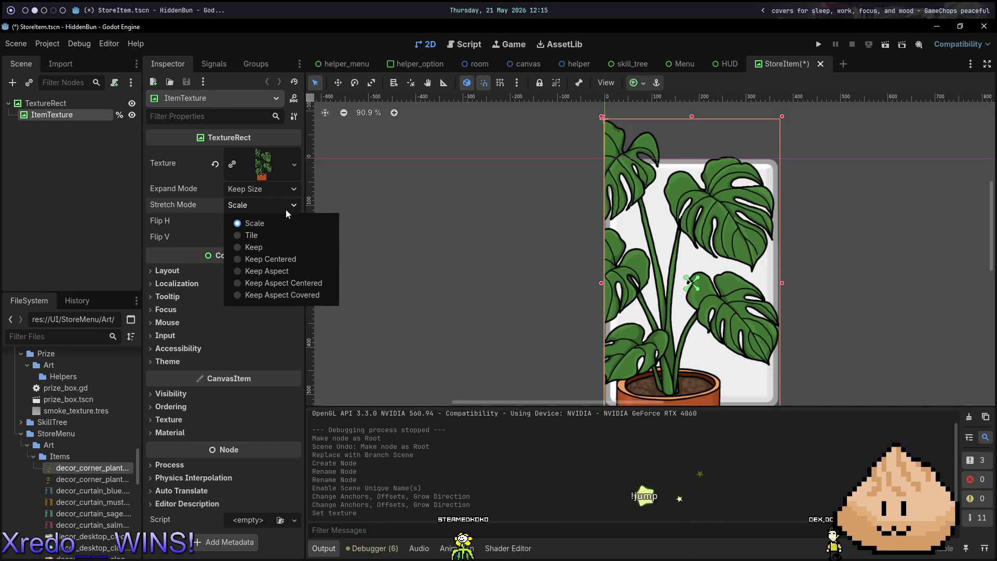
left_click(267, 271)
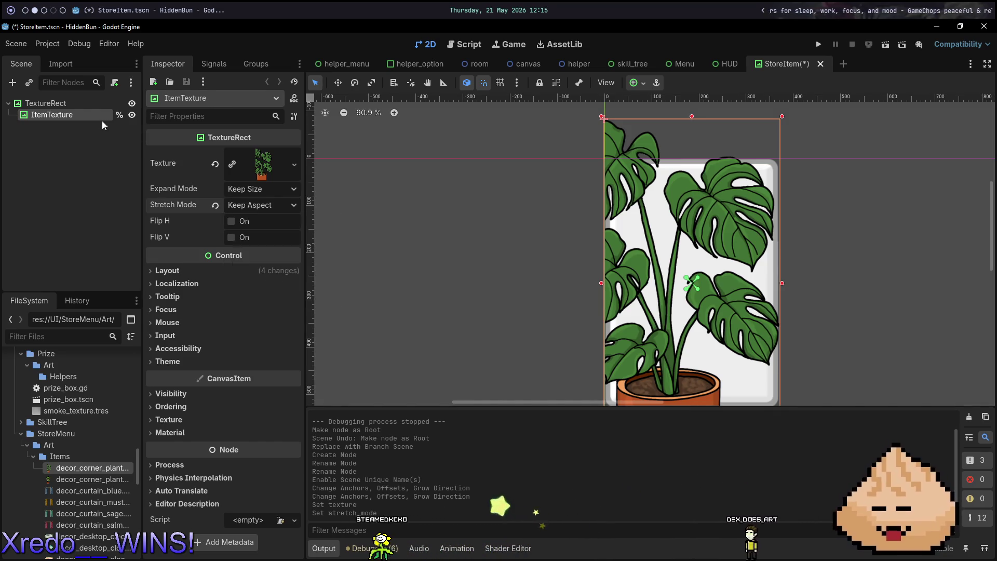
left_click(80, 107)
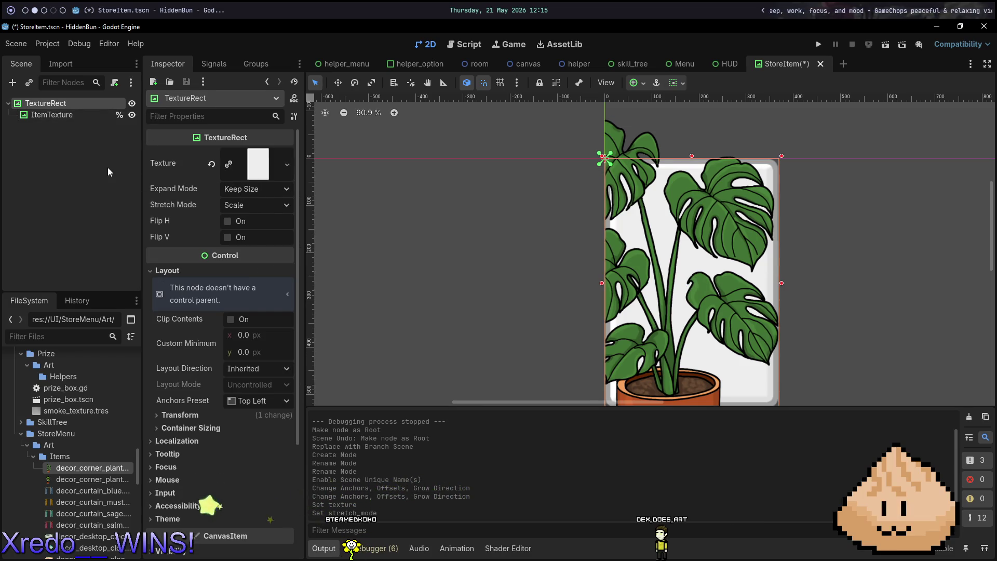
left_click(79, 114)
Step: Set ItemTexture's Expand Mode to Fit Width and try anchor presets including horizontal centre
left_click(644, 83)
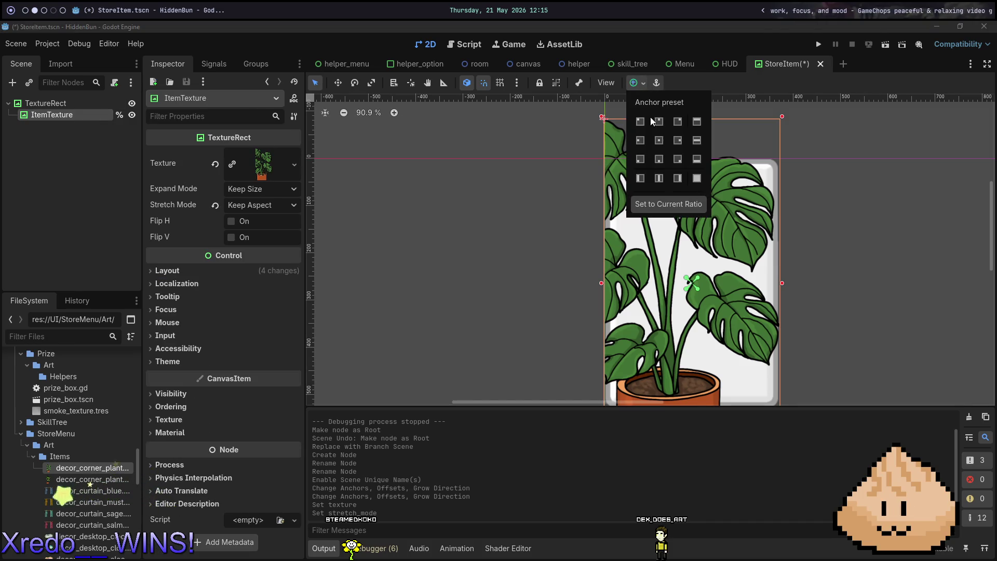
left_click(698, 179)
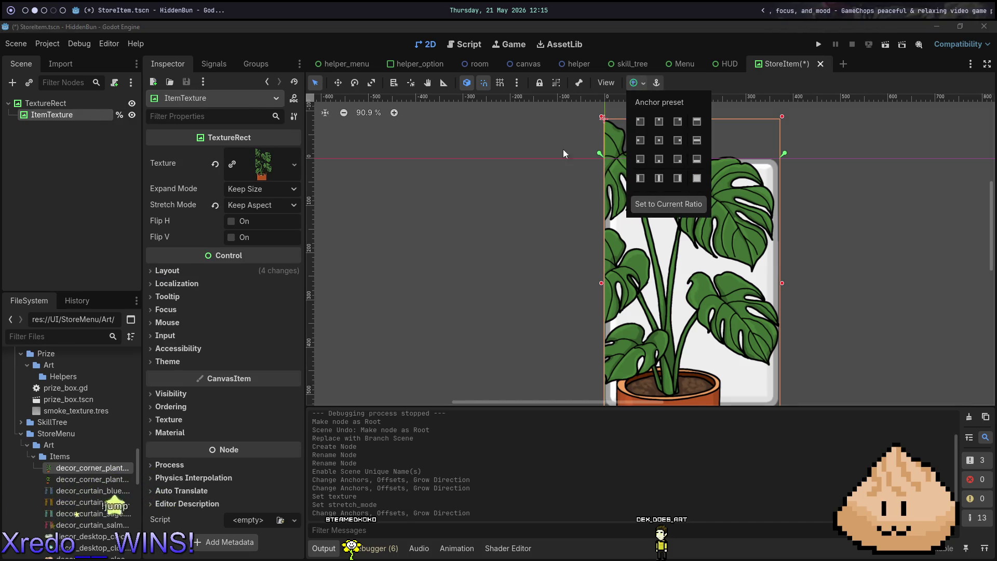
left_click(253, 192)
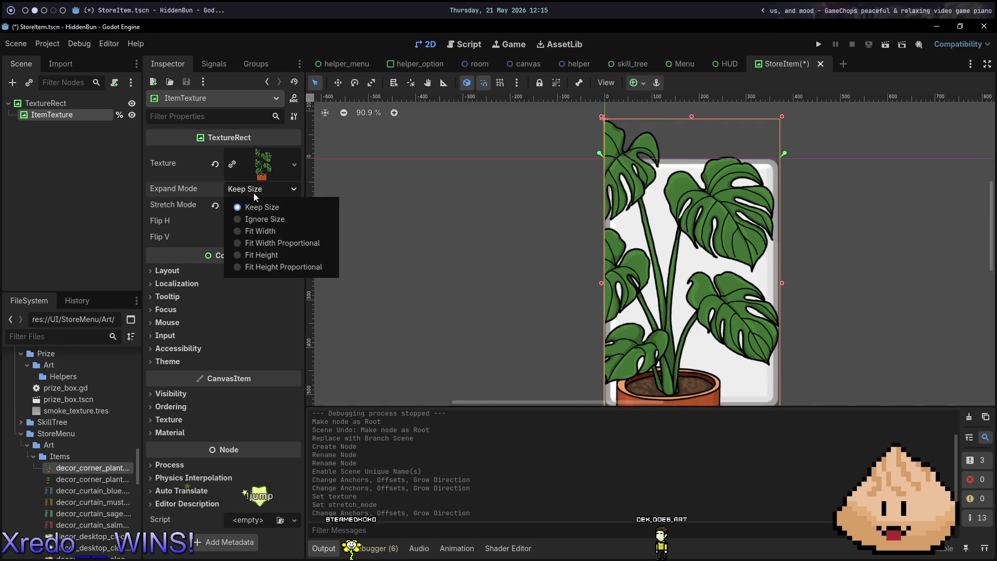
left_click(273, 231)
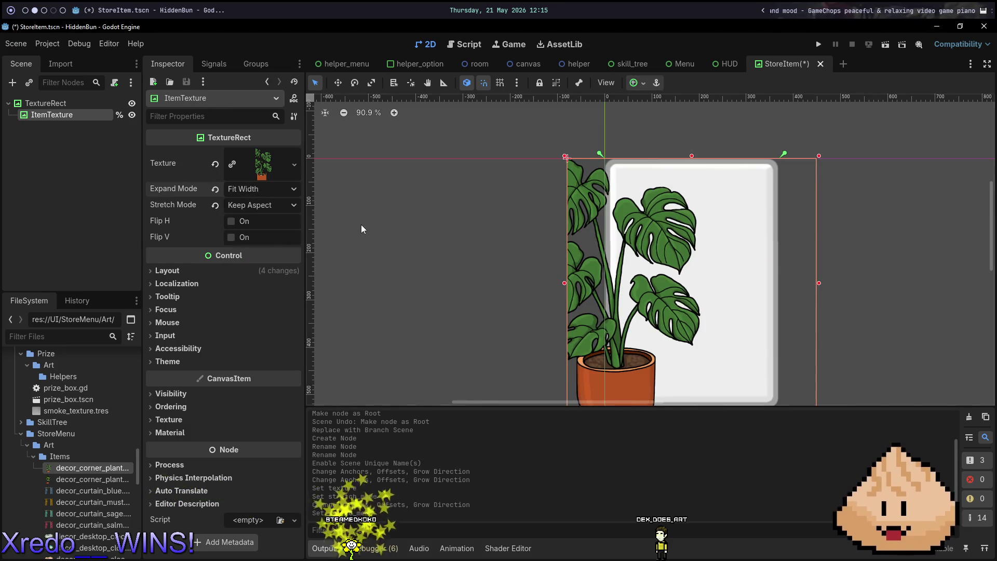
left_click(634, 84)
left_click(657, 141)
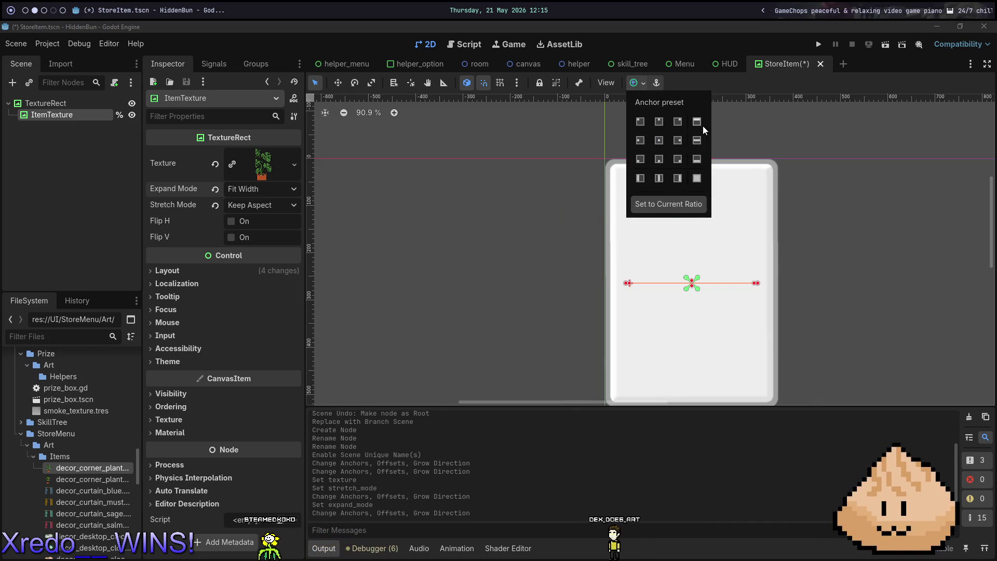
Step: Anchor ItemTexture Full Rect again and swap its texture to the desktop notebook image
left_click(696, 140)
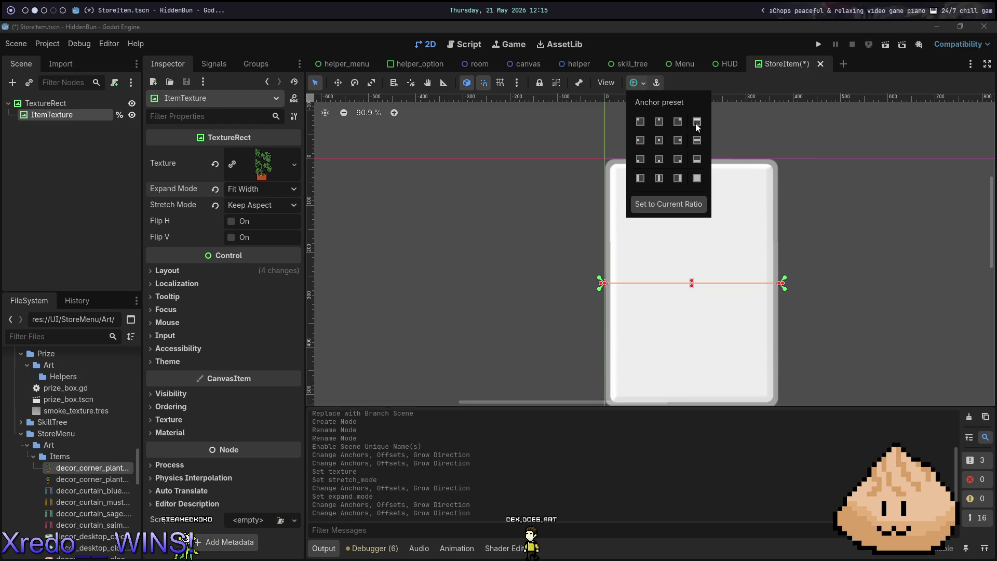
left_click(697, 178)
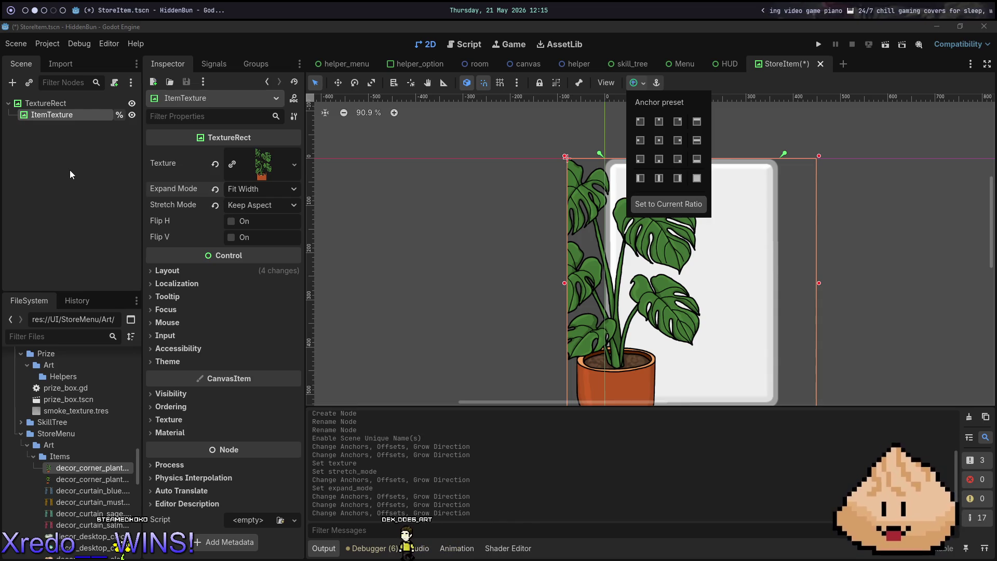
left_click(70, 170)
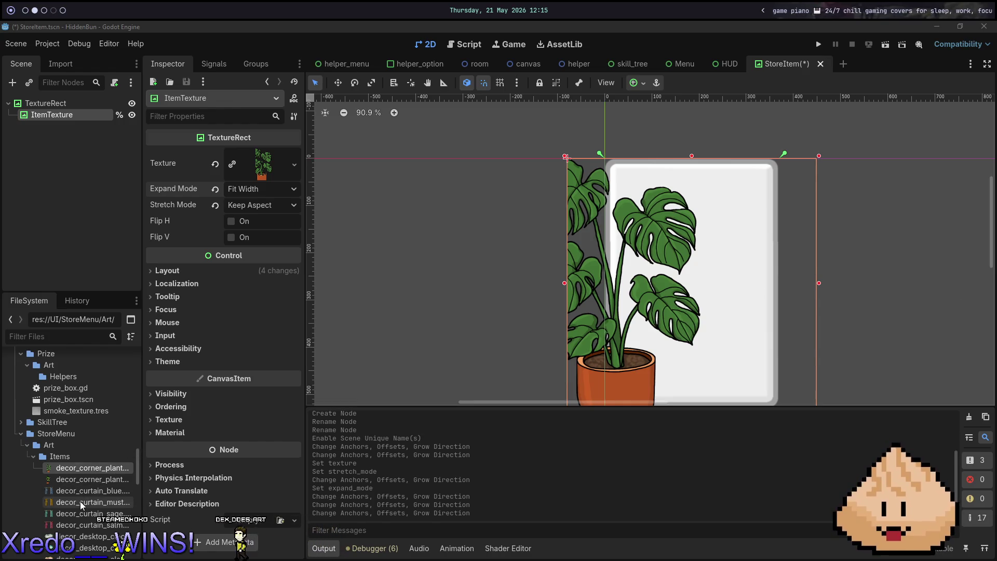
scroll(86, 499, "down", 5)
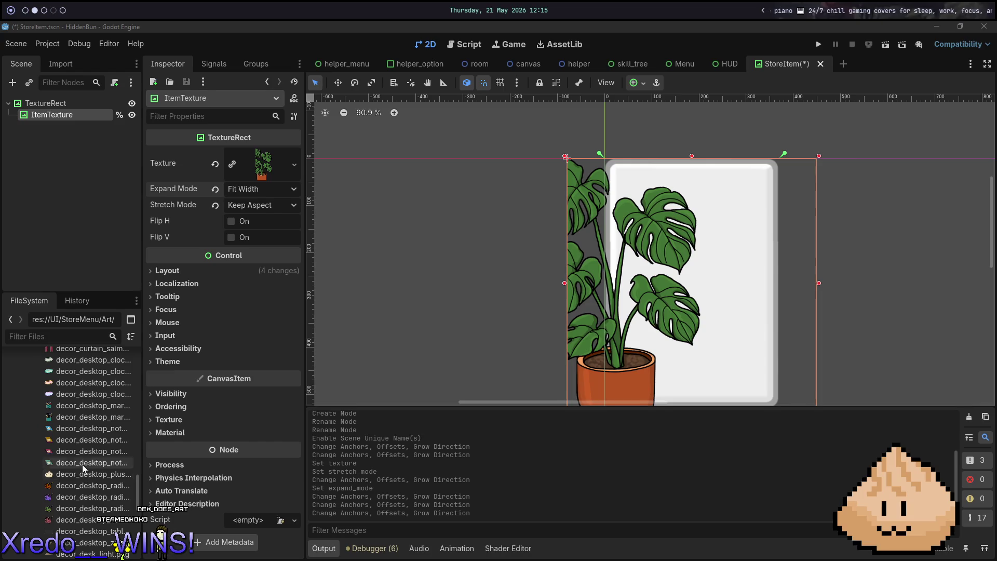
left_click_drag(87, 441, 262, 163)
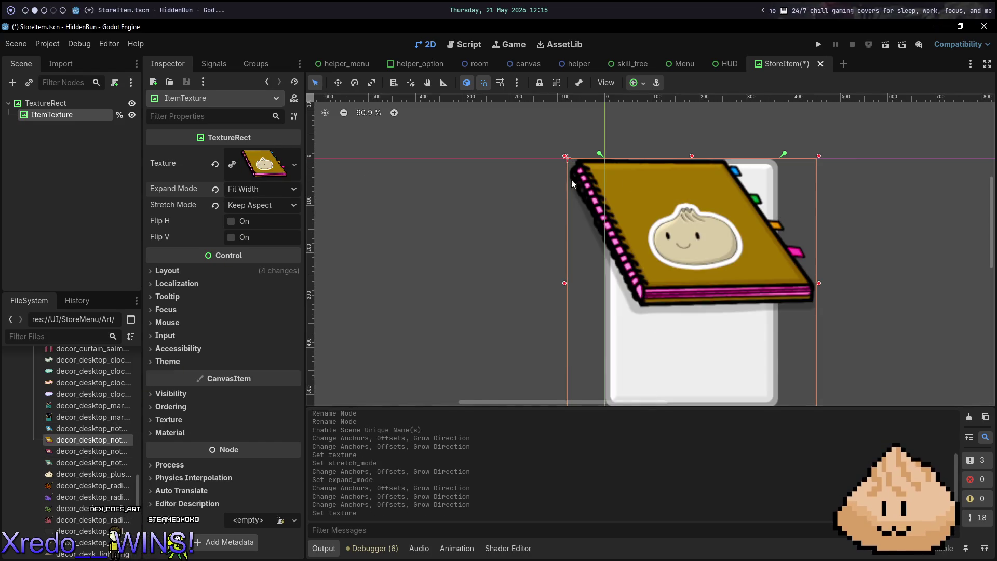
scroll(803, 172, "down", 2)
scroll(807, 176, "down", 1)
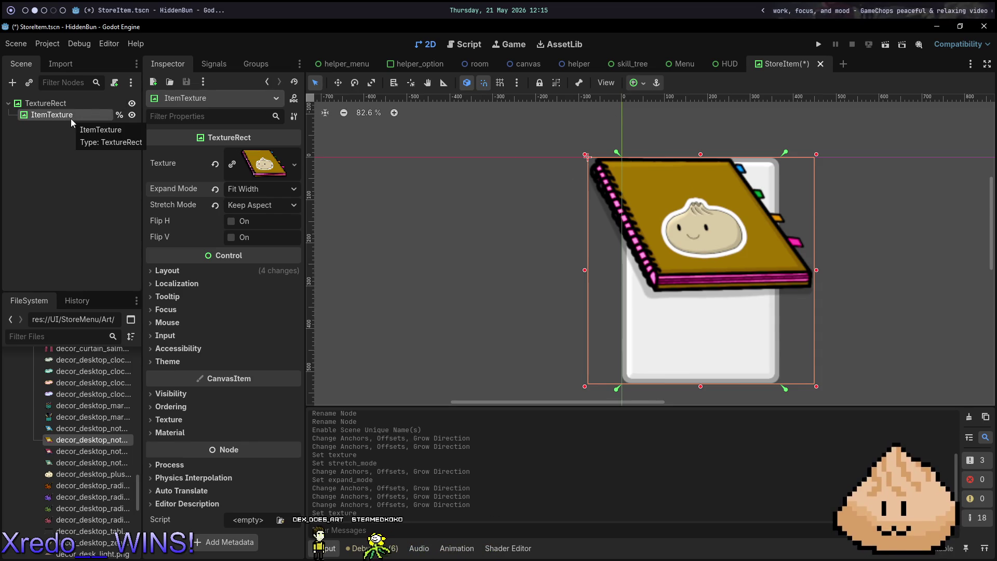
scroll(533, 190, "down", 5)
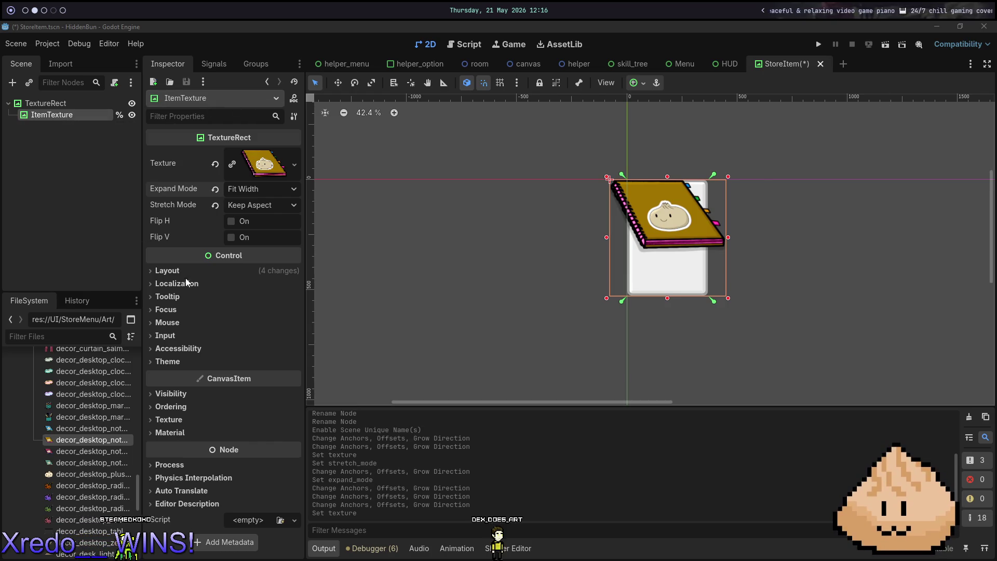
Step: Expand ItemTexture's layout properties to confirm it is anchored to fill the card
left_click(174, 272)
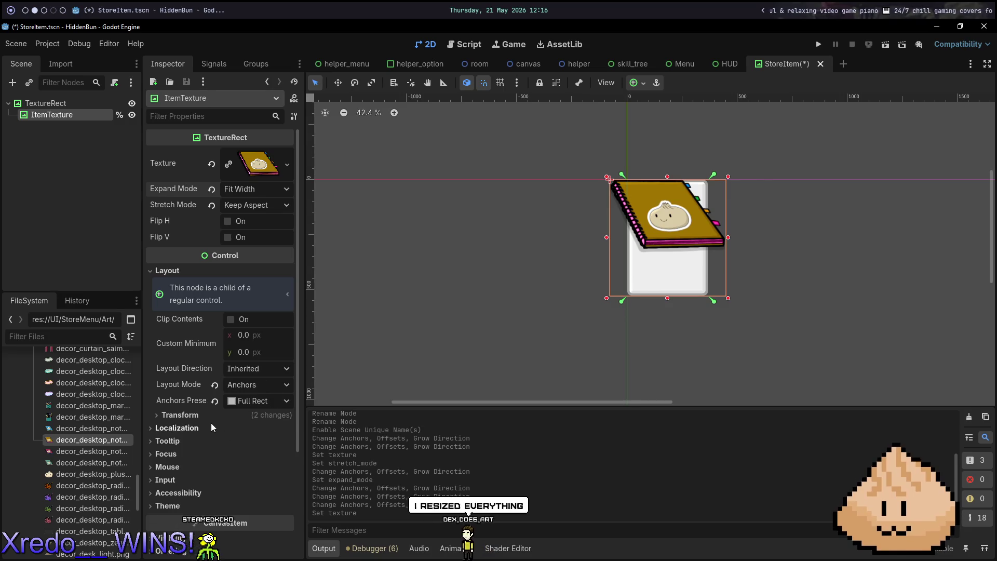
Step: Try halving ItemTexture's scale, save, then undo it and check the root card's size values
left_click(251, 428)
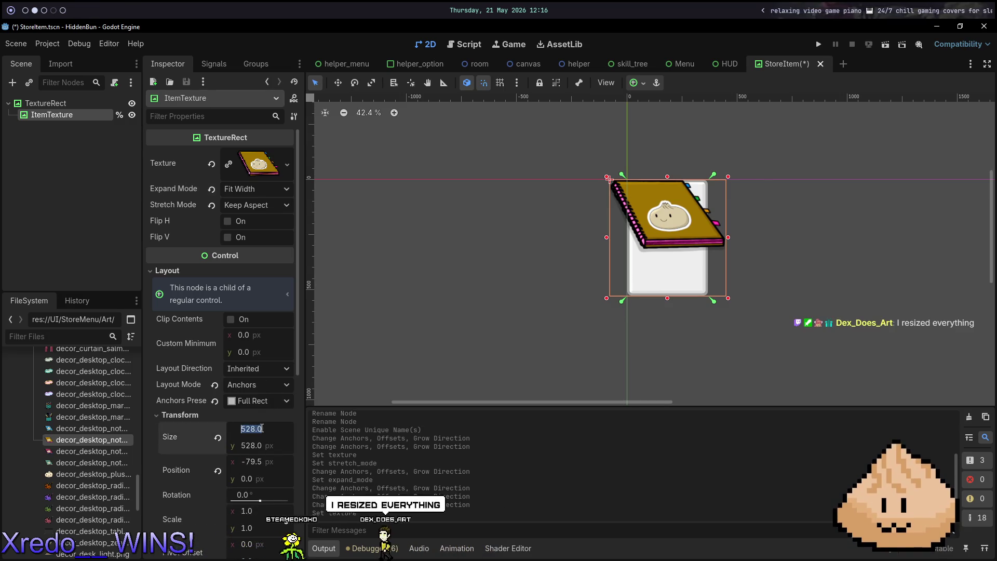
left_click(246, 512)
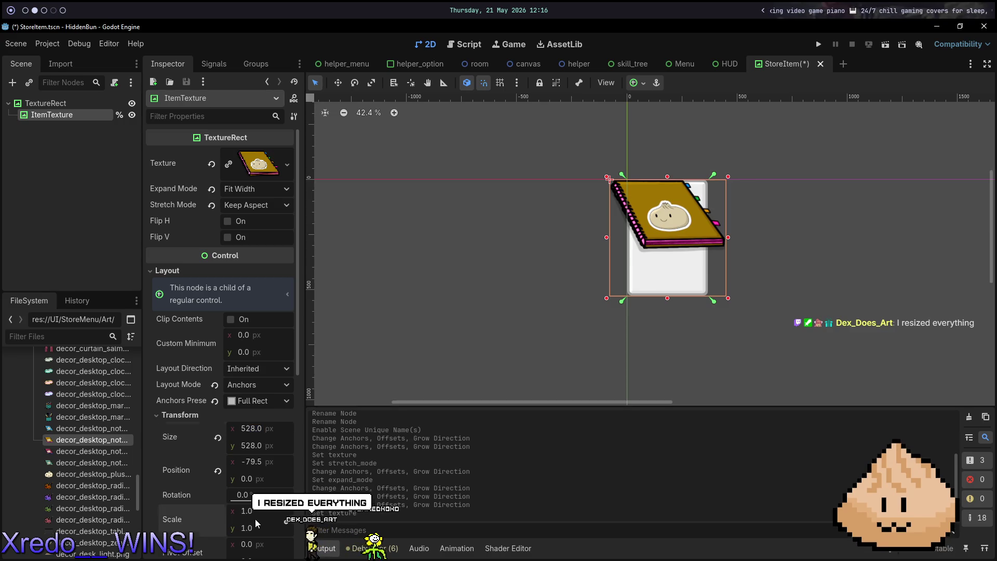
type("0.5")
key("Return")
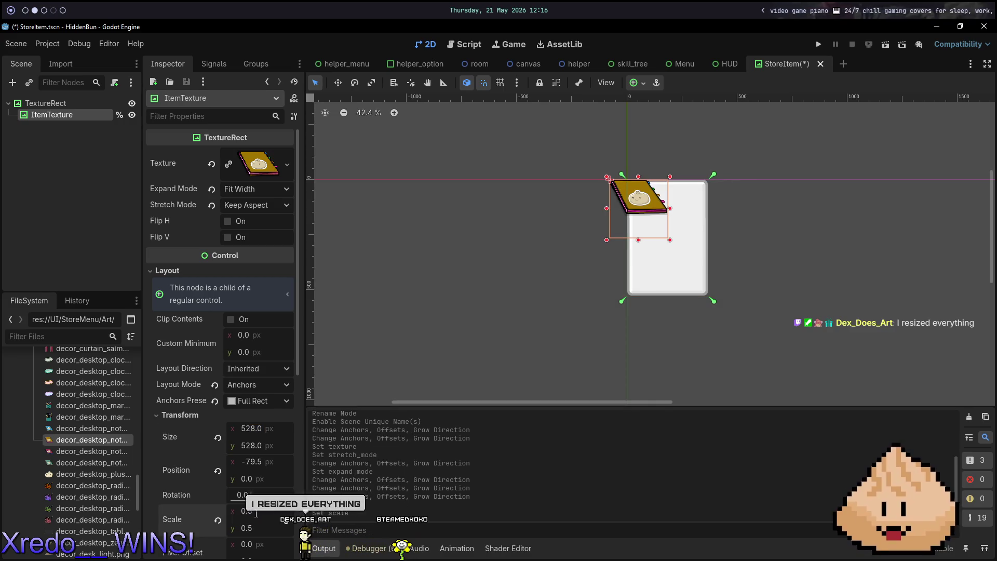
key("ctrl+s")
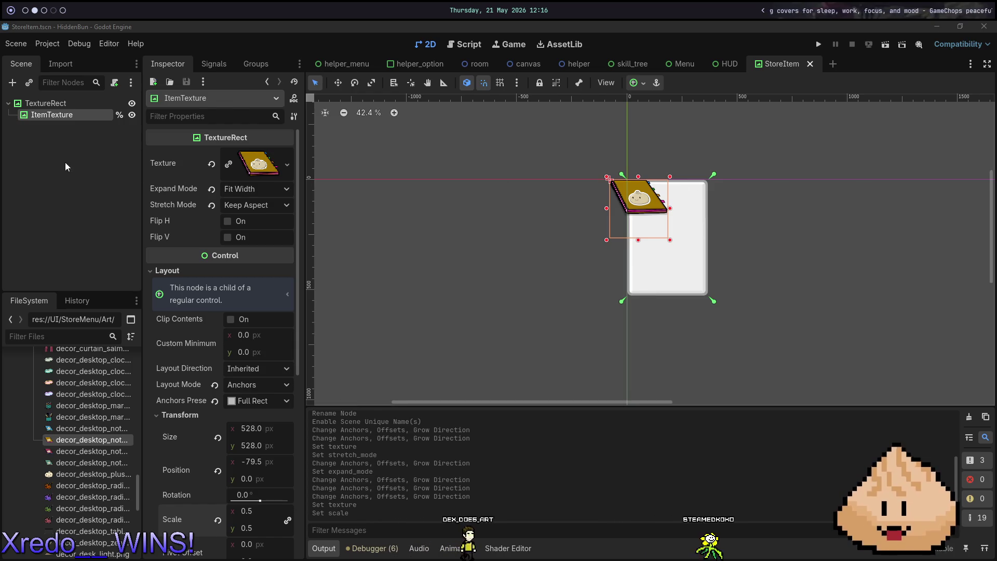
key("ctrl+z")
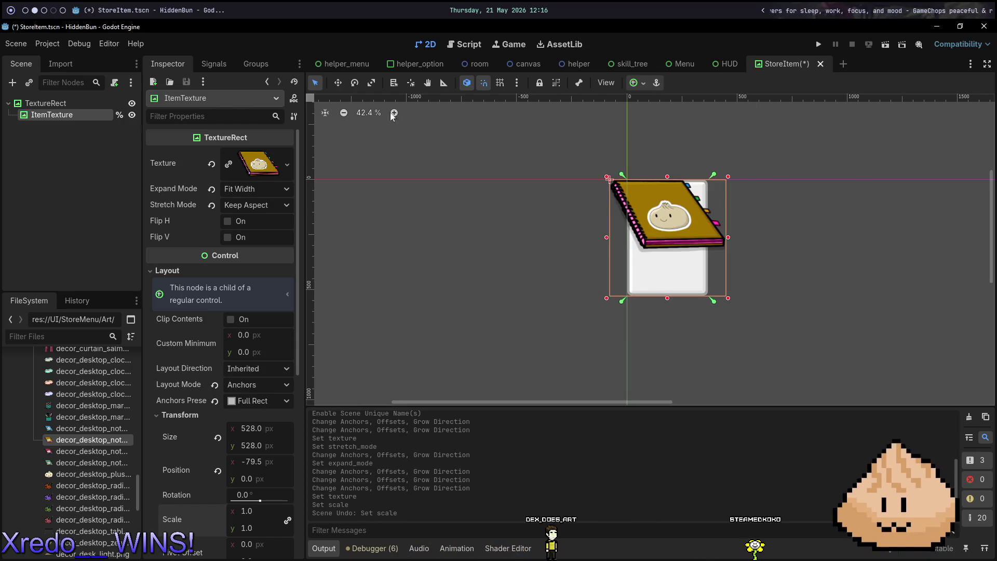
left_click(44, 103)
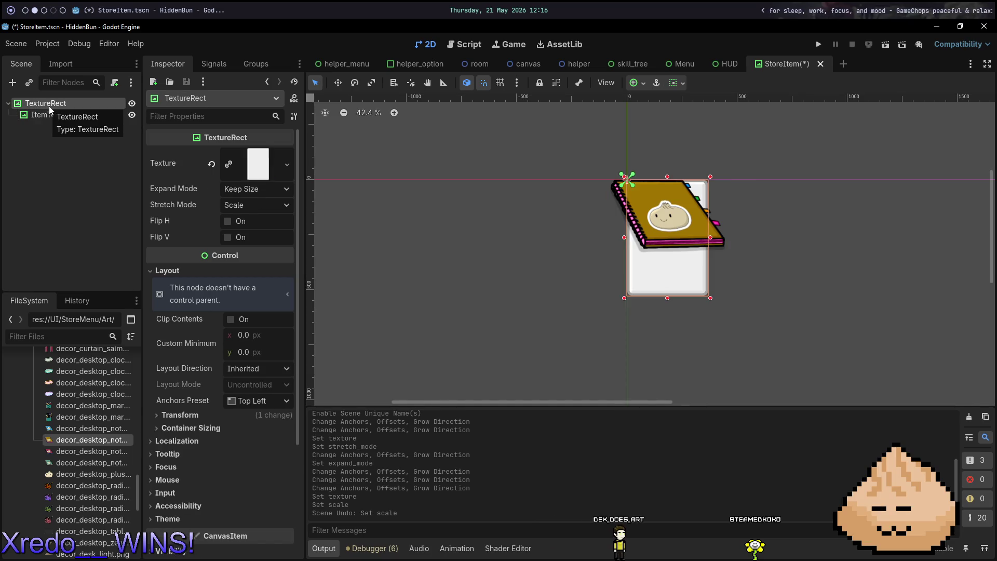
left_click(180, 415)
scroll(190, 431, "down", 2)
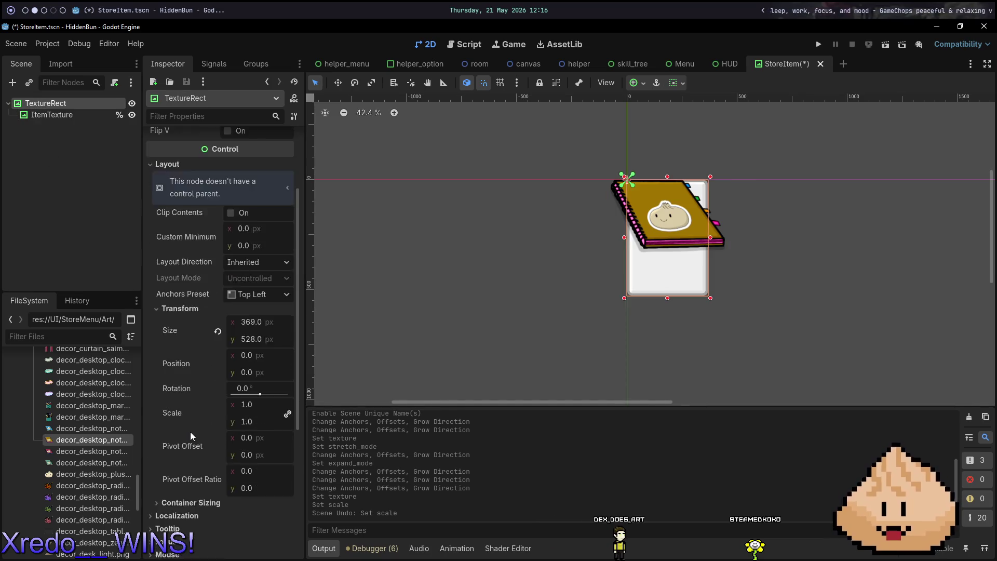
scroll(187, 432, "up", 2)
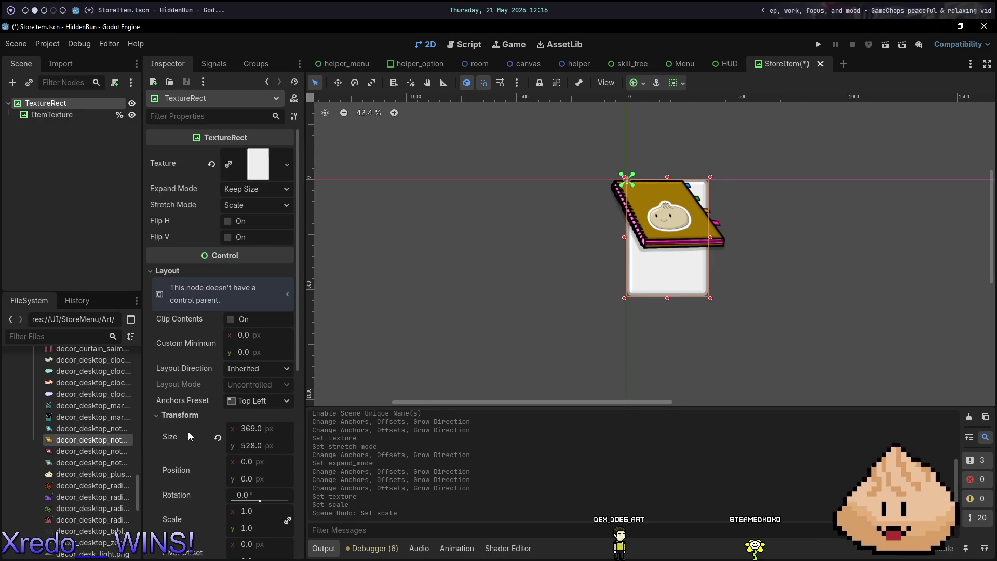
Step: Swap ItemTexture's image through the tablet and printer pictures and reset its size and position
left_click(46, 116)
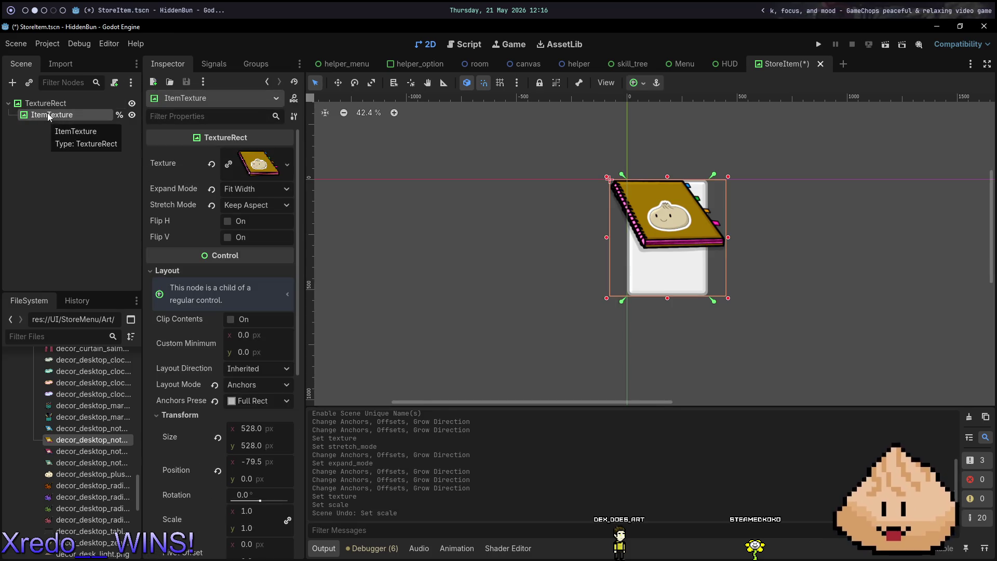
left_click(45, 104)
left_click(60, 118)
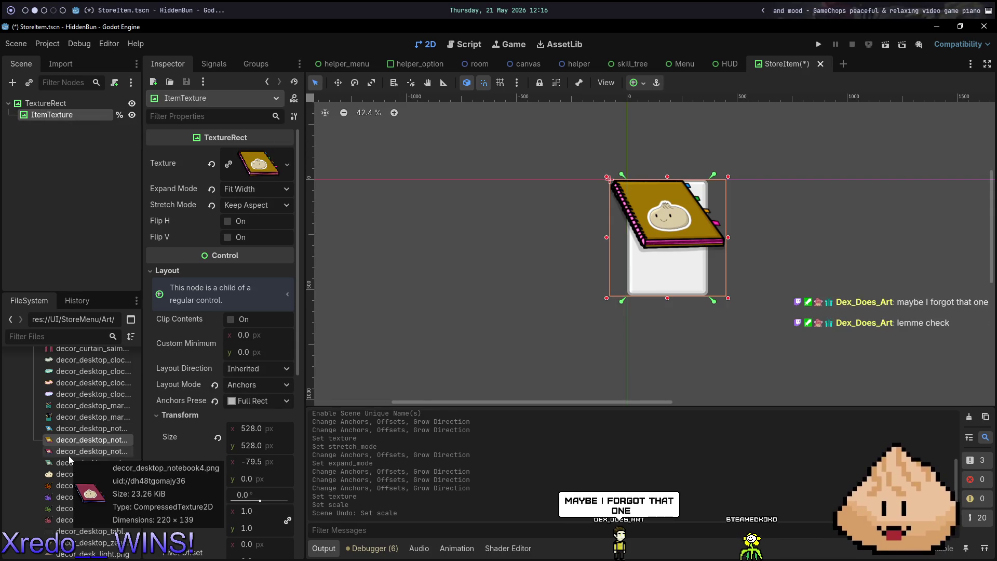
left_click_drag(69, 456, 259, 163)
scroll(112, 423, "down", 3)
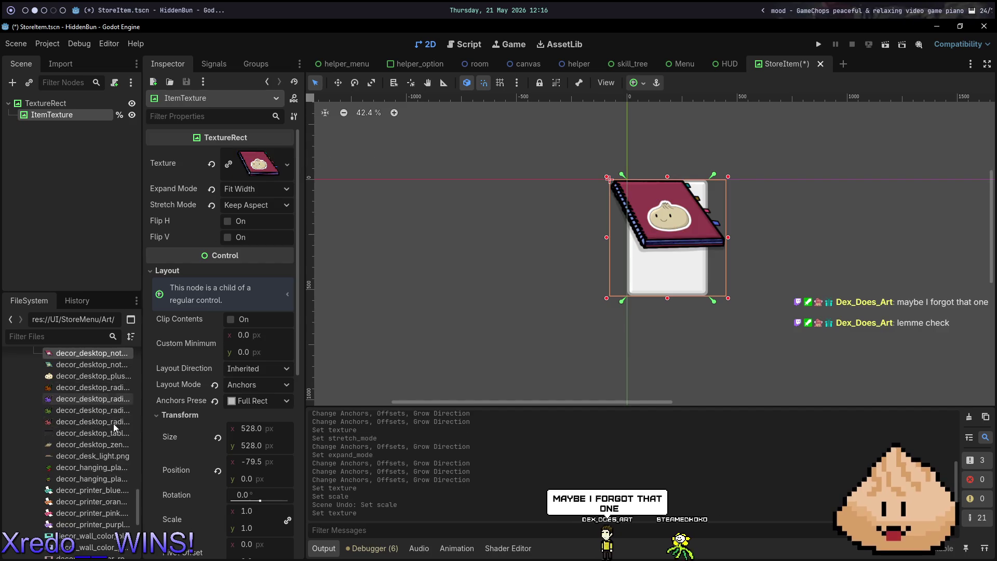
left_click_drag(92, 433, 257, 163)
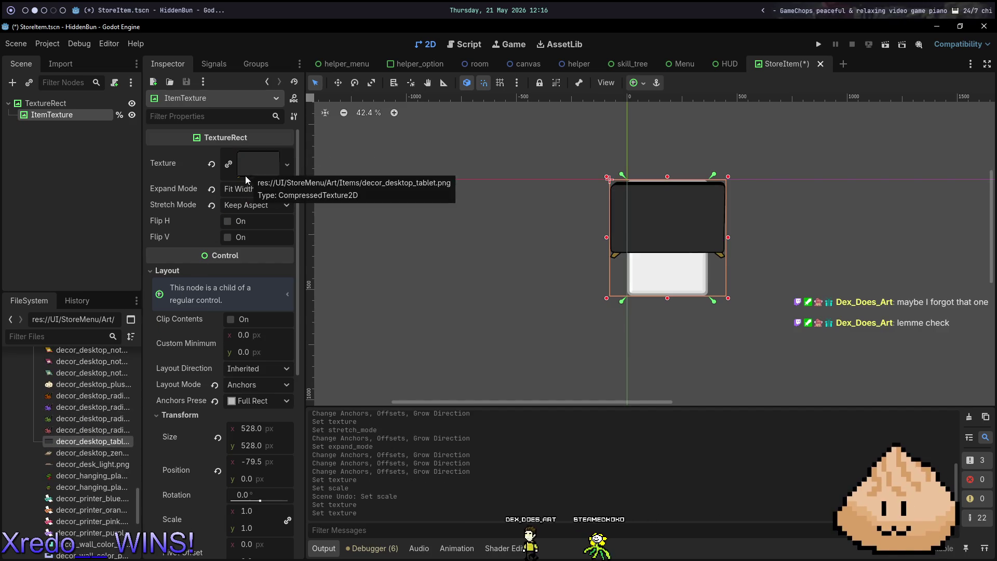
scroll(94, 433, "down", 2)
mouse_move(92, 434)
left_mouse_down()
mouse_move(268, 156)
mouse_move(267, 163)
left_mouse_up()
scroll(210, 312, "down", 4)
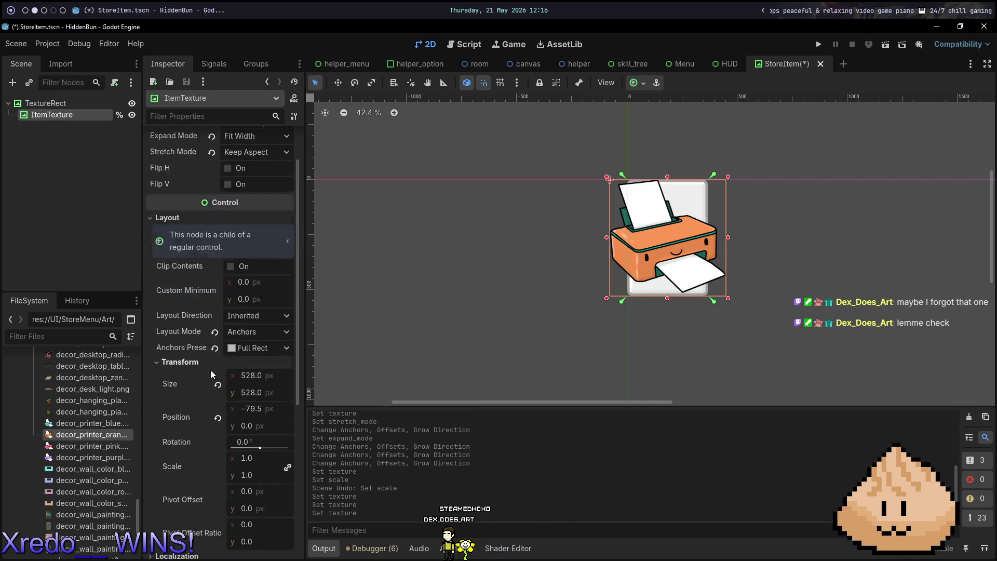
left_click(219, 332)
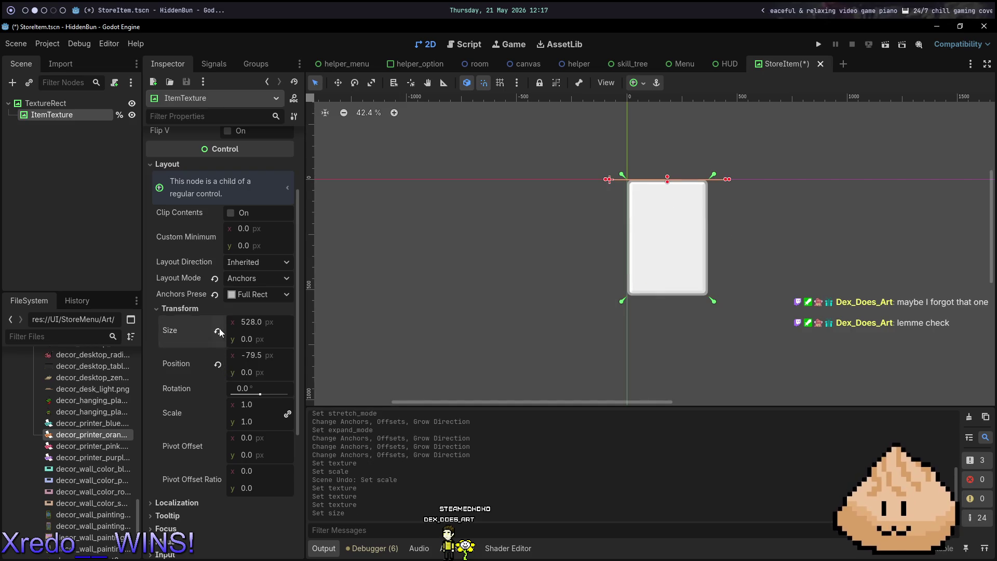
left_click(219, 364)
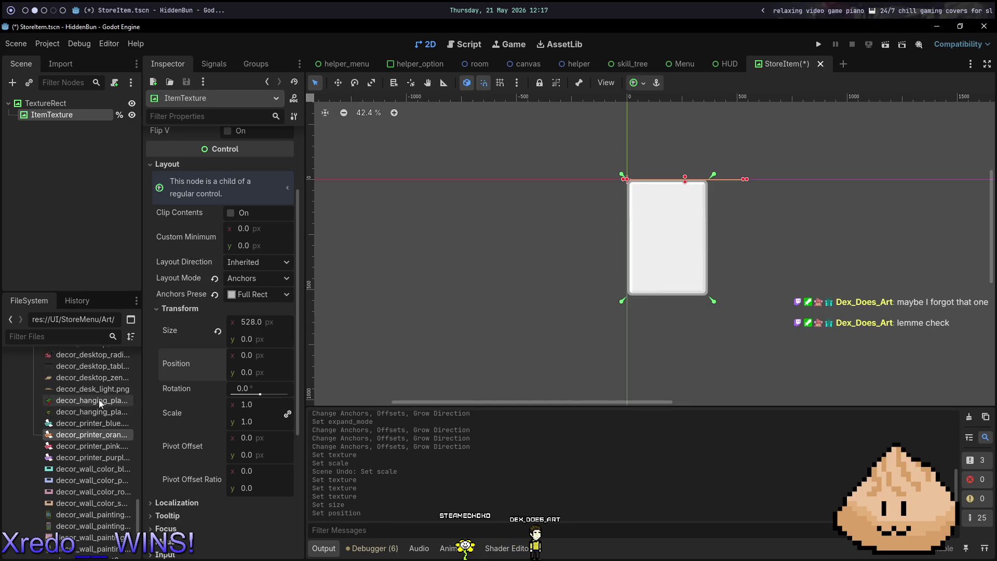
scroll(108, 412, "up", 3)
scroll(108, 412, "up", 3)
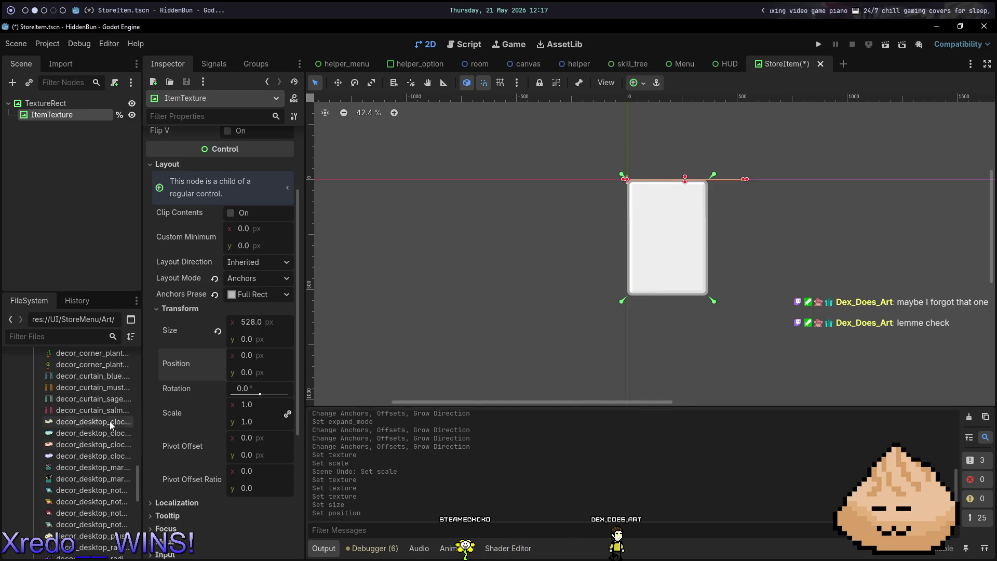
Step: Assign the pencil-cup image to ItemTexture, reset its width to zero and keep expand mode Fit Width
left_click_drag(83, 467, 63, 121)
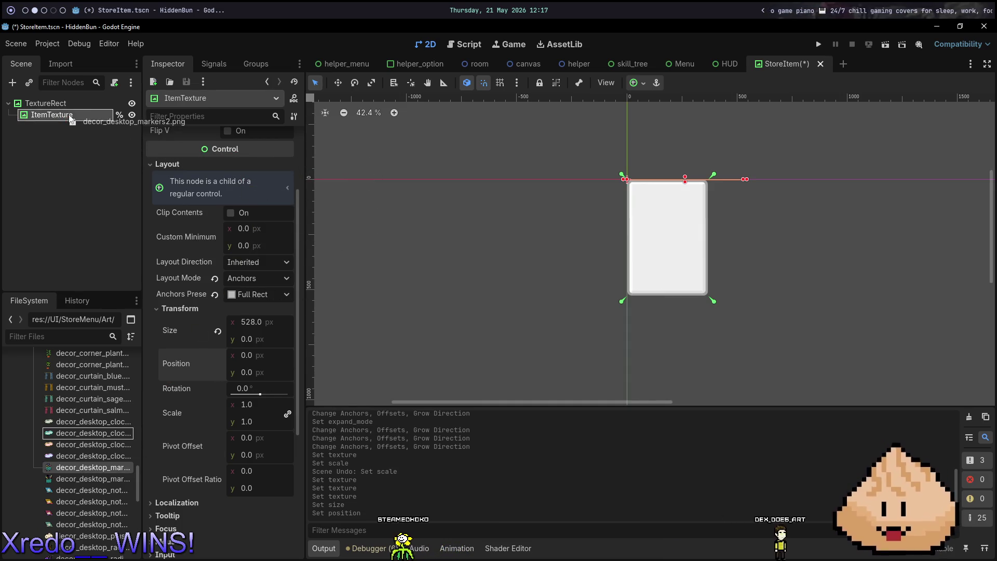
scroll(201, 205, "up", 3)
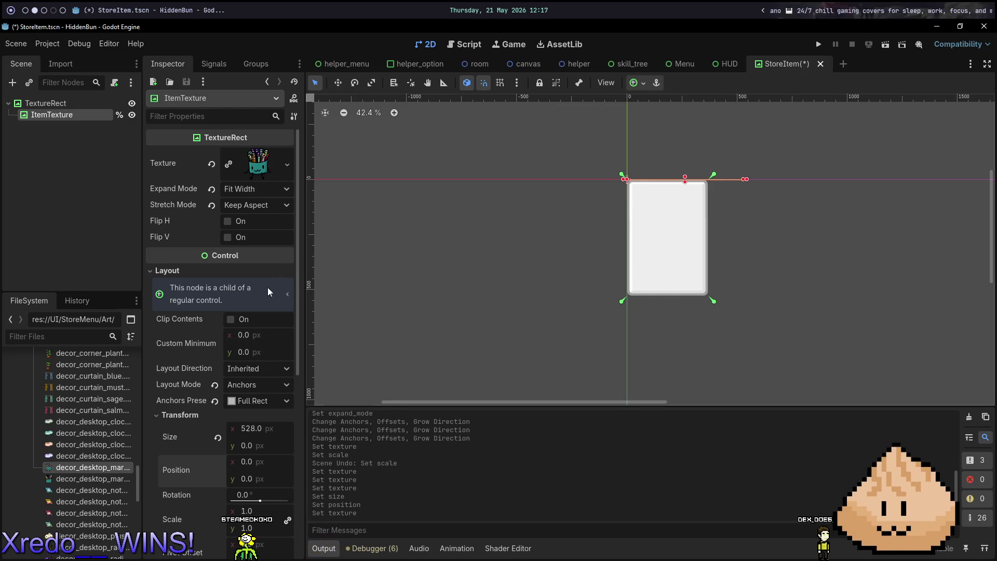
left_click(220, 438)
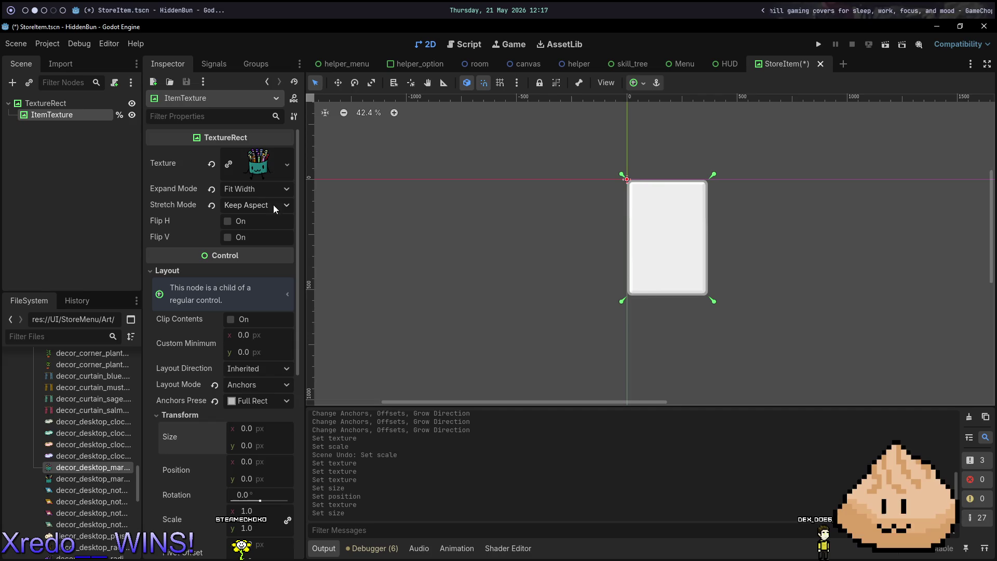
left_click(258, 189)
left_click(258, 189)
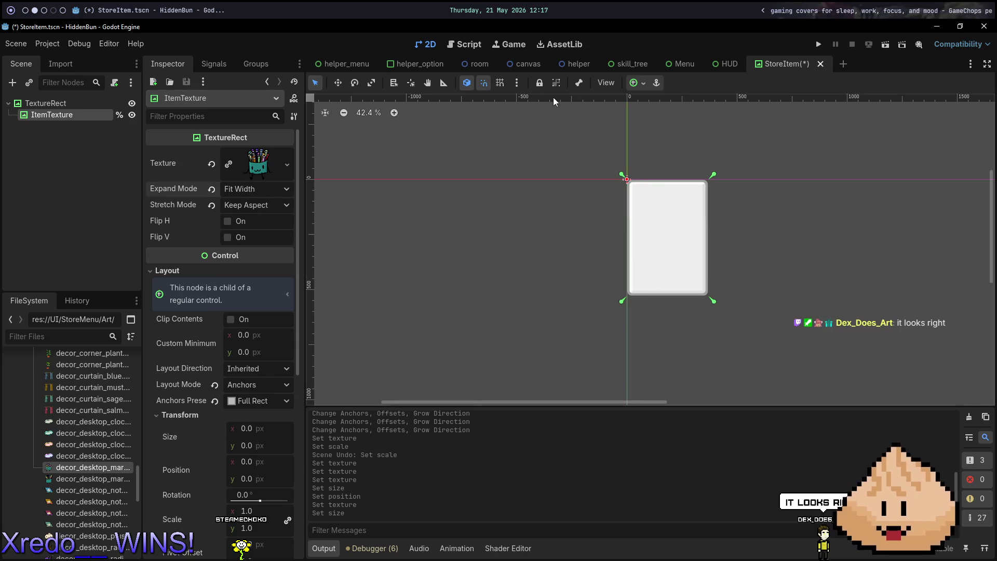
left_click(45, 103)
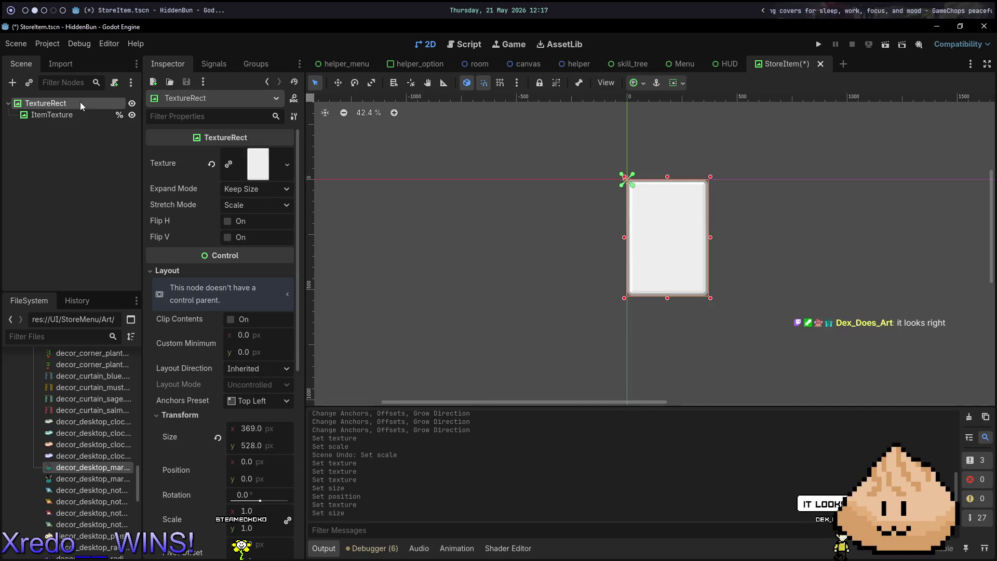
Step: Add a MarginContainer child under TextureRect anchored with the Full Rect preset
right_click(80, 105)
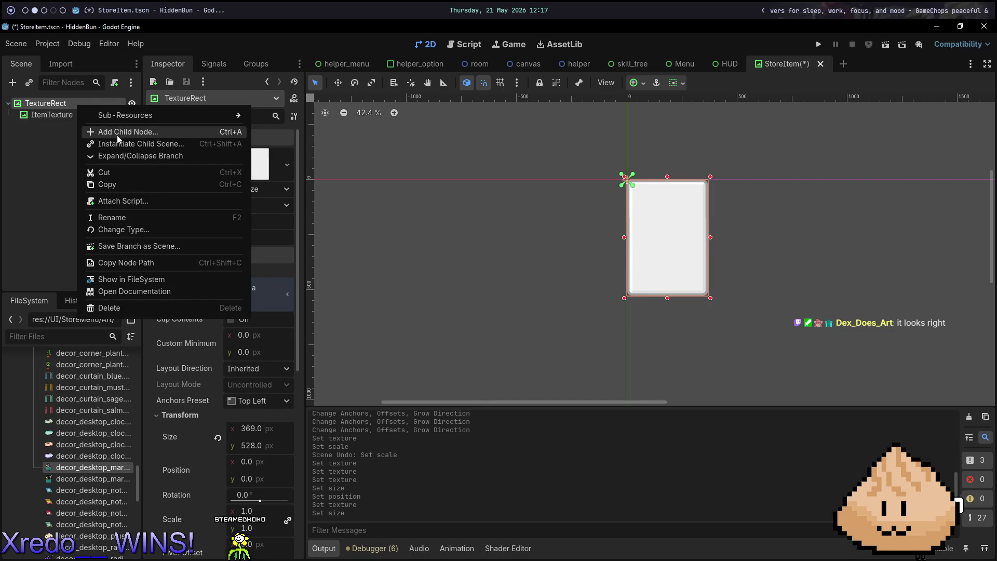
left_click(116, 132)
type("marginc")
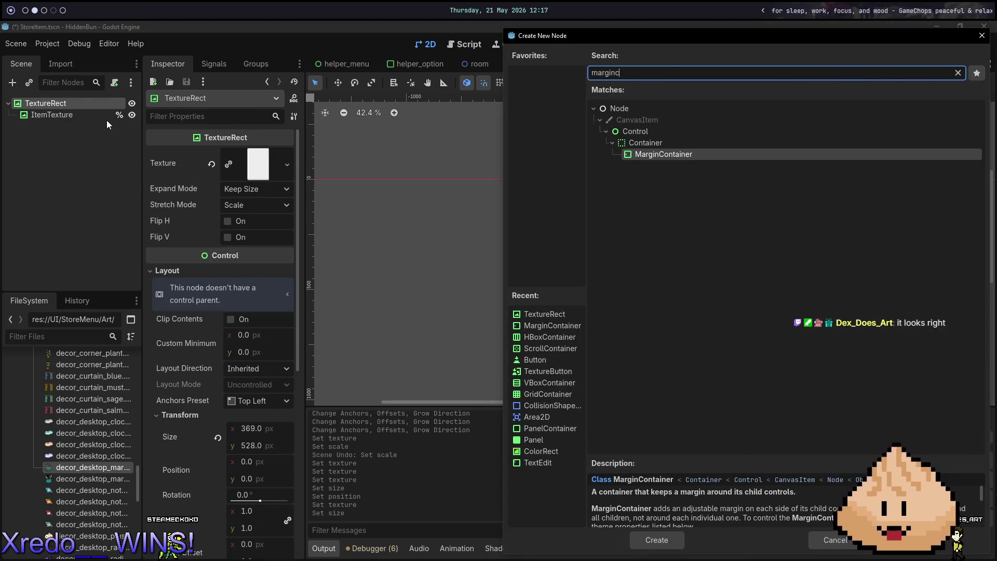
key("Return")
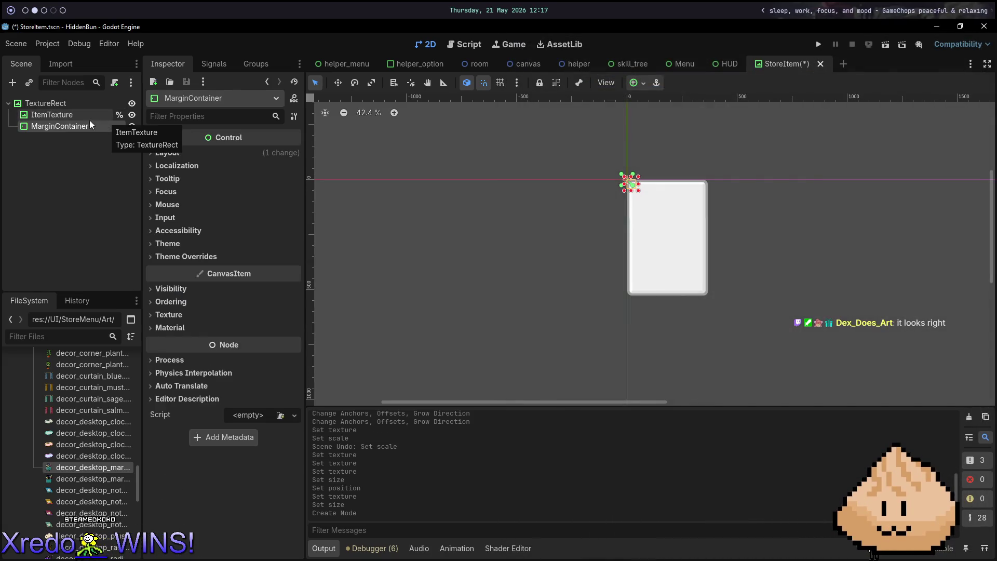
left_click(636, 86)
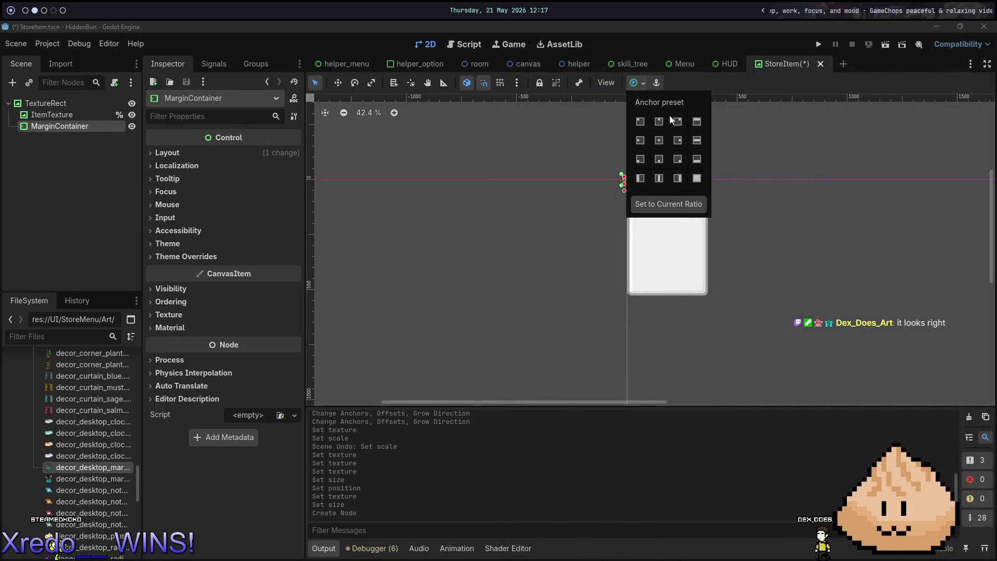
left_click(659, 140)
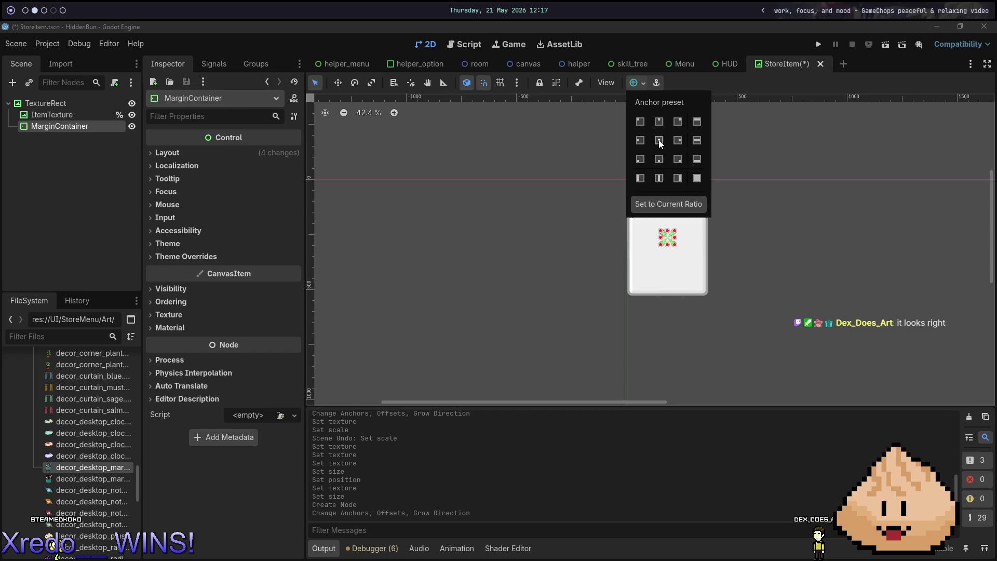
left_click(696, 177)
Step: Enable the margin constant overrides and set left, top, right and bottom margins to 12
left_click(194, 243)
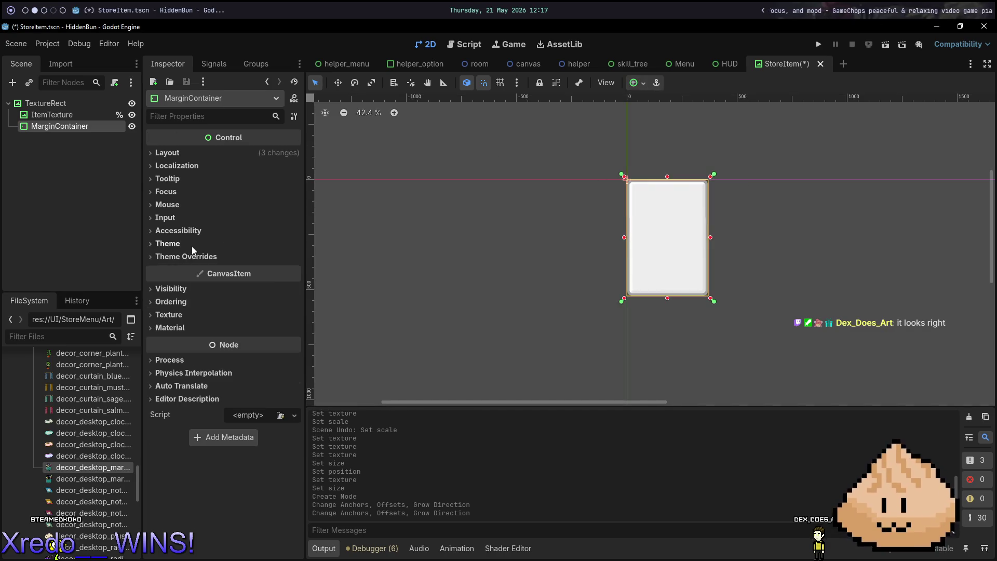
left_click(192, 258)
left_click(205, 270)
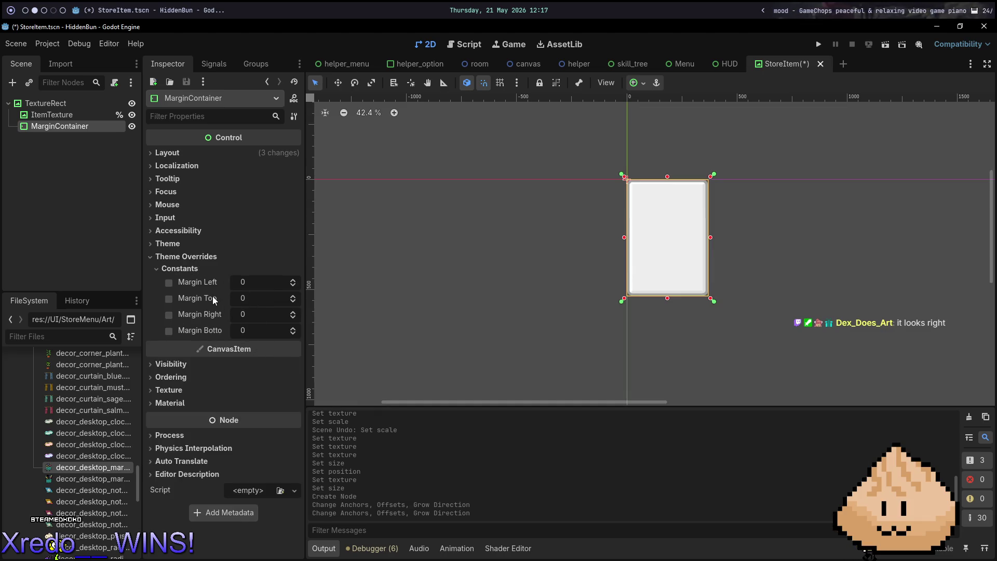
left_click(245, 282)
type("10")
key("Tab")
type("10")
key("Tab")
type("10")
key("Tab")
type("10")
key("Tab")
left_click(242, 282)
type("12")
key("Tab")
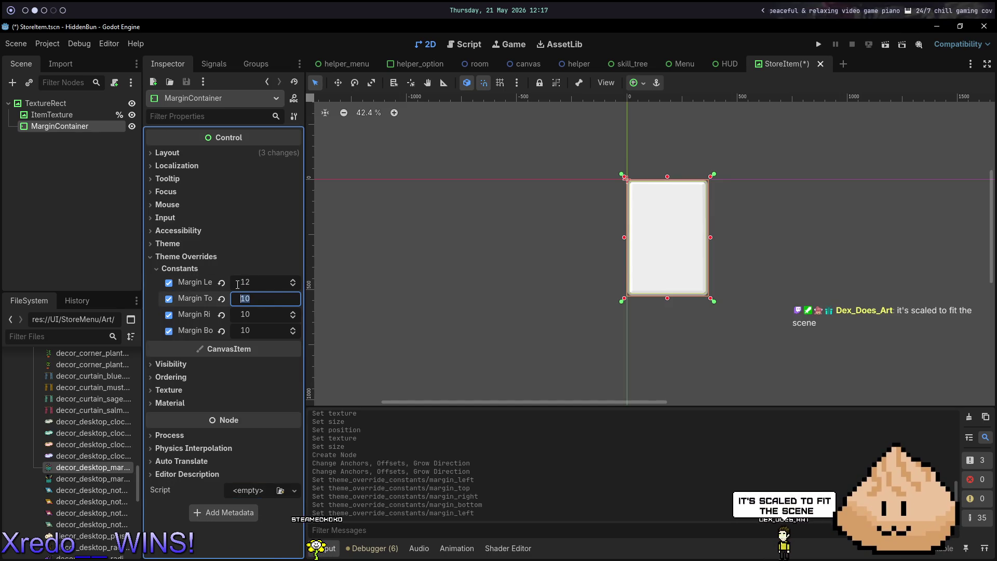
key("Tab")
type("12")
key("Tab")
type("12")
key("Tab")
scroll(610, 212, "up", 2)
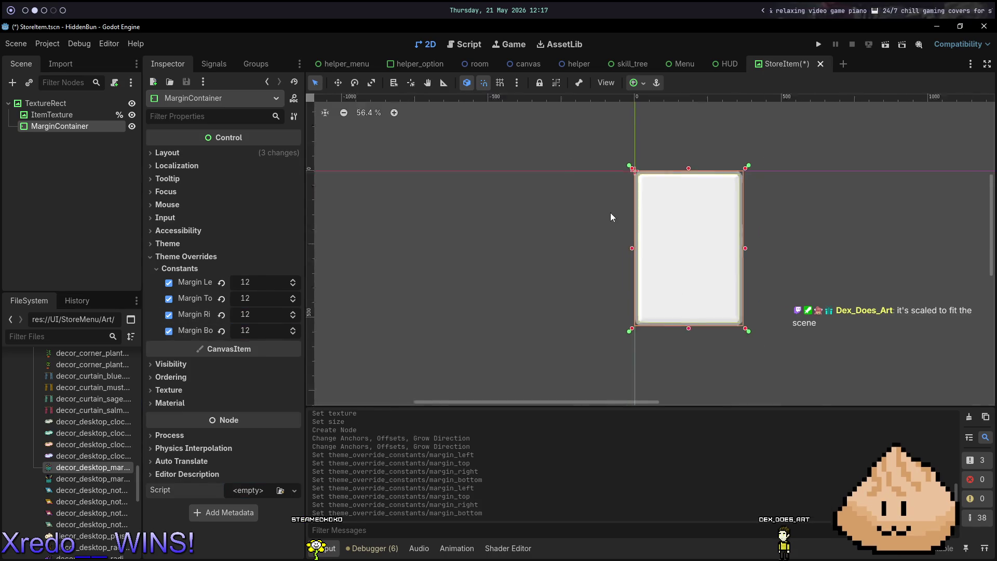
scroll(624, 219, "up", 2)
scroll(637, 226, "up", 2)
Step: Move ItemTexture inside the MarginContainer and set its size flags to expand horizontally and vertically
mouse_move(733, 187)
left_mouse_down()
mouse_move(708, 178)
mouse_move(675, 184)
left_mouse_up()
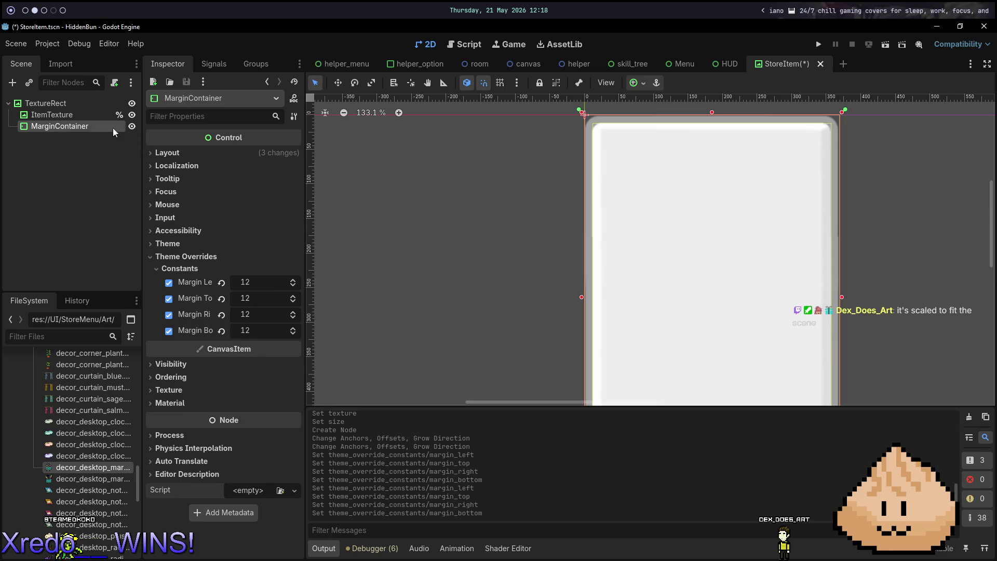
left_click_drag(62, 115, 63, 126)
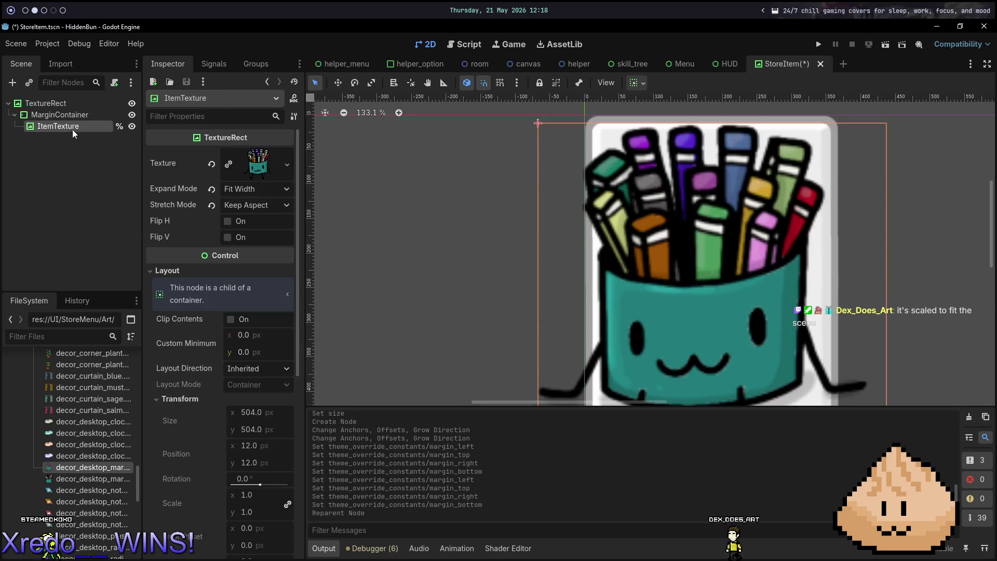
scroll(391, 254, "down", 4)
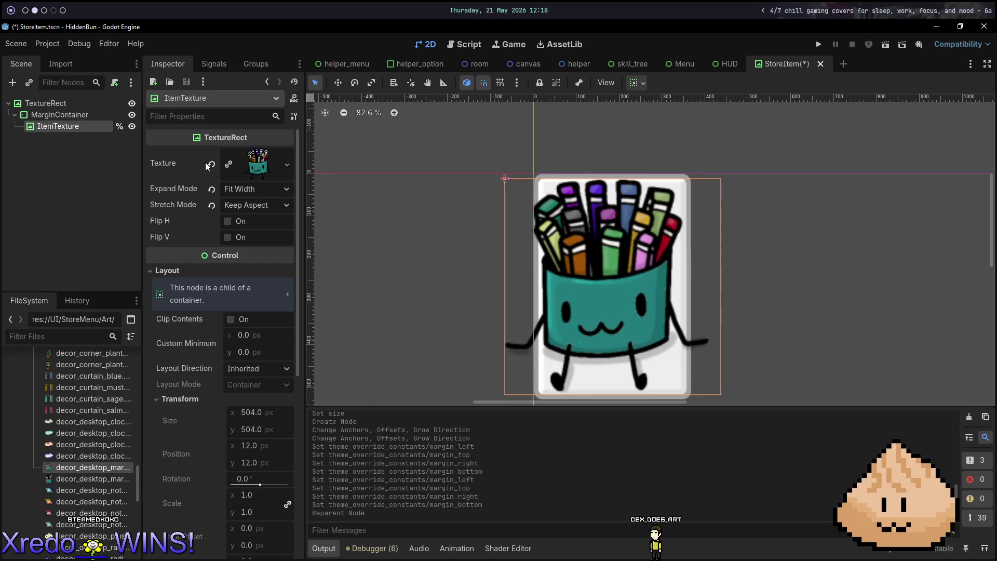
left_click(635, 83)
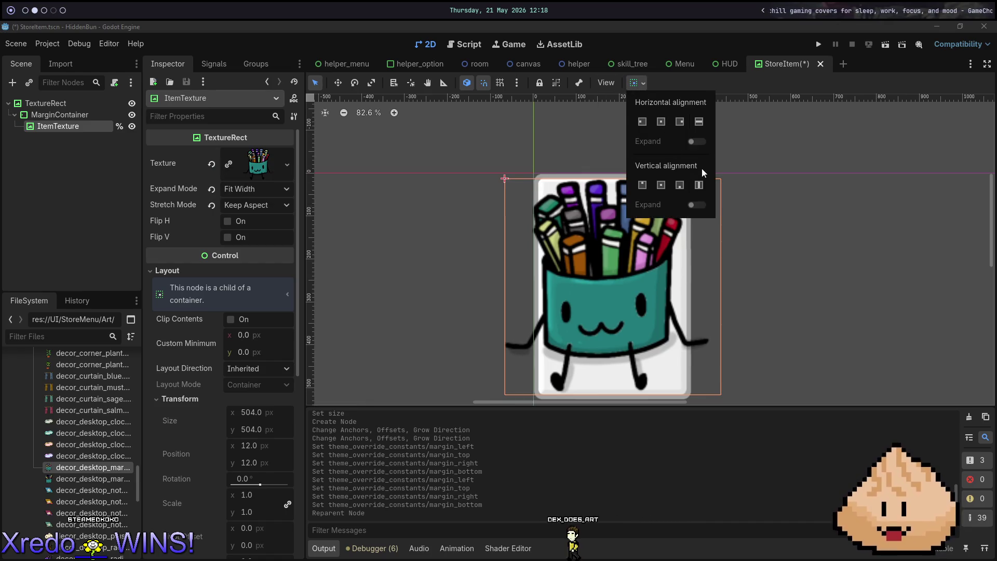
left_click(700, 122)
left_click(699, 185)
left_click(80, 158)
scroll(187, 436, "down", 3)
scroll(187, 435, "up", 3)
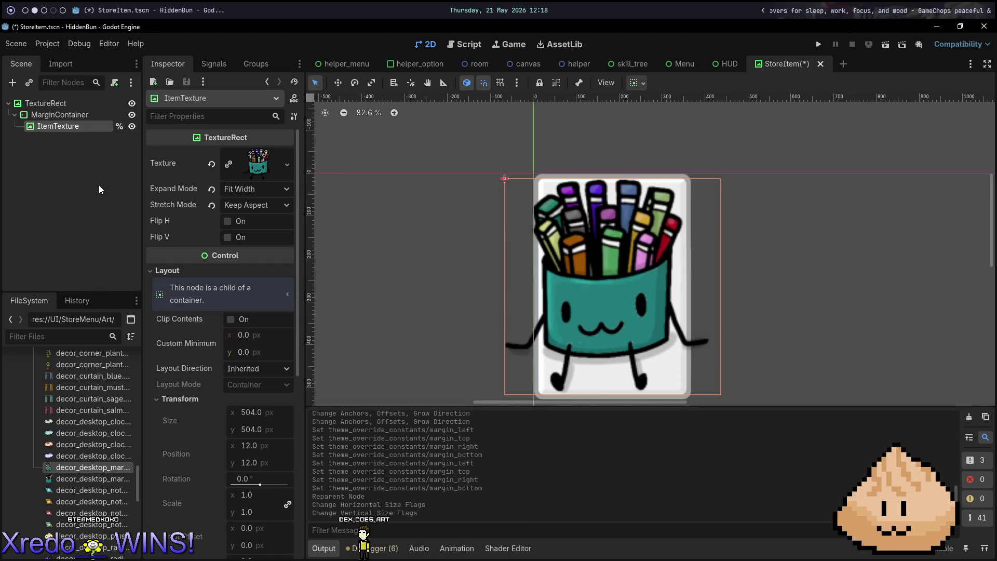
Step: Delete the ItemTexture node, leaving MarginContainer as the card's only child
key("Delete")
left_click(468, 289)
left_click(60, 115)
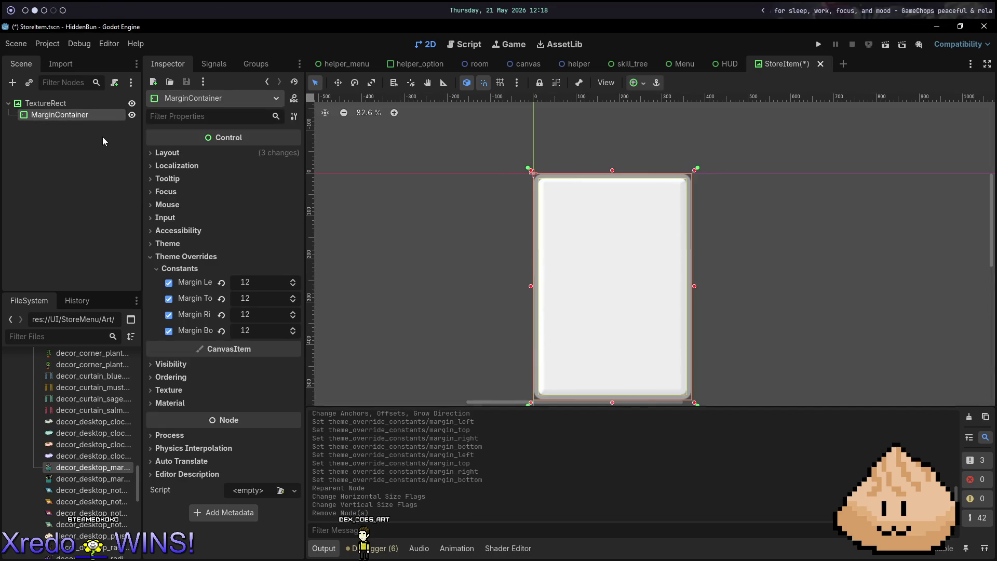
Step: Add a Panel child under MarginContainer and expand its style overrides
key("ctrl+a")
type("panel")
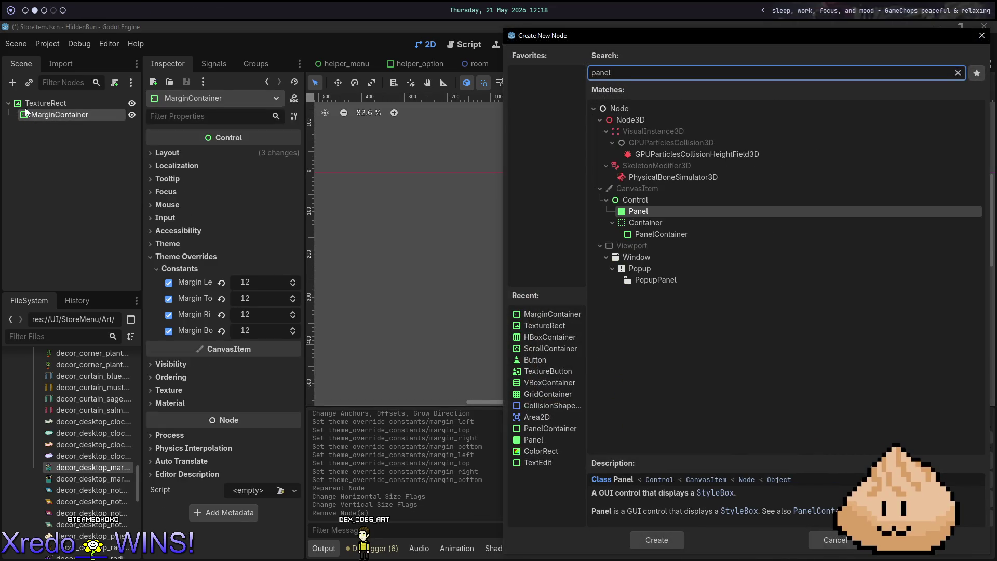
key("Return")
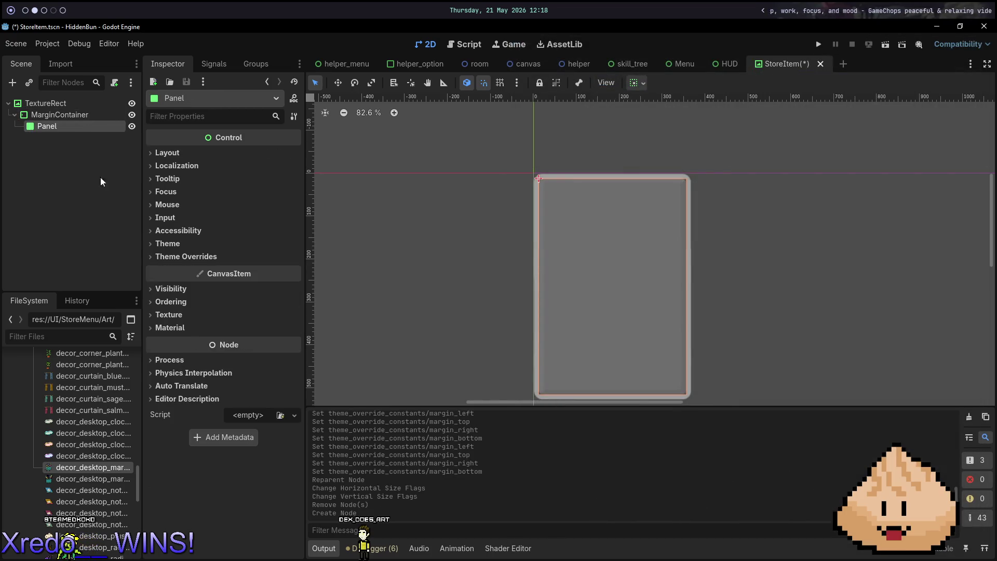
left_click(186, 256)
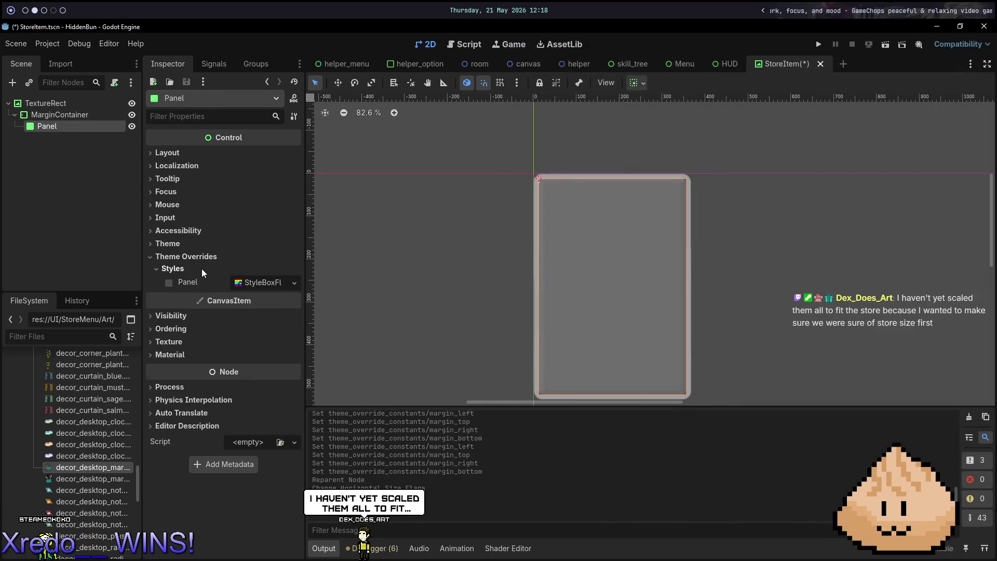
left_click(263, 282)
Step: Give the Panel a new StyleBoxTexture style showing the pencil-cup image
left_click(294, 283)
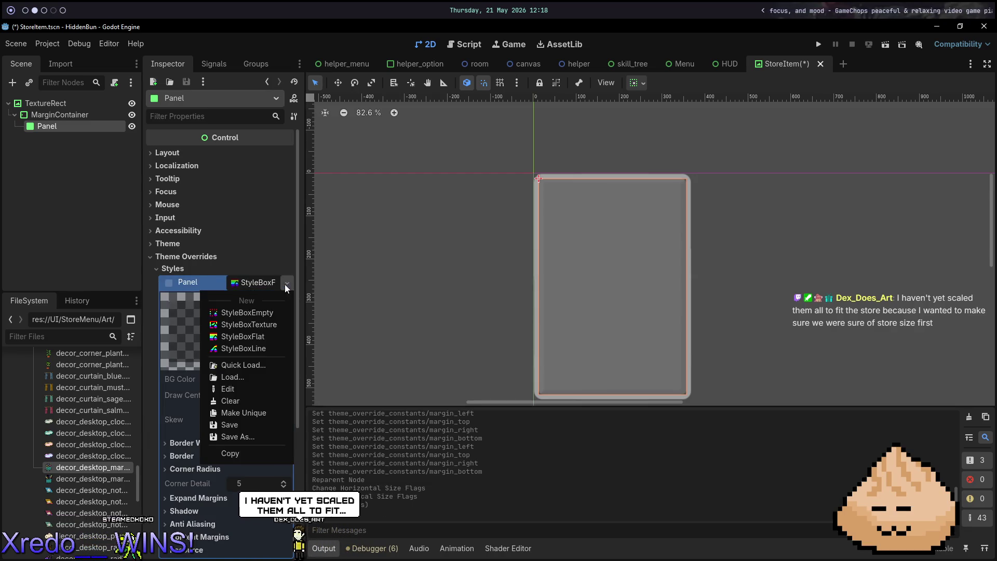
left_click(248, 325)
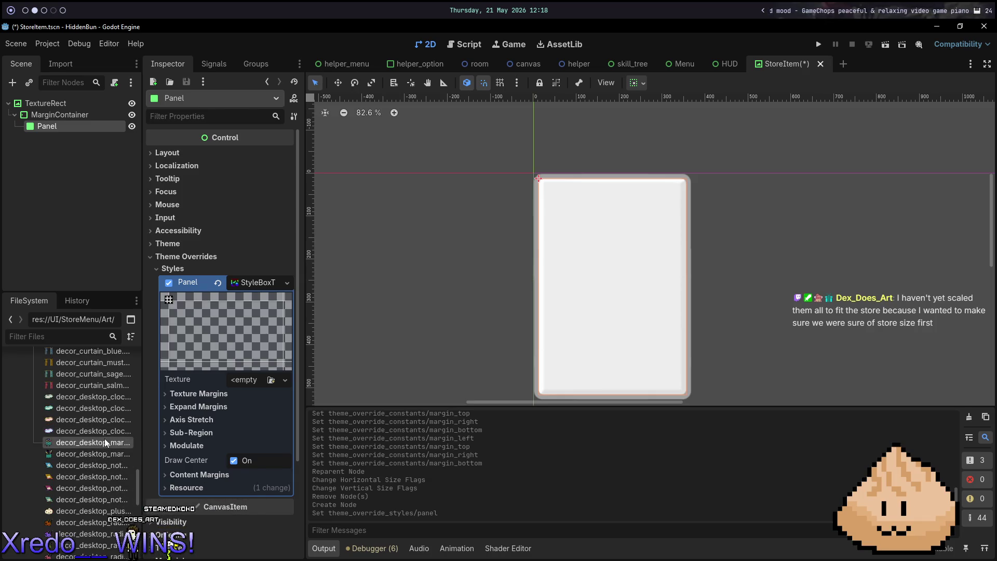
scroll(104, 439, "down", 2)
left_click_drag(91, 417, 244, 379)
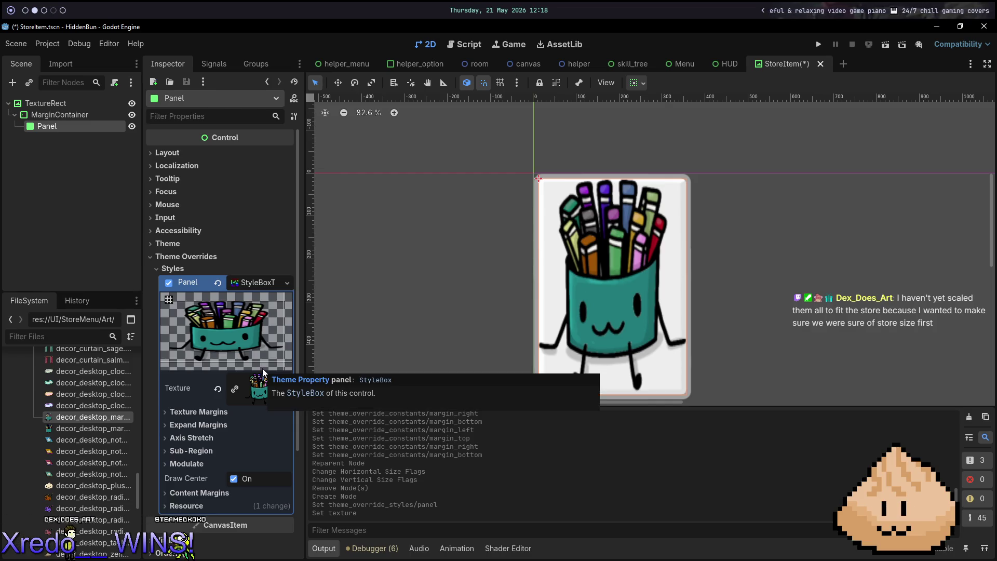
scroll(108, 393, "up", 3)
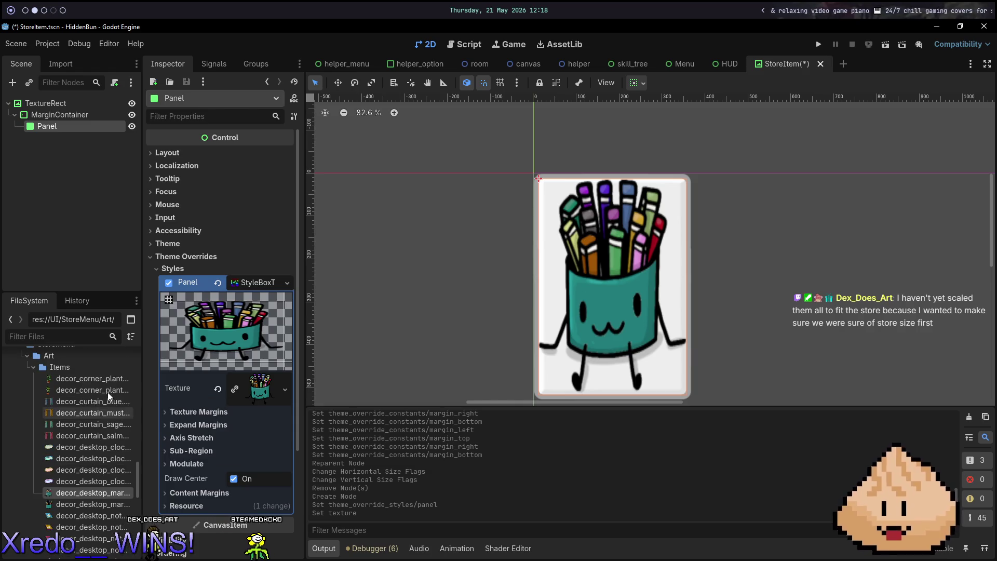
scroll(108, 390, "up", 2)
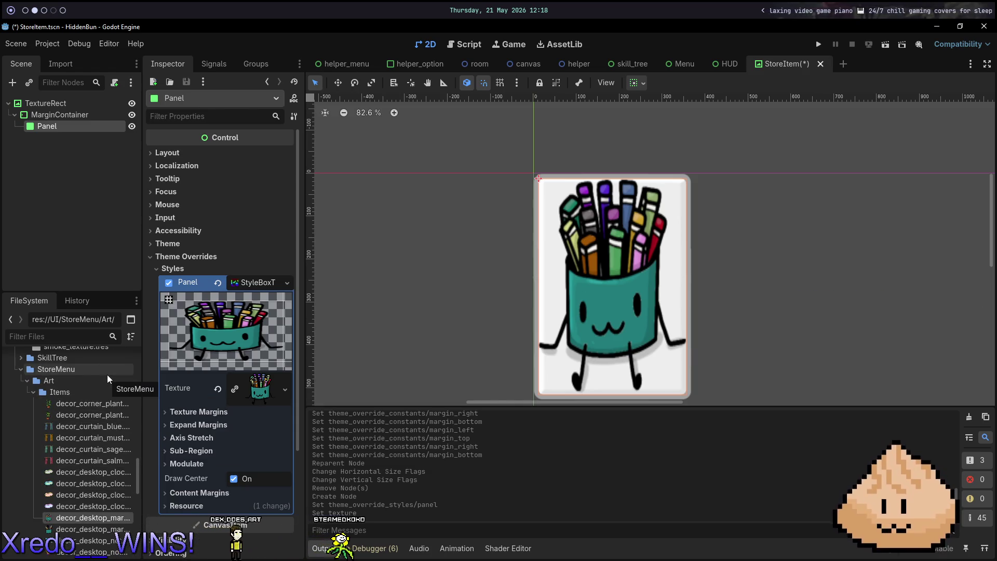